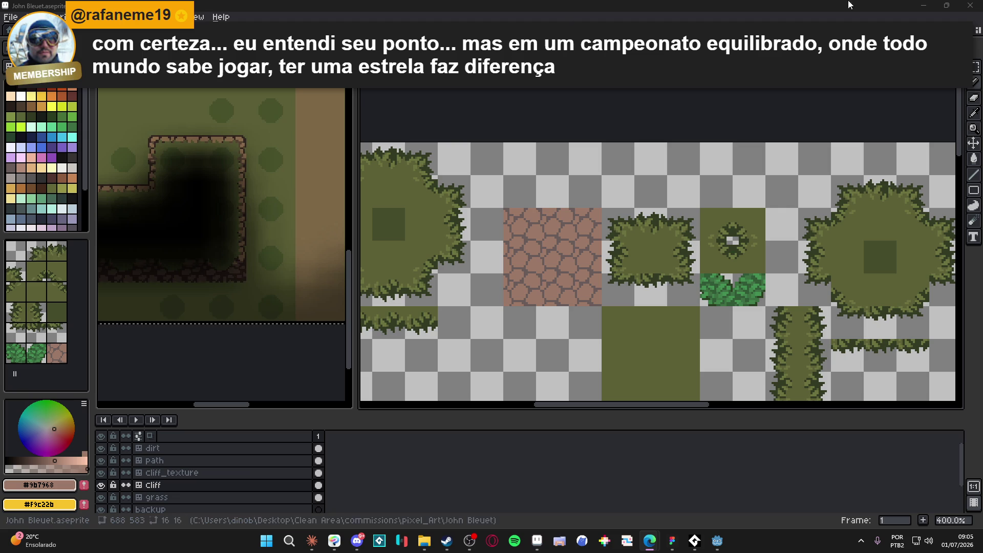
- Zoom in on the cobblestone tile and sample its dark crack and pink stone colours
scroll(556, 277, "up", 8)
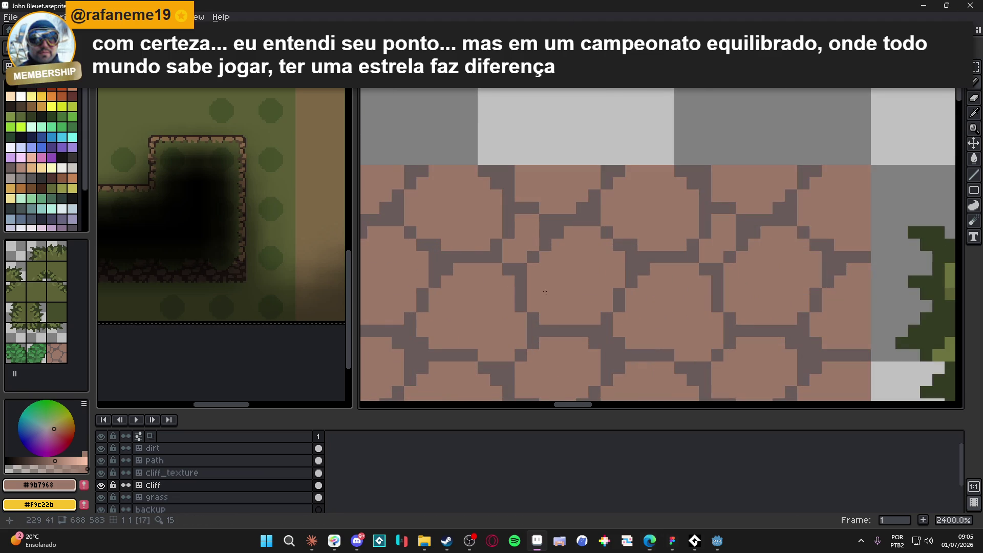
scroll(517, 298, "down", 3)
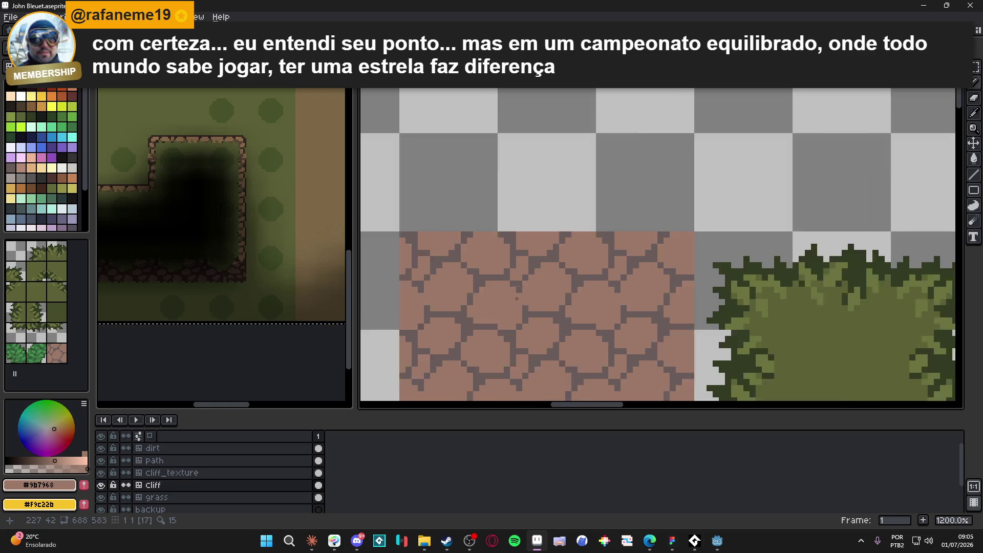
scroll(517, 299, "up", 1)
scroll(534, 323, "down", 3)
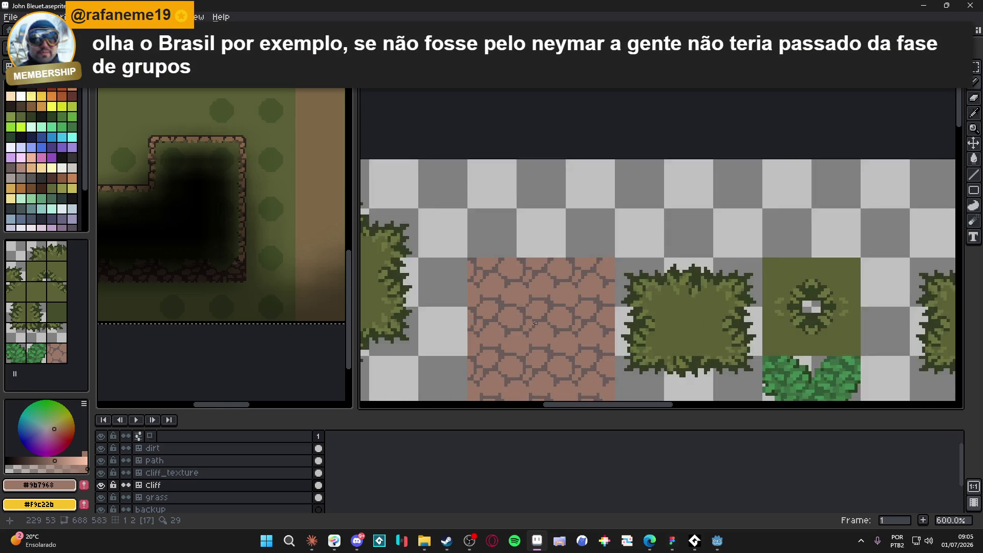
scroll(534, 323, "up", 4)
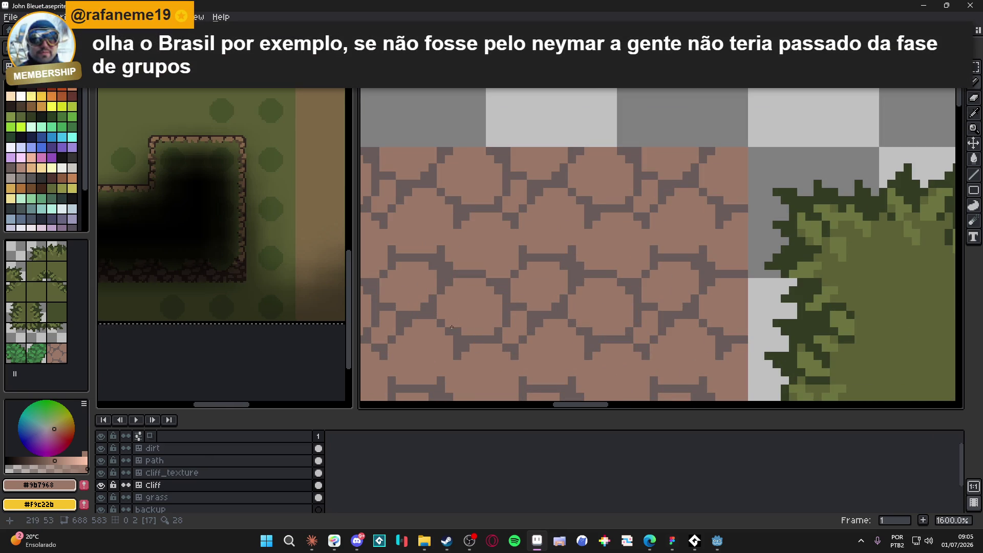
scroll(518, 325, "down", 5)
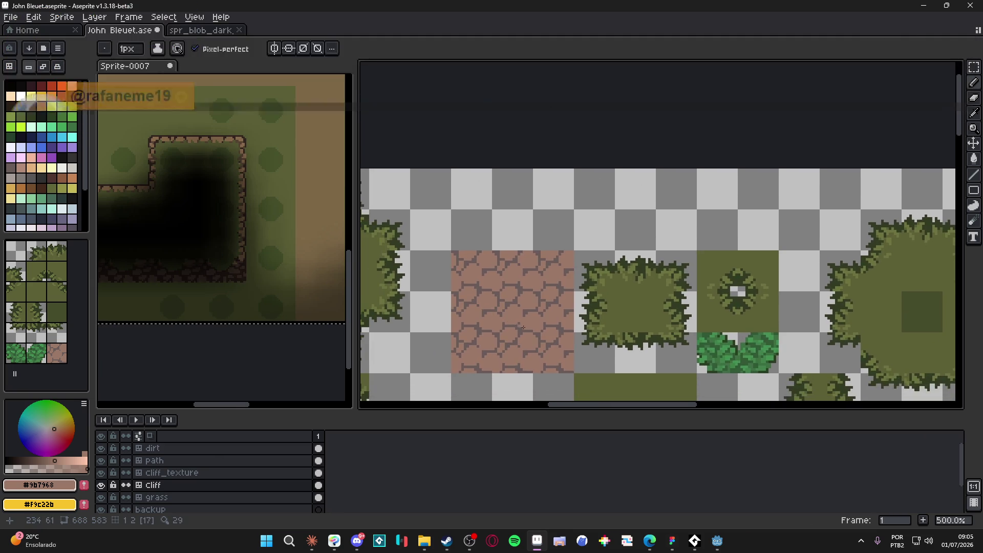
scroll(518, 325, "up", 4)
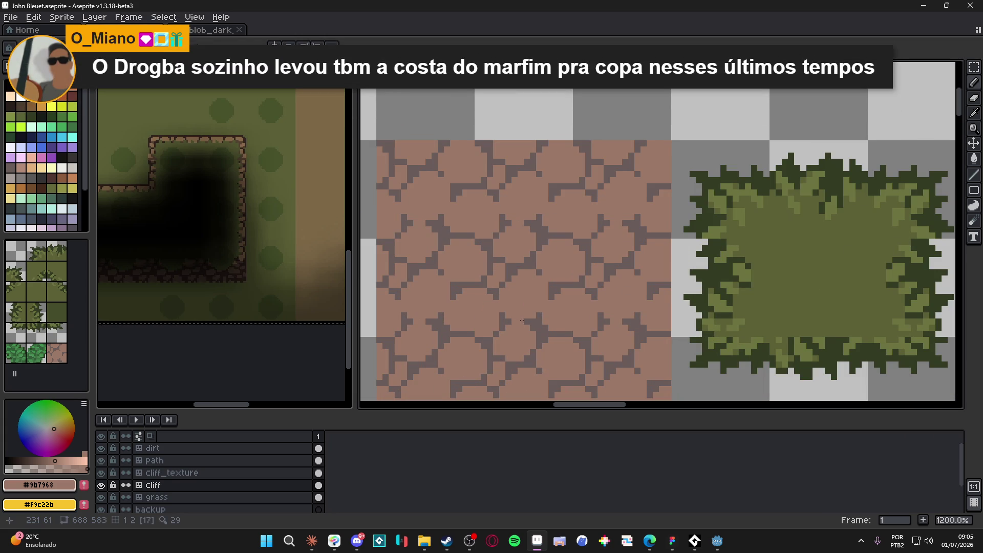
scroll(524, 321, "down", 5)
scroll(492, 309, "up", 8)
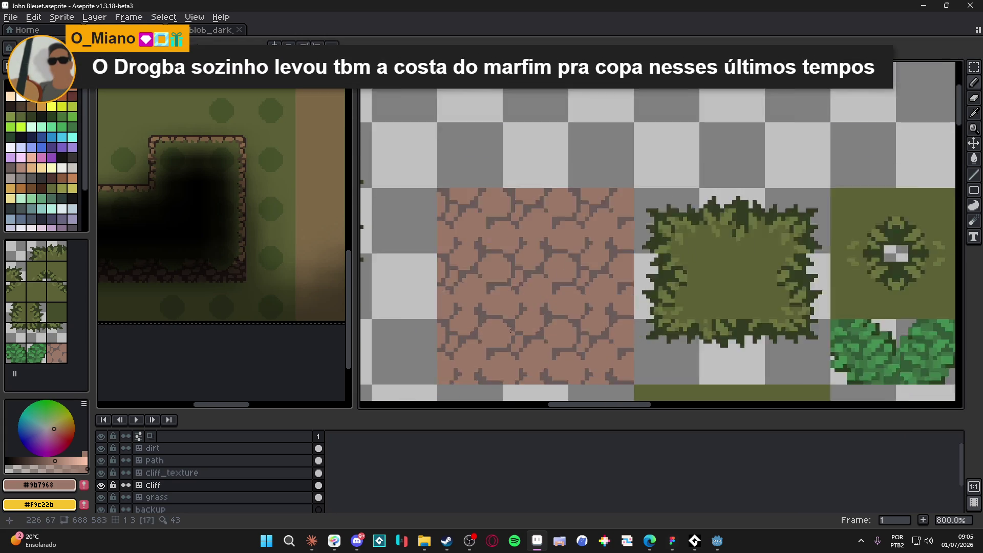
scroll(497, 313, "down", 6)
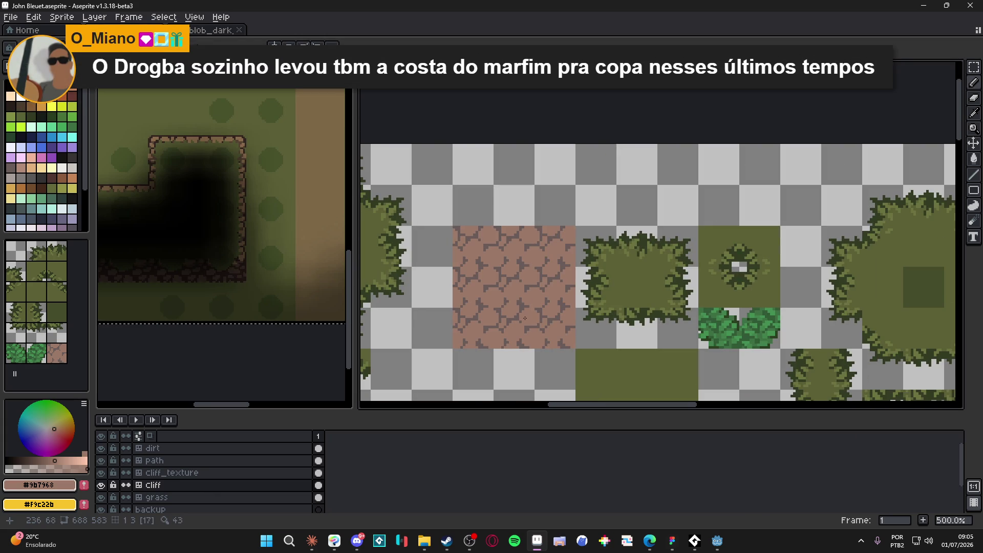
scroll(531, 311, "up", 5)
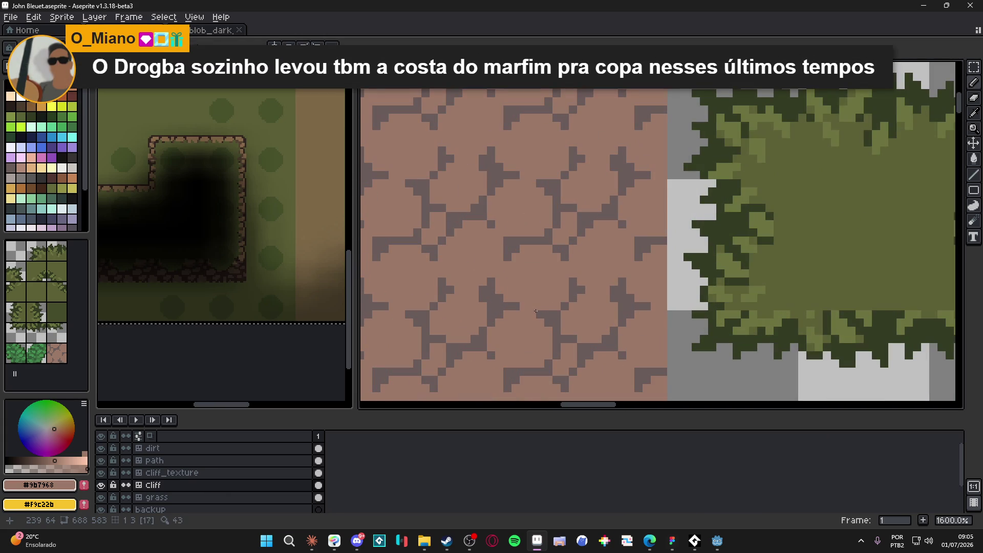
left_click(551, 309, "alt")
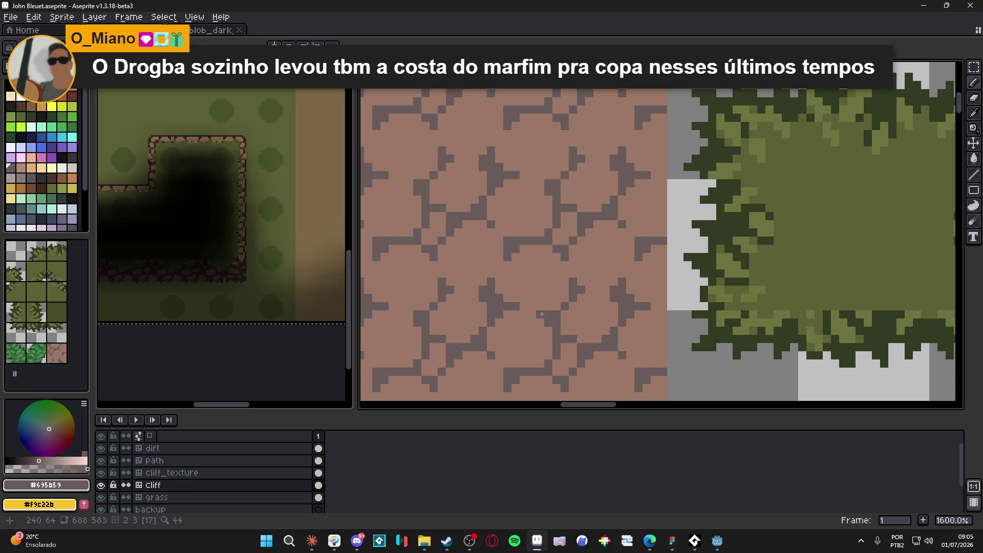
scroll(543, 338, "down", 4)
scroll(517, 323, "up", 4)
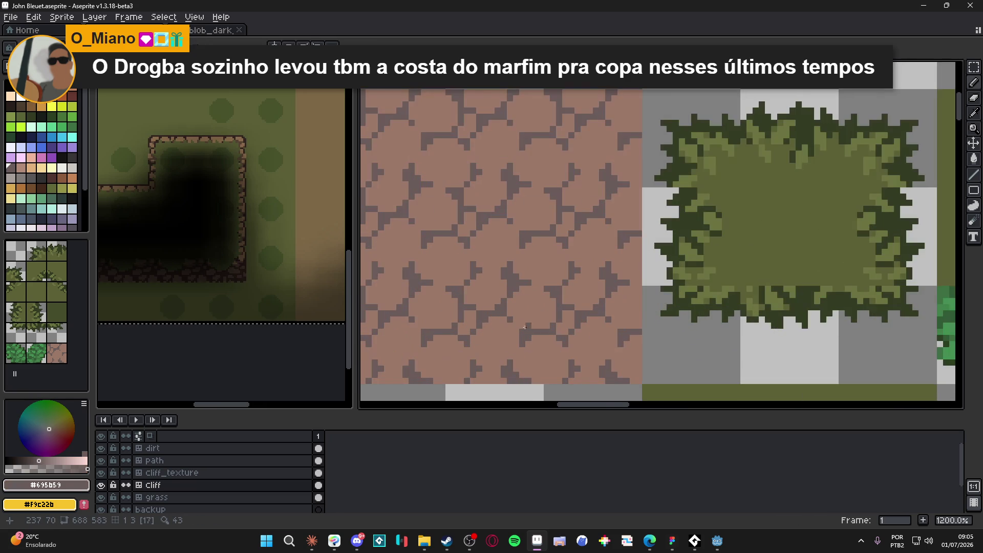
left_click(517, 323, "alt")
- Re-sample the dark crack colour #695b59 as the foreground colour
scroll(527, 327, "down", 5)
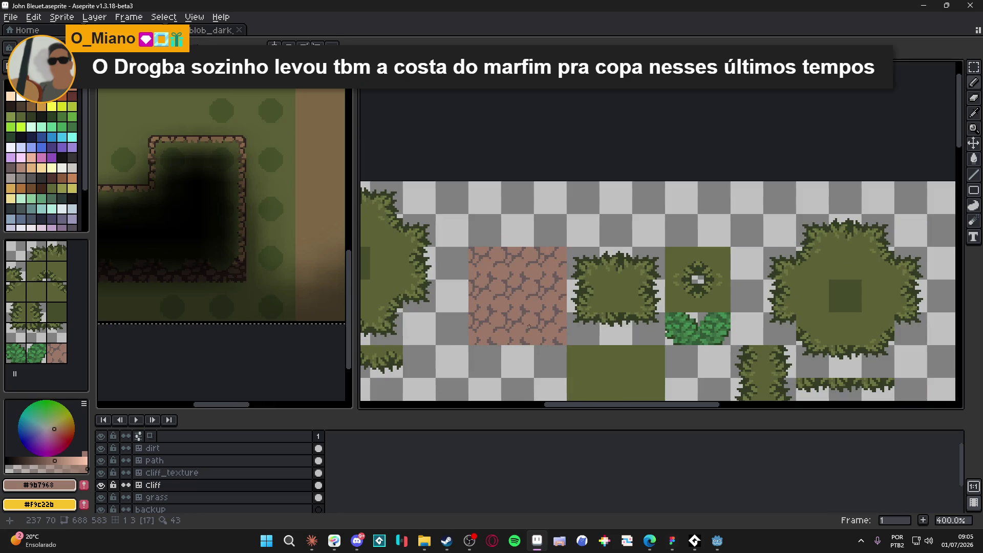
scroll(487, 276, "up", 8)
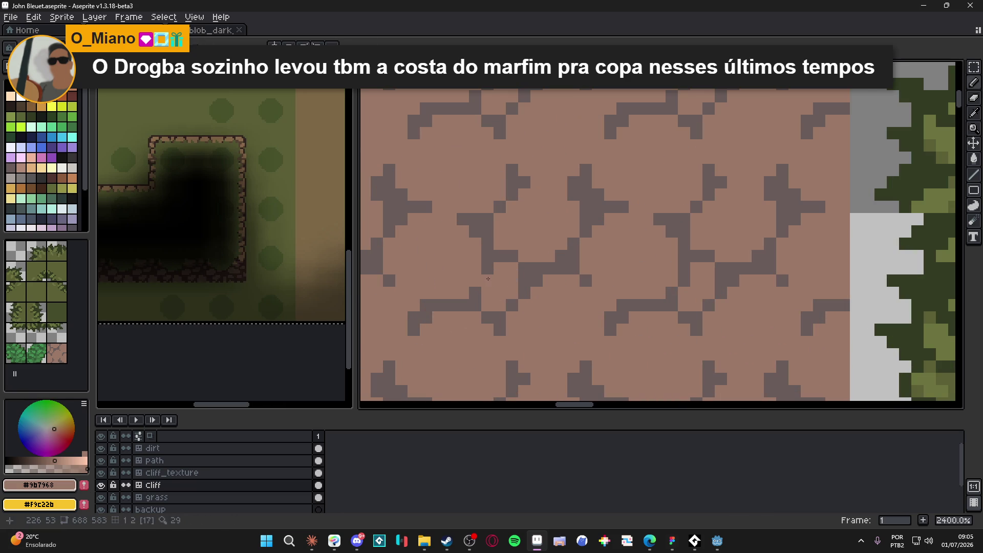
scroll(523, 304, "down", 7)
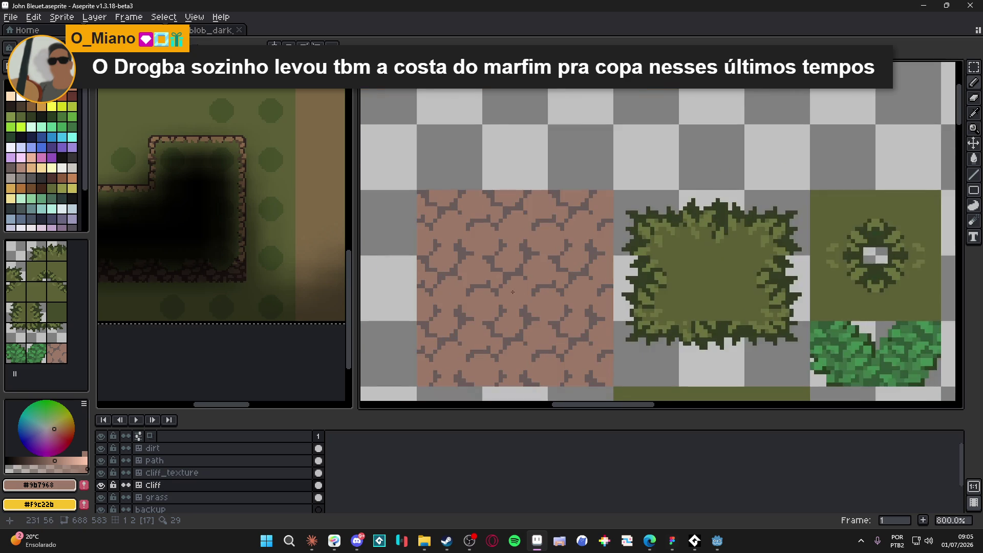
scroll(530, 310, "down", 2)
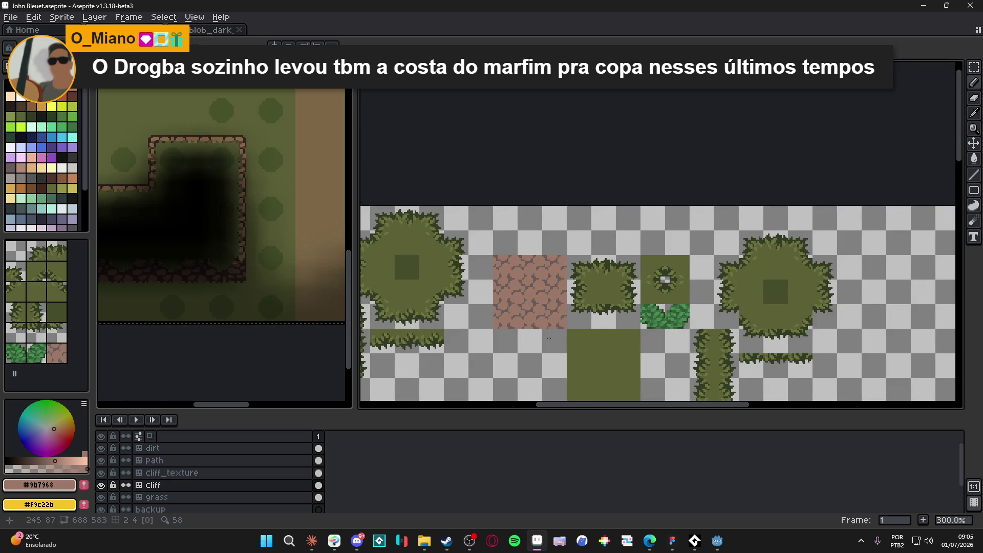
scroll(523, 302, "up", 7)
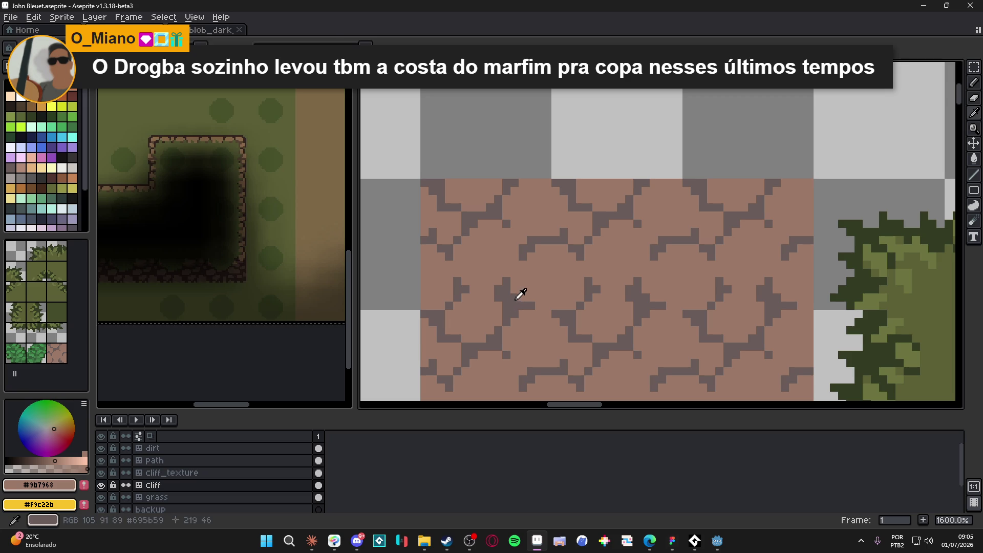
left_click(522, 294, "alt")
scroll(574, 310, "down", 4)
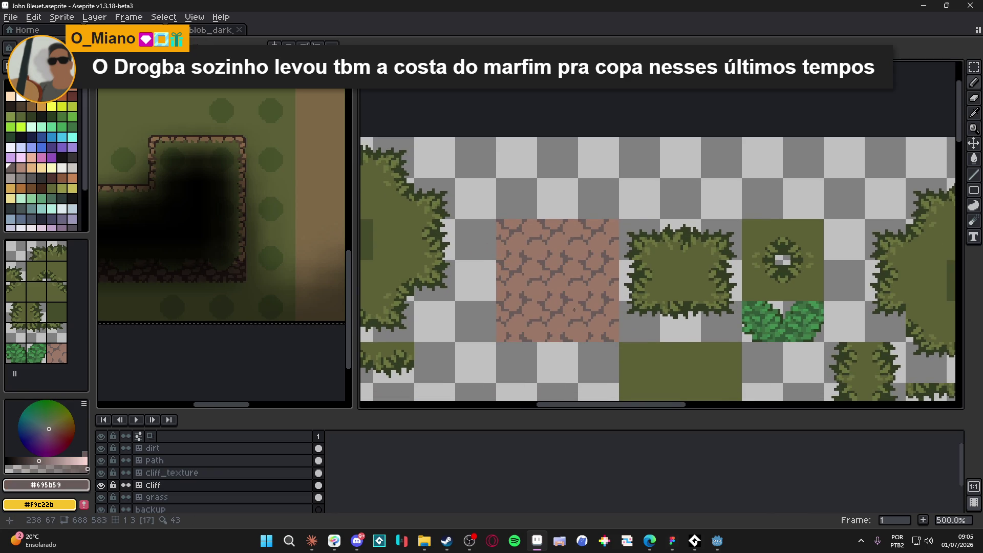
scroll(579, 310, "up", 4)
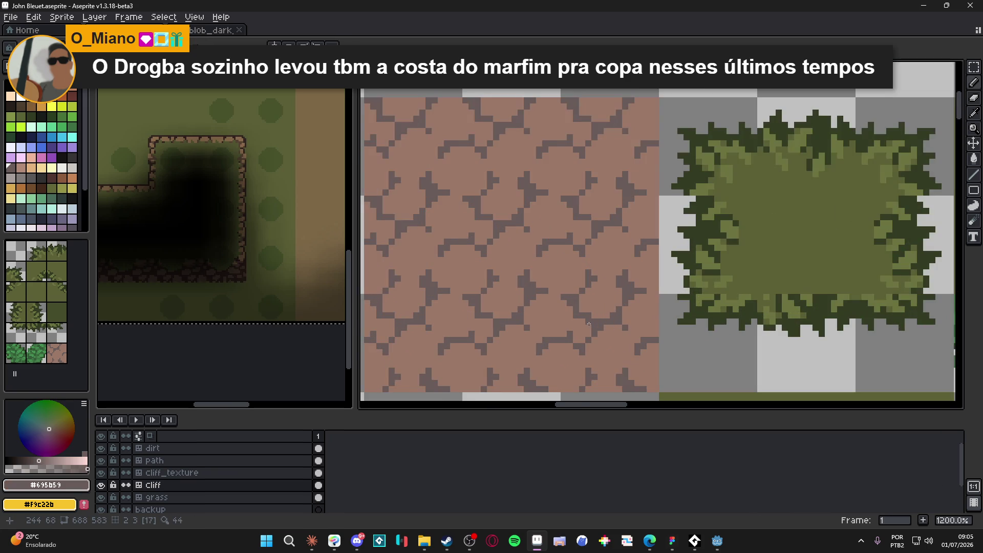
scroll(581, 328, "down", 2)
scroll(582, 345, "down", 2)
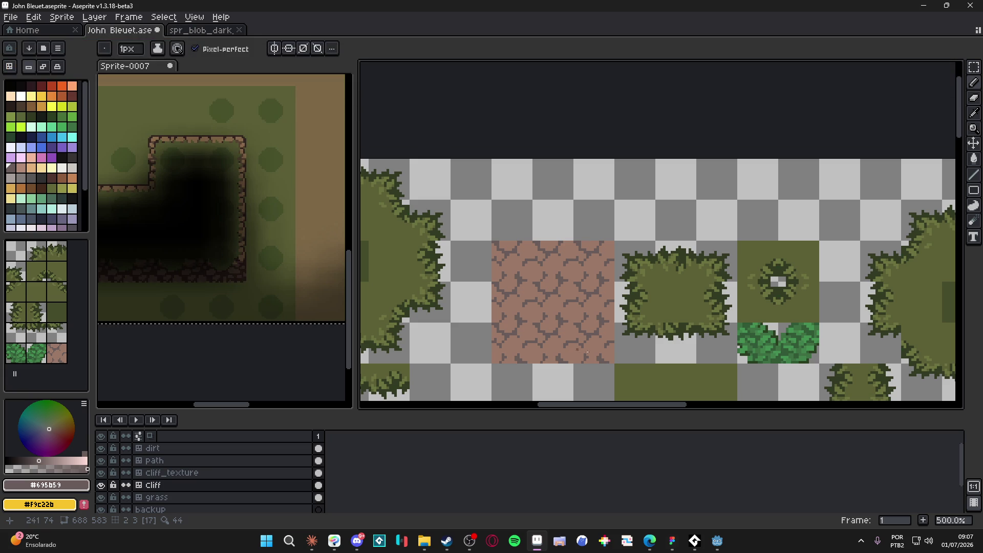
- Zoom into the lower dirt path tile and eyedrop its brown #836b61 as foreground
scroll(574, 349, "down", 2)
scroll(580, 346, "down", 1)
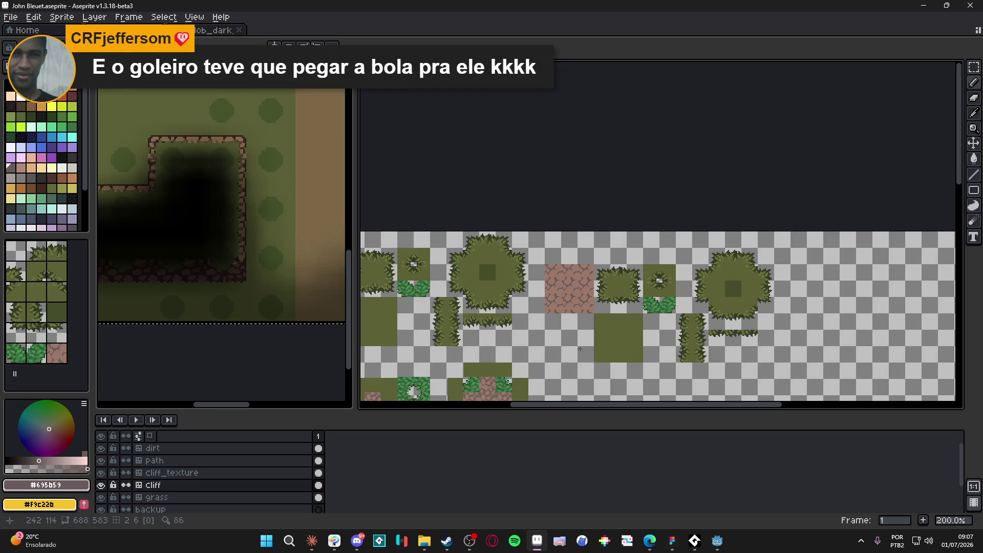
scroll(559, 277, "down", 1)
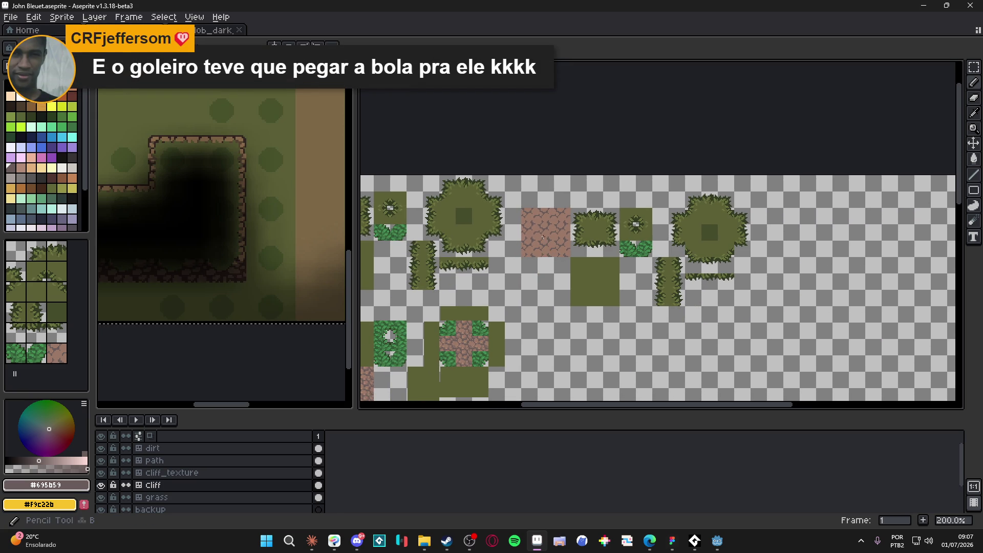
scroll(543, 237, "up", 1)
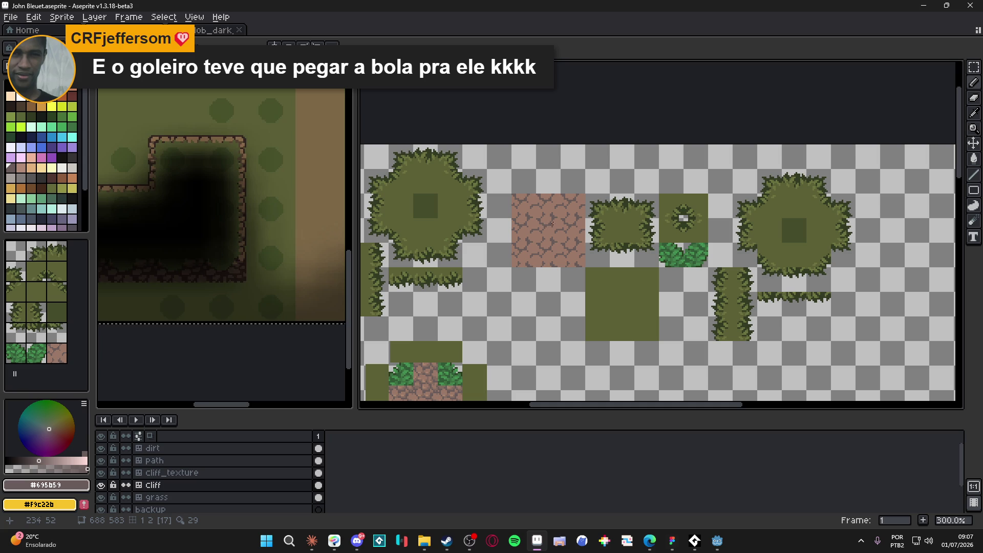
scroll(421, 329, "up", 4)
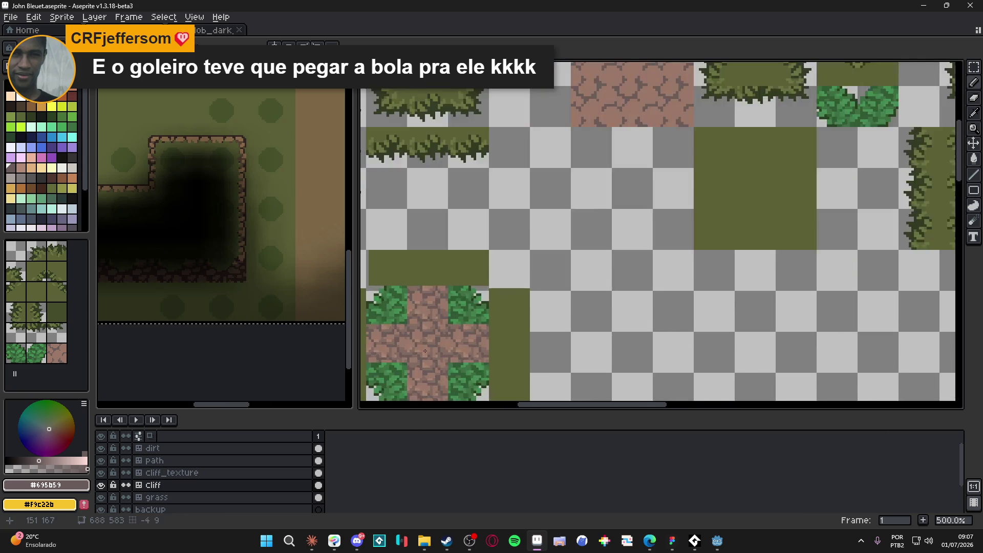
scroll(421, 330, "down", 2)
scroll(620, 198, "down", 2)
scroll(557, 183, "up", 1)
scroll(558, 183, "down", 1)
scroll(431, 340, "up", 5)
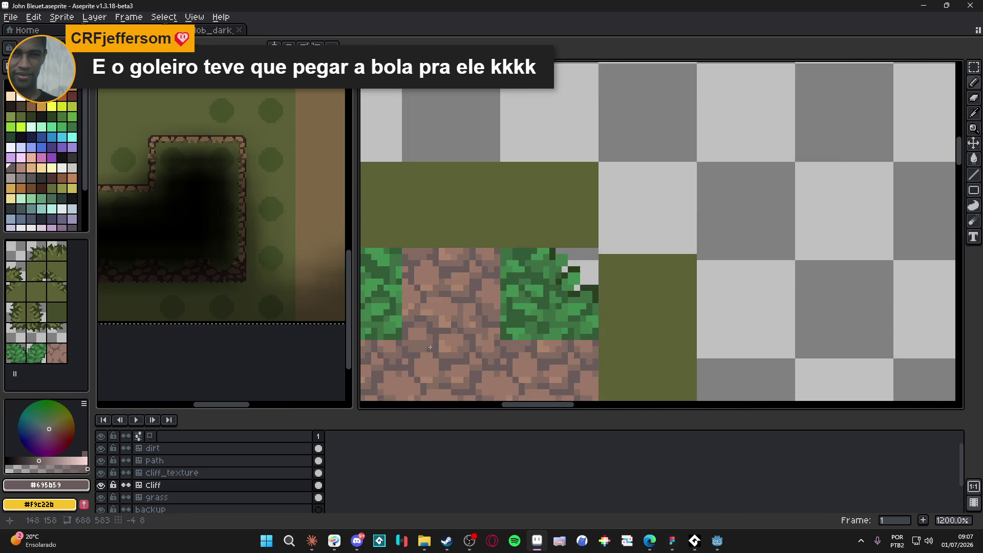
left_click(431, 340, "alt")
scroll(513, 307, "down", 4)
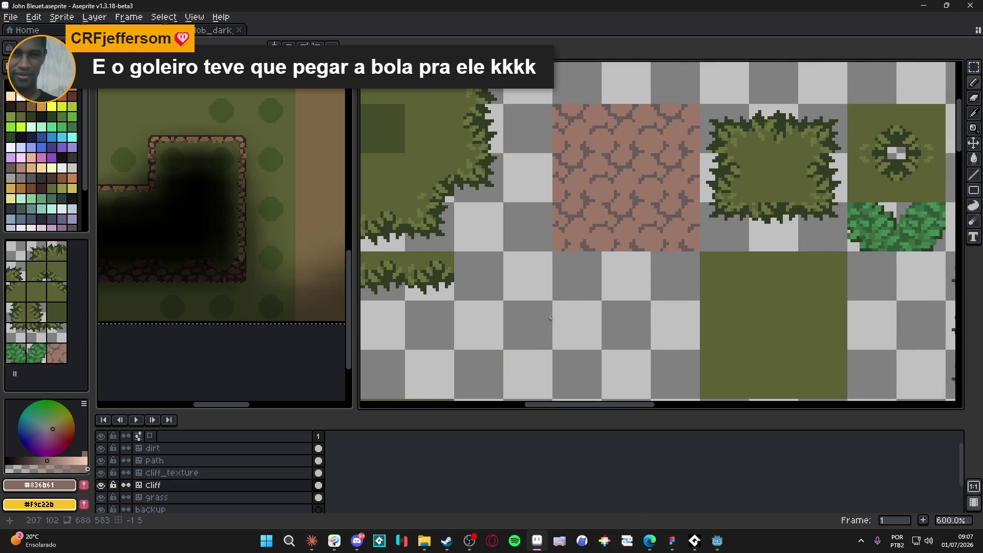
scroll(583, 279, "up", 1)
scroll(572, 248, "up", 2)
- Shade the lower edges of several cobblestones with #836b61 pixels
mouse_move(575, 261)
left_mouse_down()
mouse_move(598, 263)
mouse_move(610, 251)
left_mouse_up()
left_click(610, 246)
left_click_drag(597, 250, 583, 252)
left_click(586, 246)
left_click(560, 250)
left_click_drag(560, 249, 562, 238)
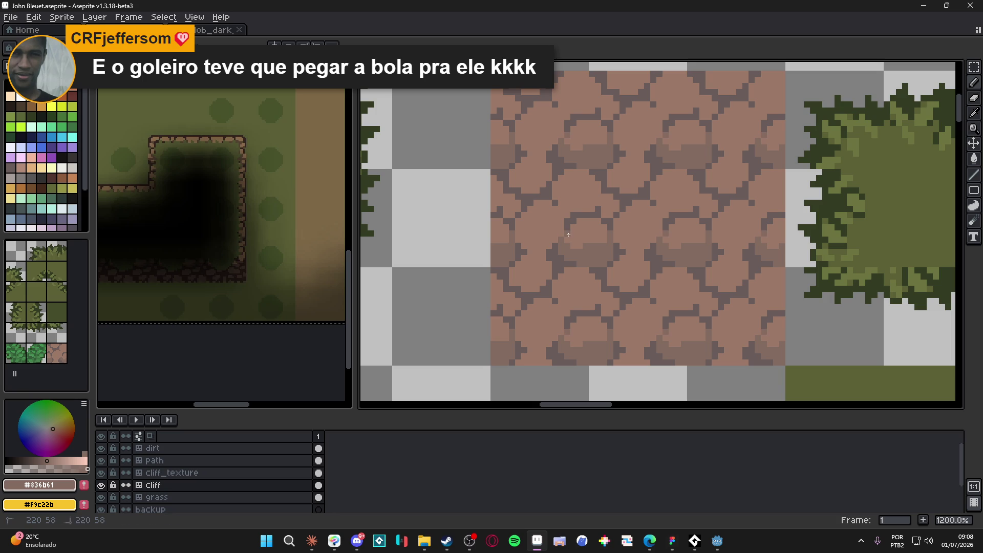
left_click(580, 221)
left_click(573, 228)
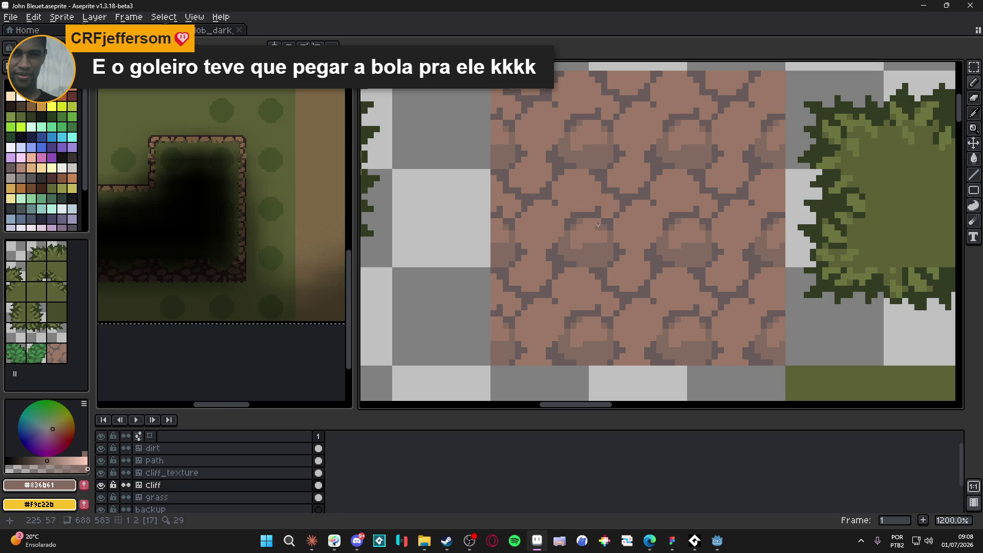
- Paint longer runs of #836b61 shading down the remaining cobblestones
scroll(595, 223, "down", 4)
scroll(568, 279, "up", 7)
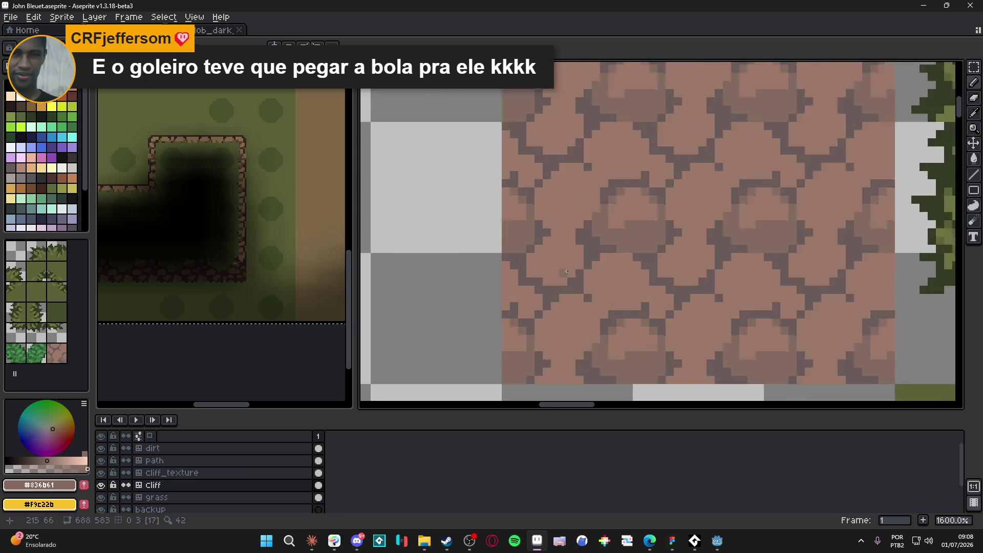
mouse_move(569, 279)
left_mouse_down()
mouse_move(512, 251)
mouse_move(563, 287)
mouse_move(585, 262)
mouse_move(585, 236)
mouse_move(573, 214)
mouse_move(560, 213)
mouse_move(574, 226)
left_mouse_up()
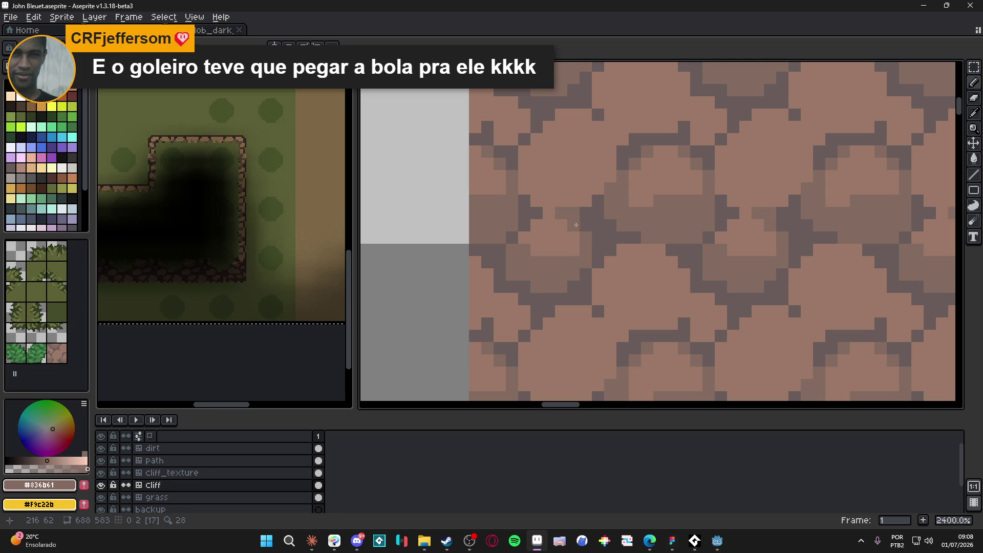
scroll(596, 260, "down", 5)
scroll(596, 260, "down", 3)
scroll(586, 303, "up", 8)
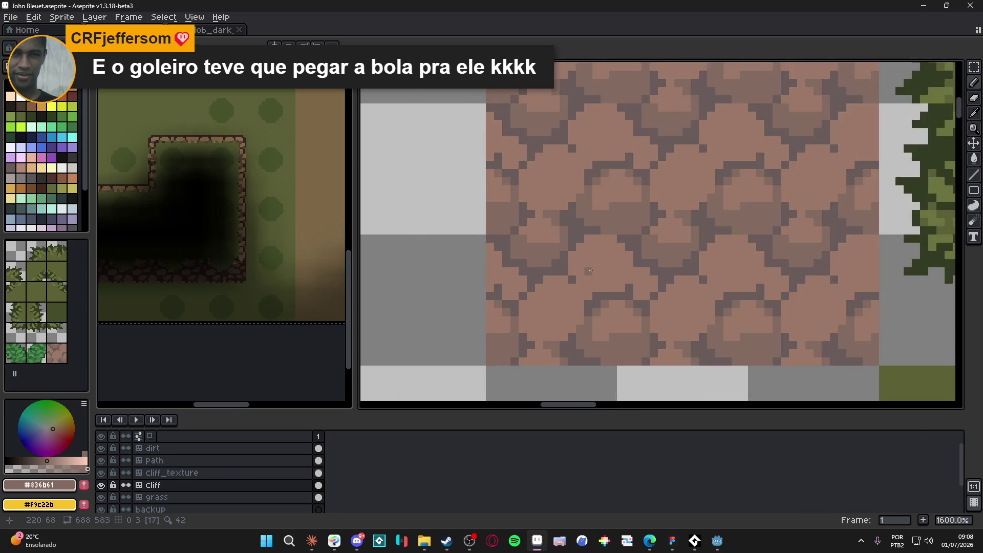
mouse_move(585, 302)
left_mouse_down()
mouse_move(584, 284)
mouse_move(647, 282)
mouse_move(577, 271)
left_mouse_up()
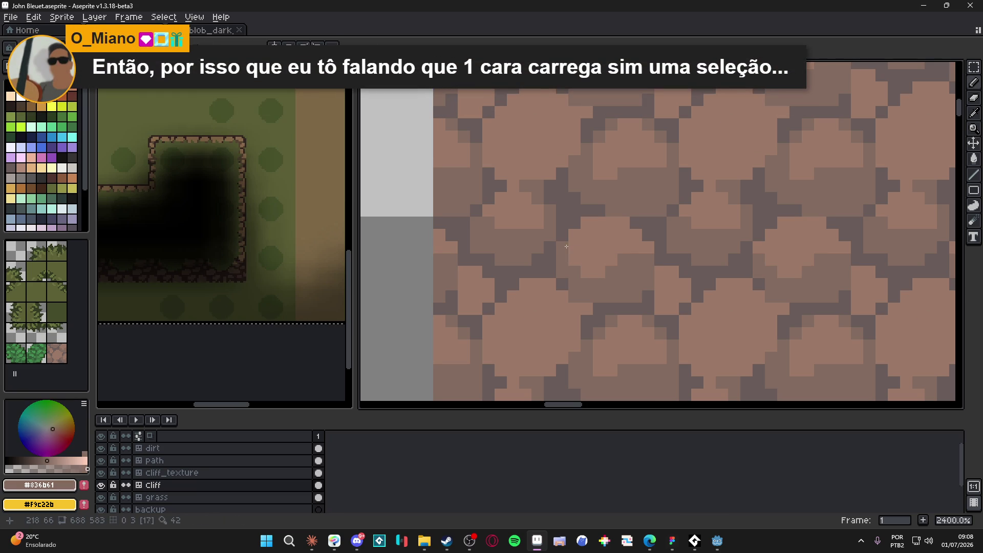
- Pick the stone brown #836b61 from the cobblestone tile
scroll(650, 267, "down", 6)
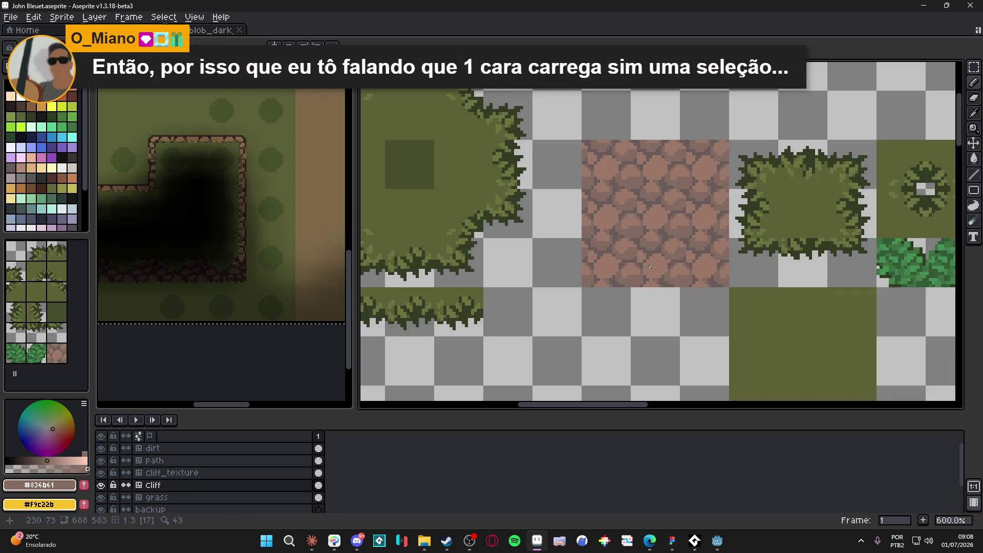
scroll(650, 267, "down", 3)
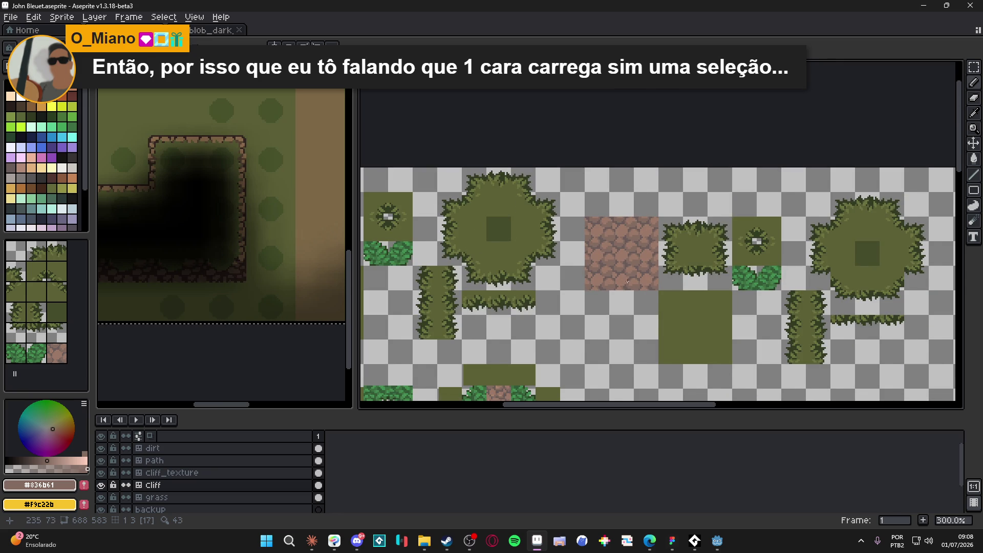
scroll(627, 280, "down", 1)
scroll(620, 251, "up", 7)
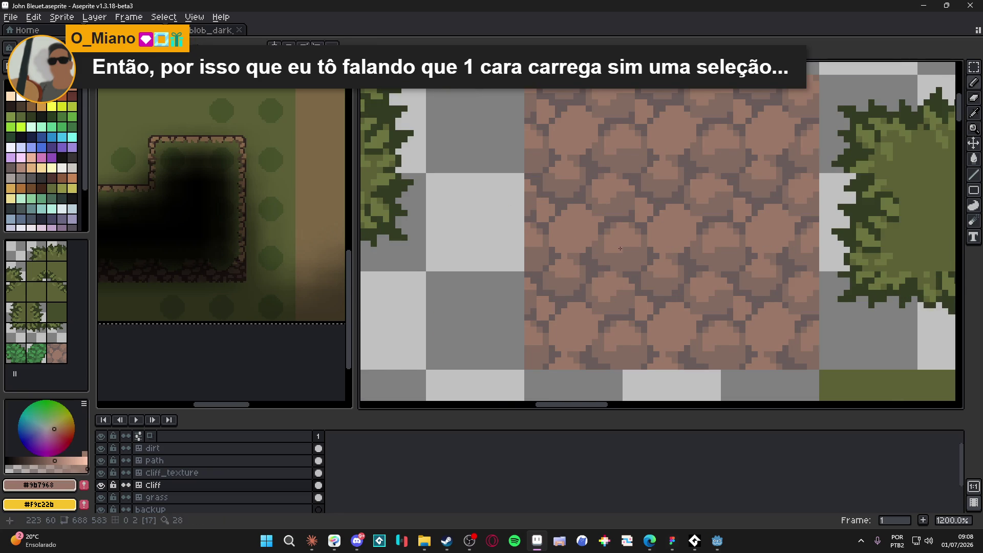
left_click(615, 279, "alt")
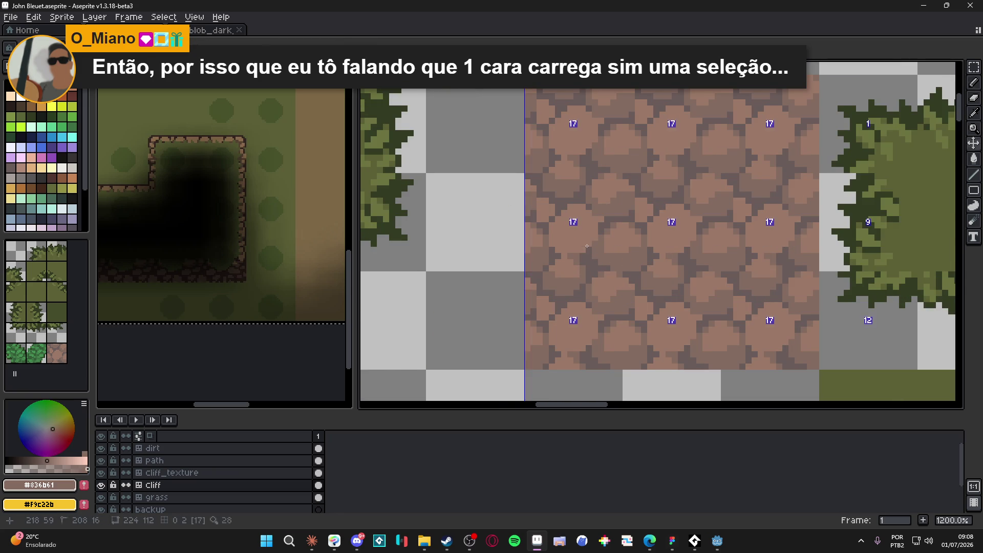
- Bucket-fill the dirt tile's stone shapes with the brown and show the tile grid
scroll(587, 247, "up", 1)
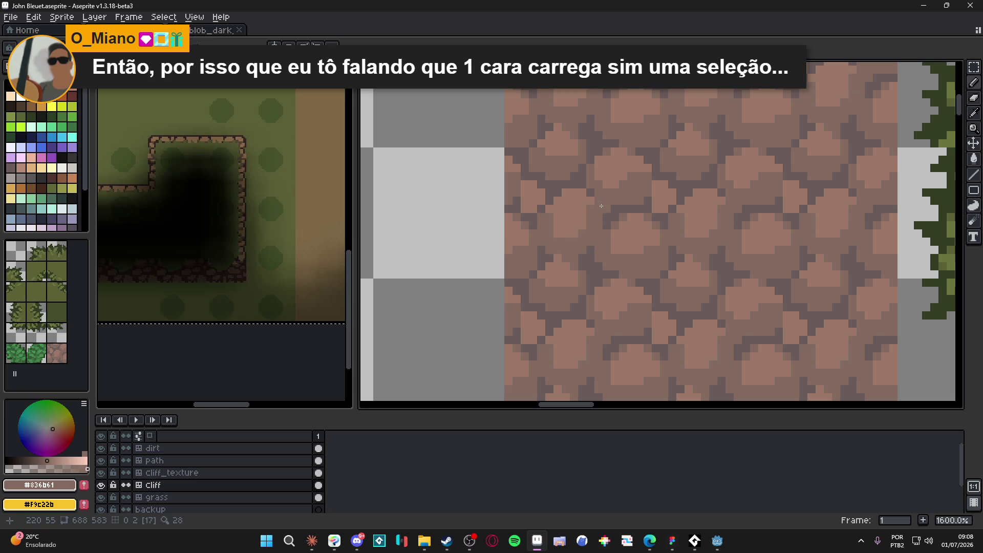
scroll(589, 241, "down", 6)
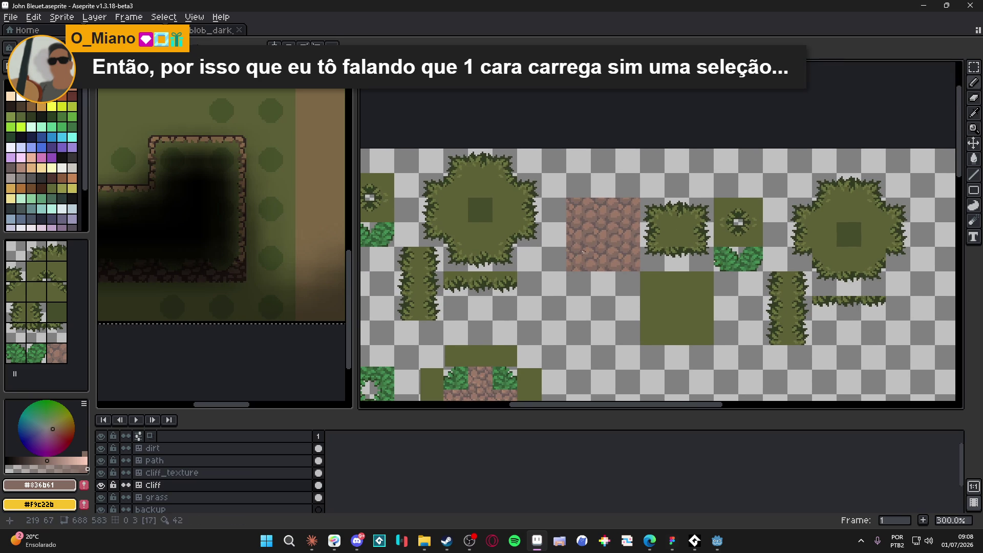
scroll(584, 251, "up", 6)
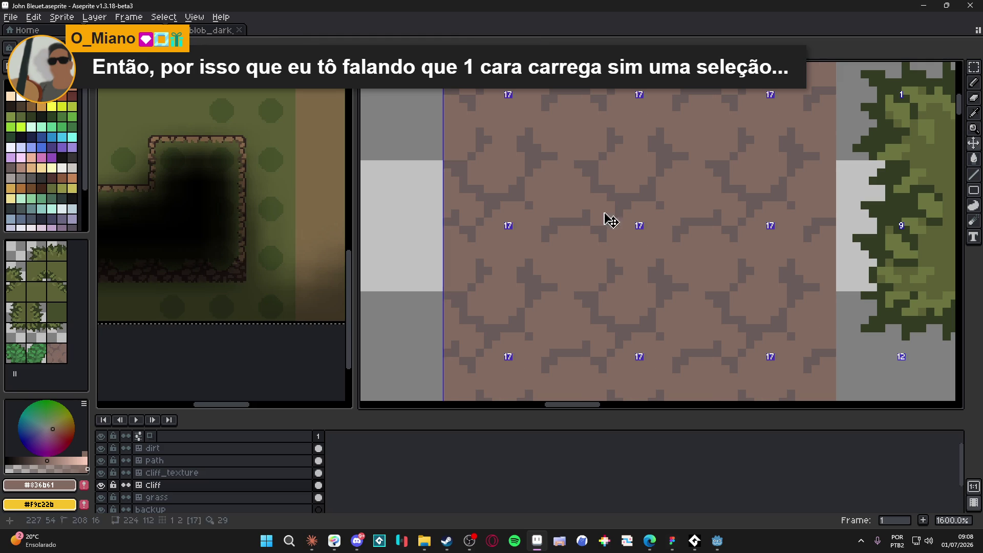
left_click(605, 214)
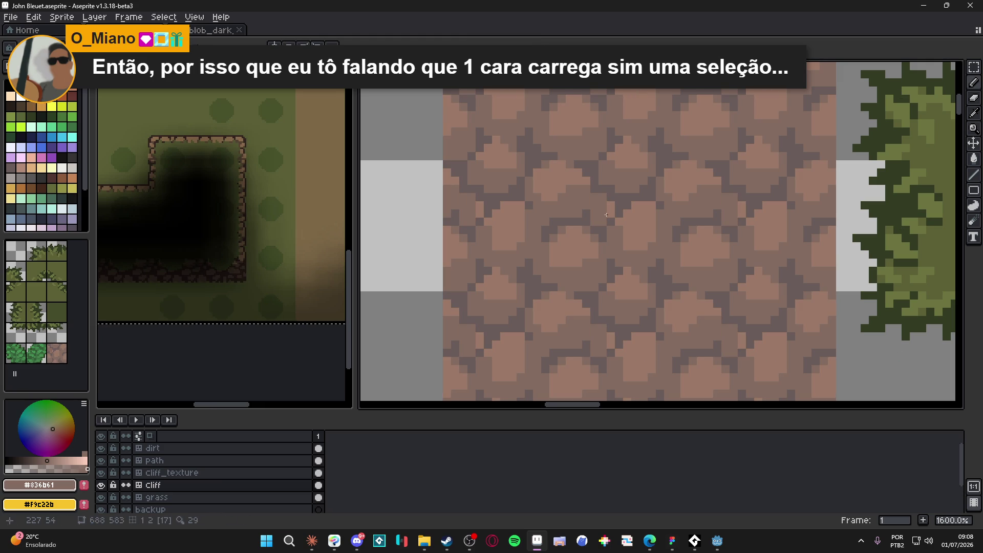
scroll(610, 246, "down", 5)
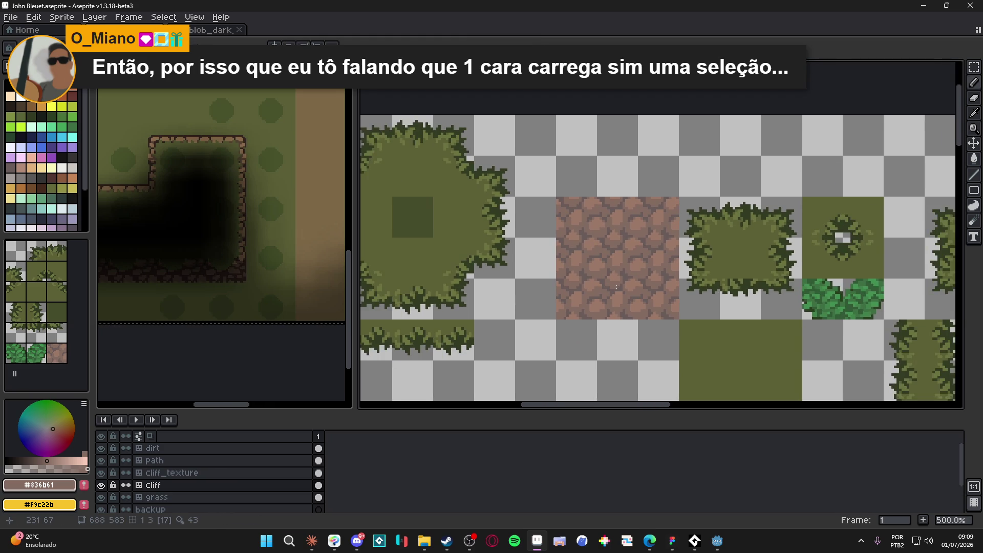
scroll(616, 287, "down", 2)
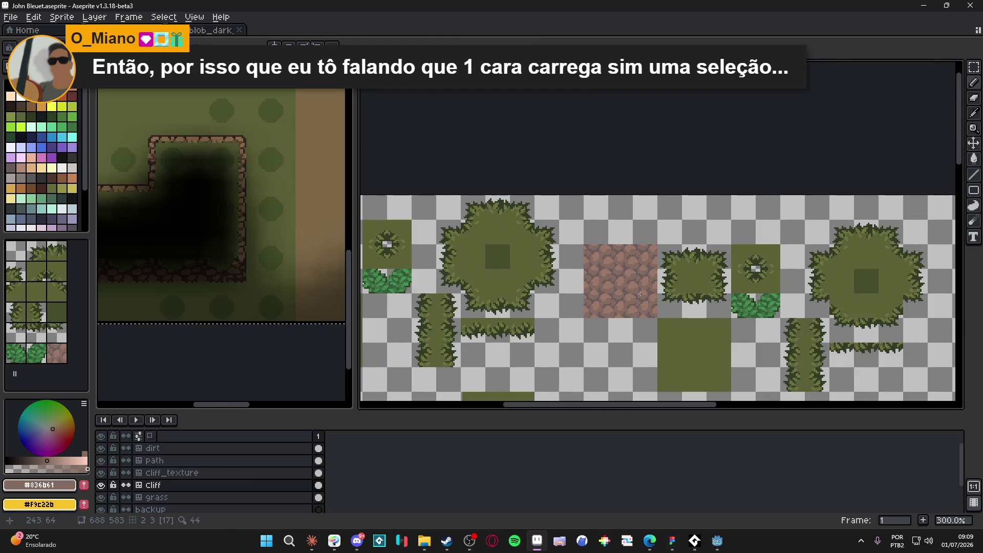
scroll(664, 289, "right", 3)
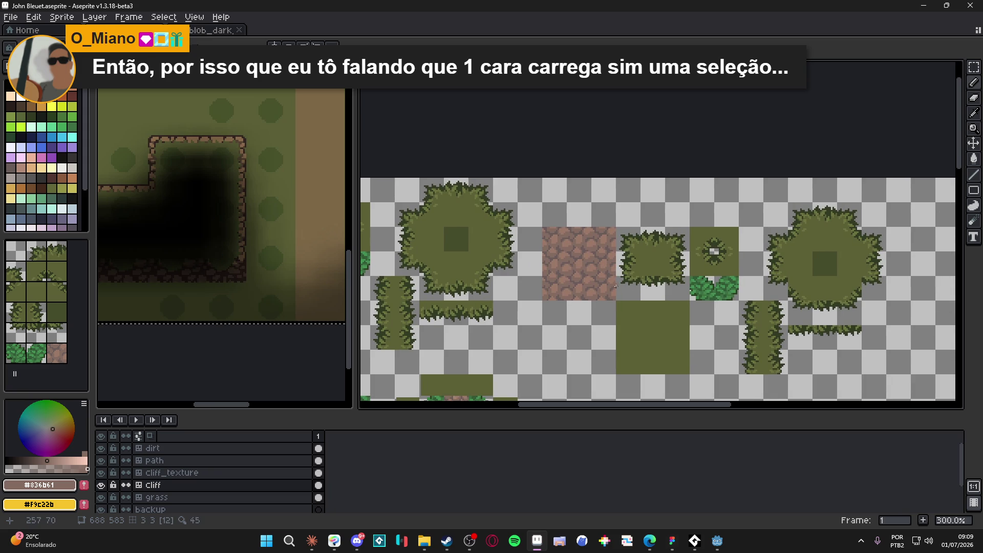
scroll(618, 285, "right", 2)
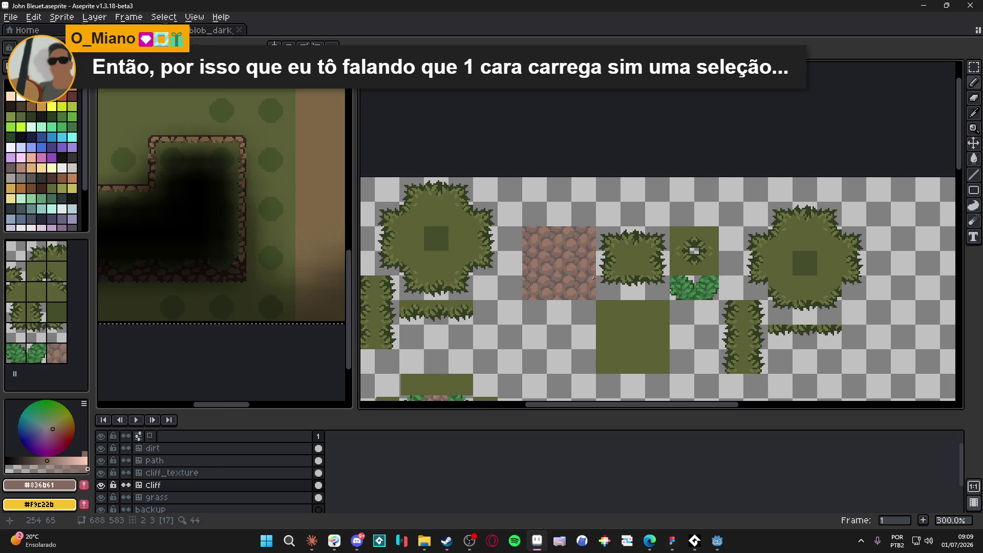
key("ctrl+apostrophe")
scroll(599, 276, "right", 2)
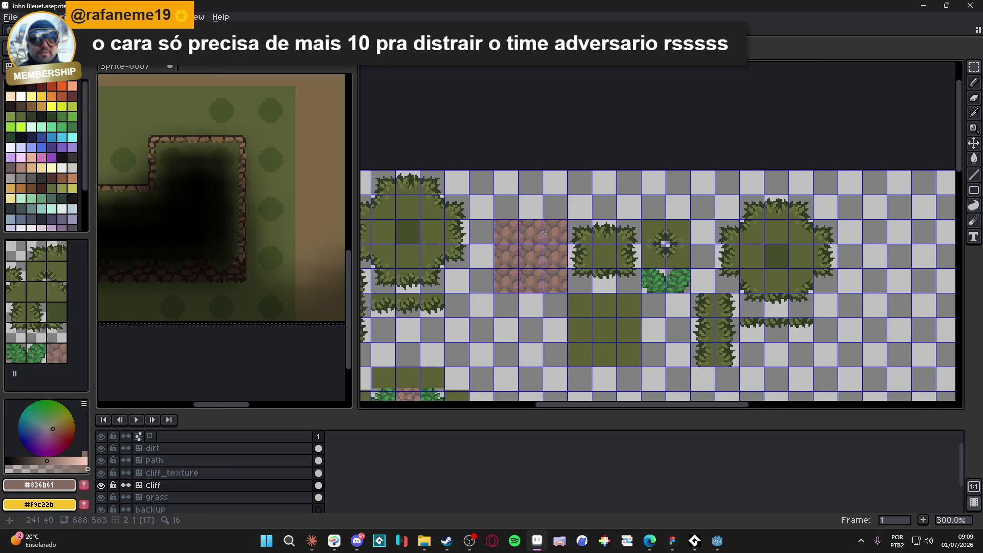
- Pick the cobblestone dirt tile and bucket-fill the empty areas of the 3x3 grass bush block
scroll(545, 233, "up", 2)
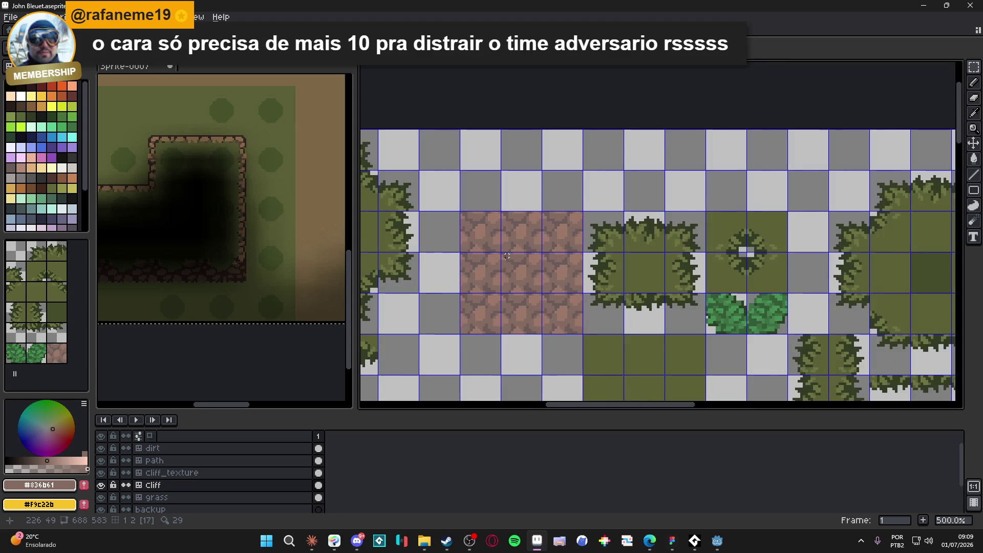
left_click_drag(518, 258, 538, 282)
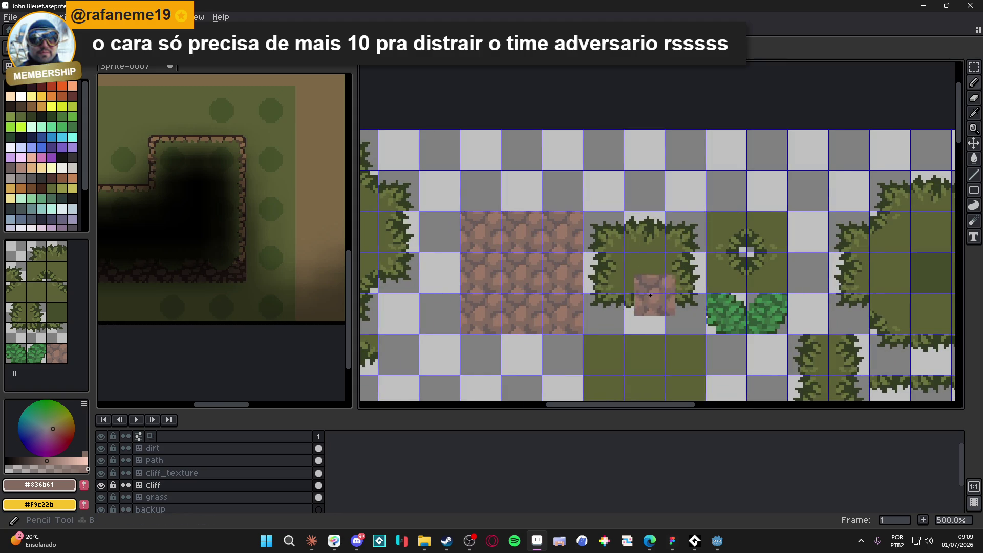
mouse_move(603, 232)
left_mouse_down()
mouse_move(668, 283)
mouse_move(703, 328)
left_mouse_up()
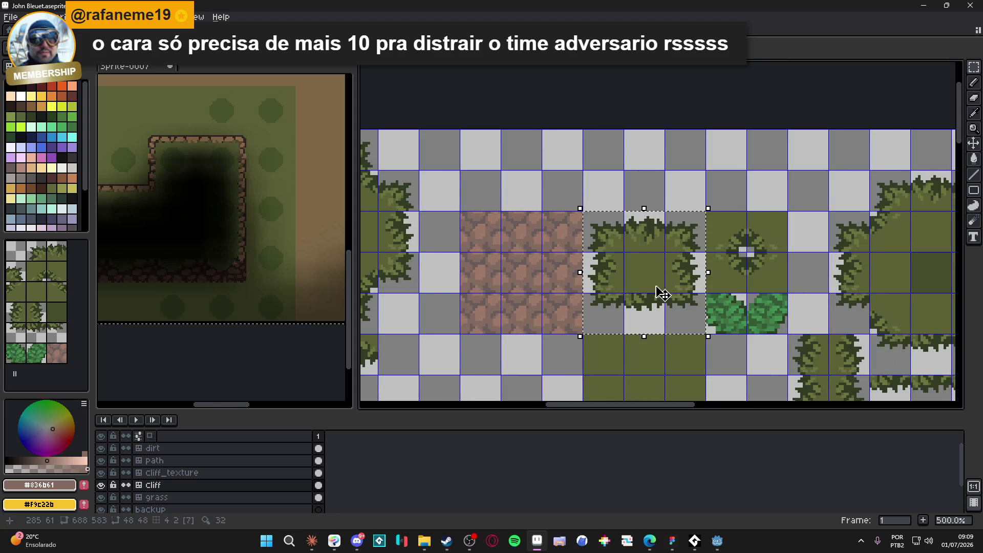
scroll(640, 307, "up", 2)
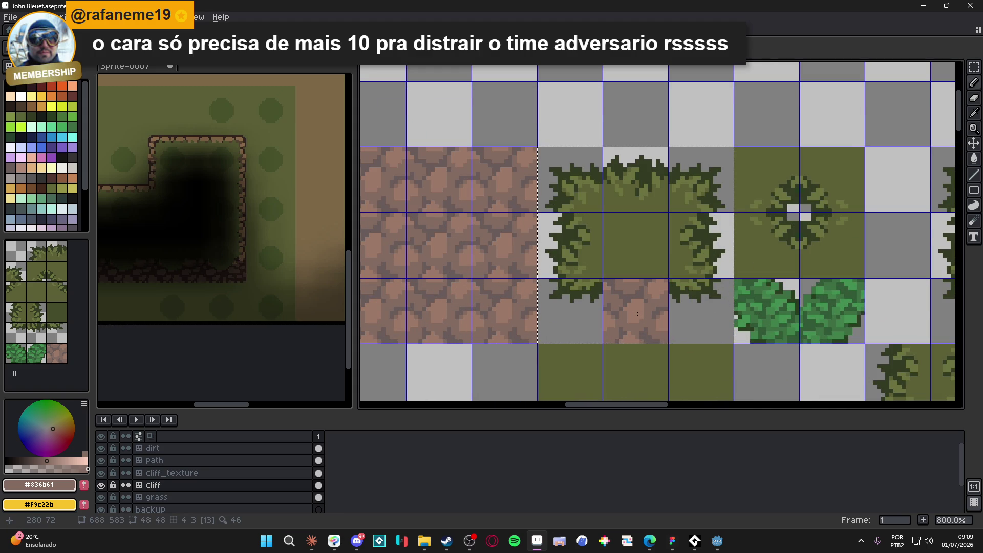
left_click(638, 313)
scroll(638, 314, "down", 3)
scroll(637, 313, "down", 1)
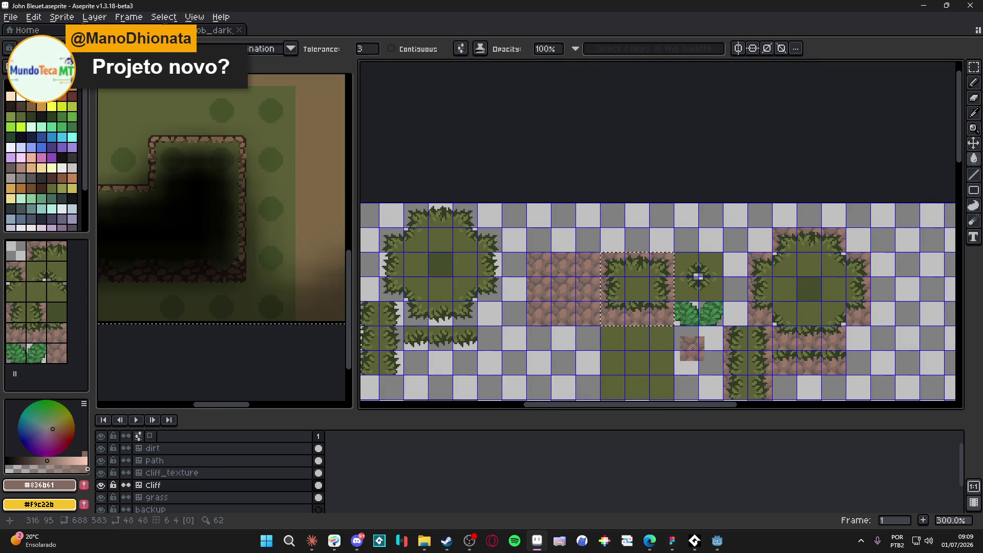
left_click_drag(668, 336, 648, 330)
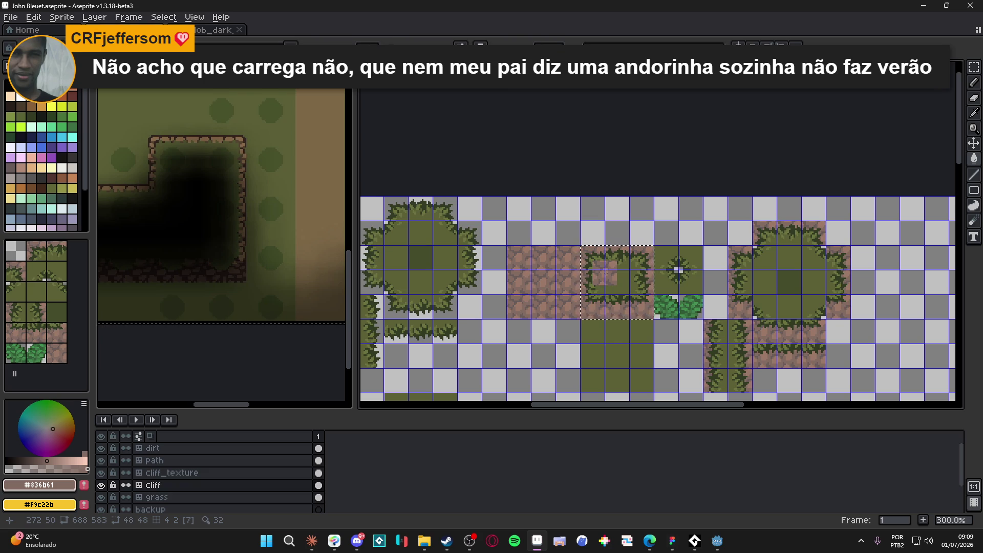
scroll(605, 328, "down", 2)
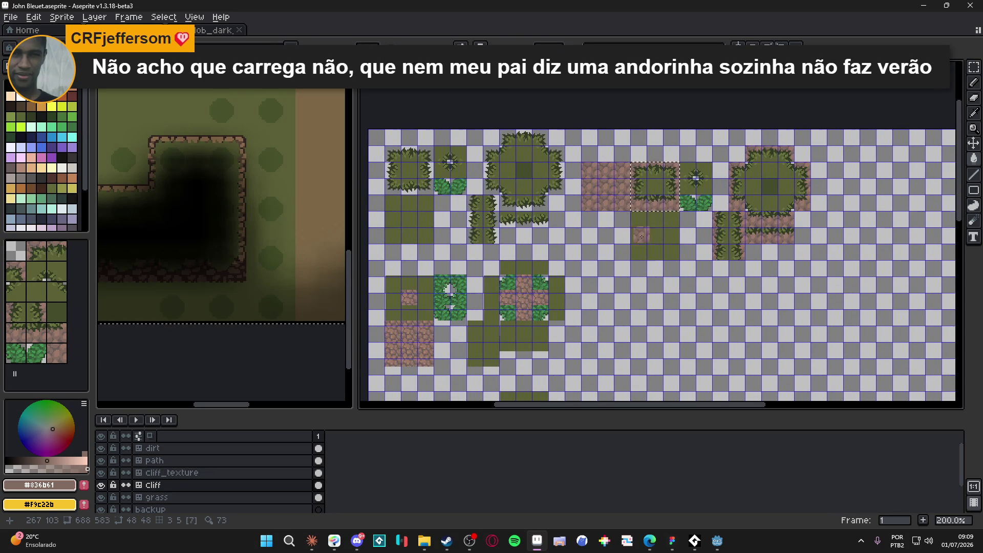
scroll(610, 263, "up", 3)
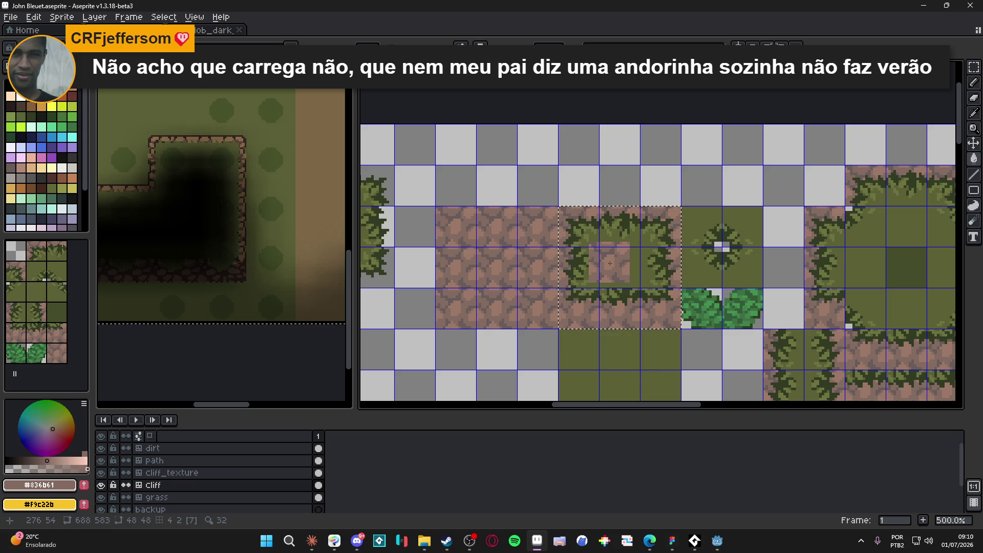
- Undo the dirt fill, then refill the block's empty areas and add a bottom-left grass edge
key("ctrl+z")
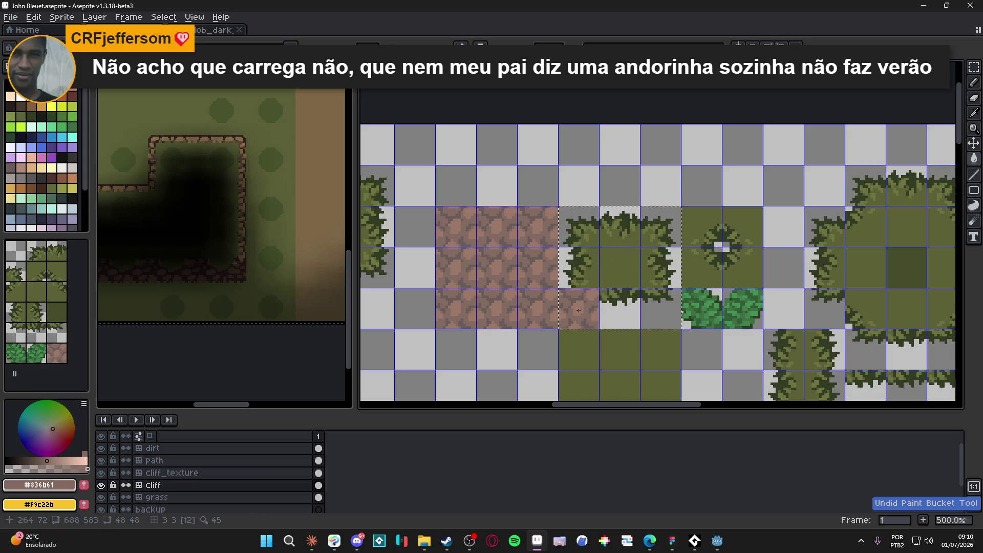
key("g")
left_click(579, 309)
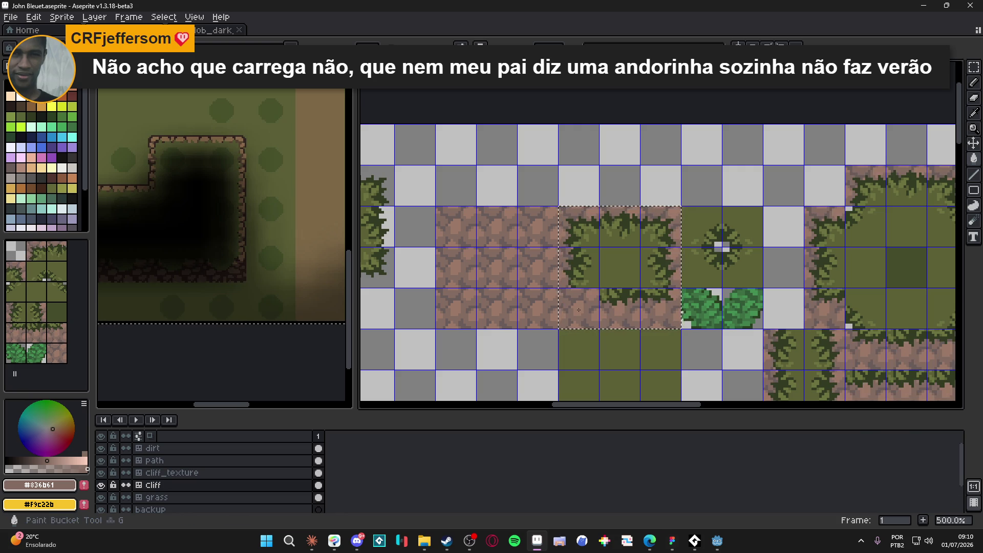
left_click(579, 310)
- Select the 3x3 cobblestone dirt block, shift it one tile left, and deselect
key("m")
left_click_drag(531, 232, 466, 333)
key("Left")
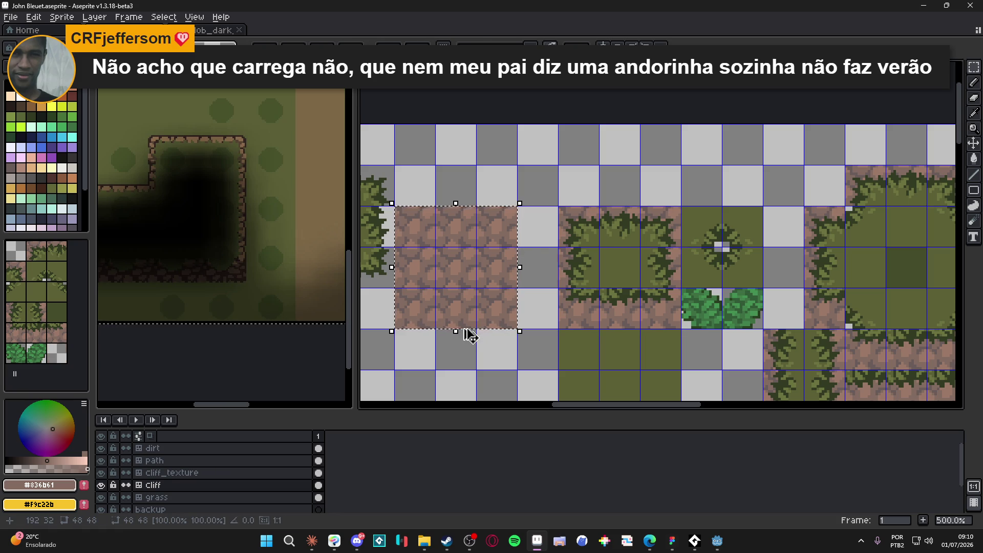
key("Right")
key("ctrl+d")
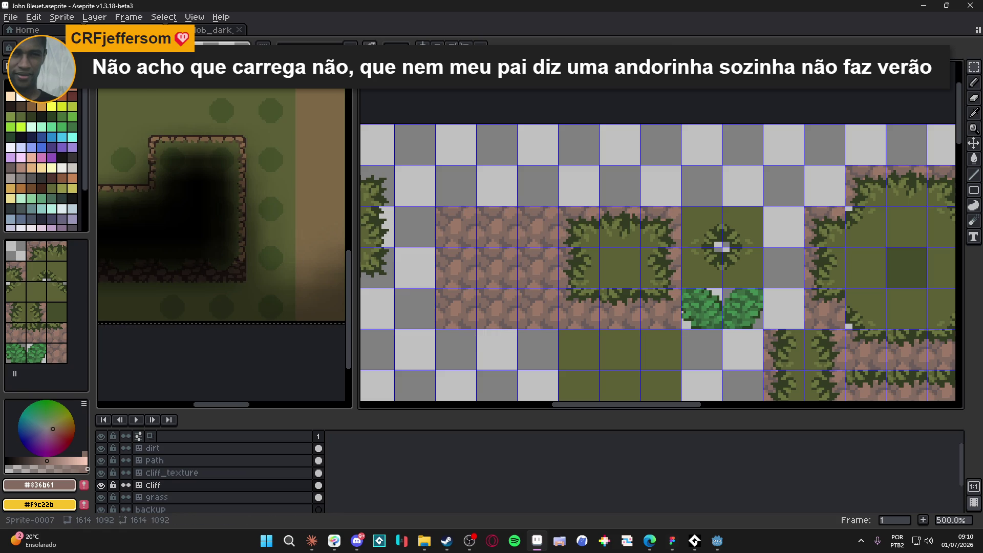
mouse_move(536, 217)
left_mouse_down()
mouse_move(445, 323)
mouse_move(456, 325)
left_mouse_up()
key("Left")
key("ctrl+d")
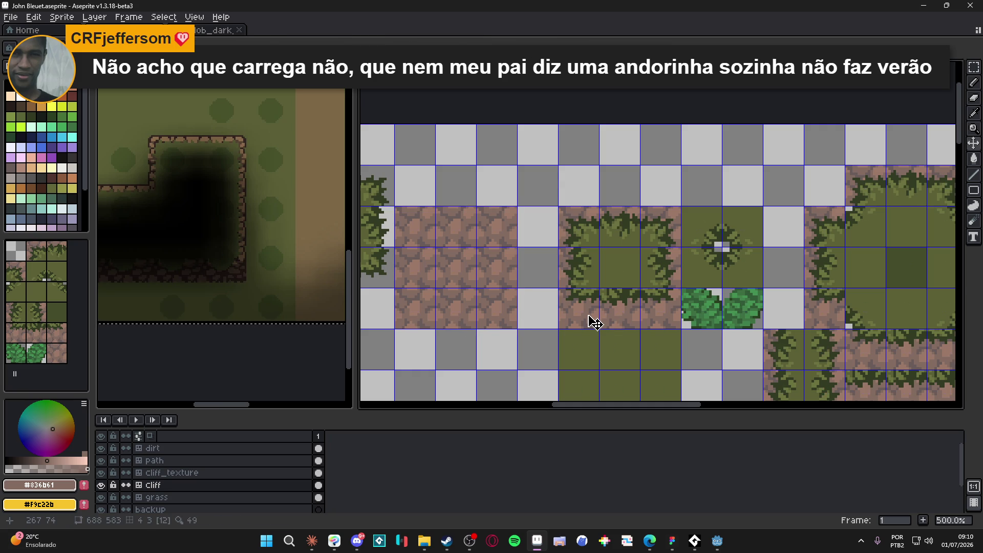
left_click_drag(570, 220, 663, 318)
left_click(585, 217)
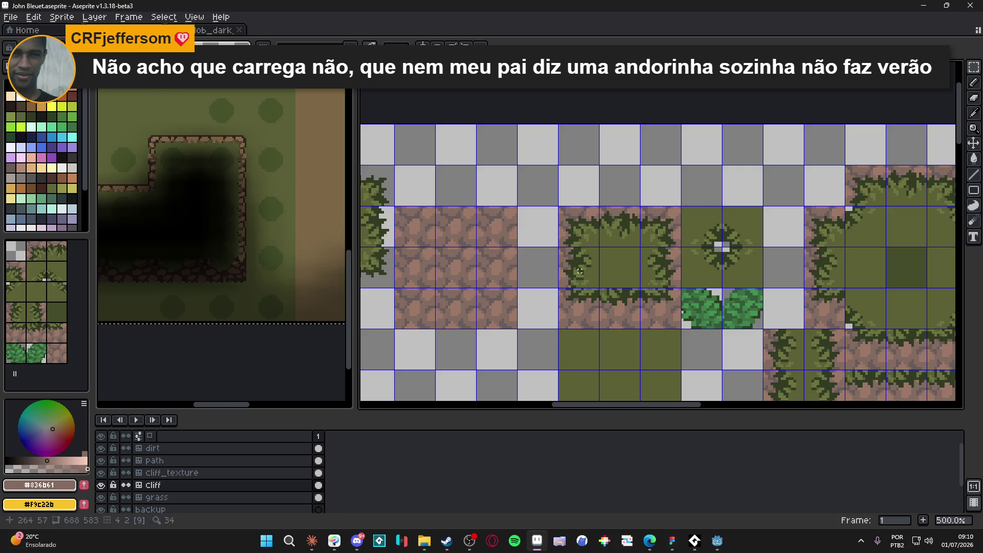
scroll(579, 222, "up", 1)
scroll(579, 223, "down", 3)
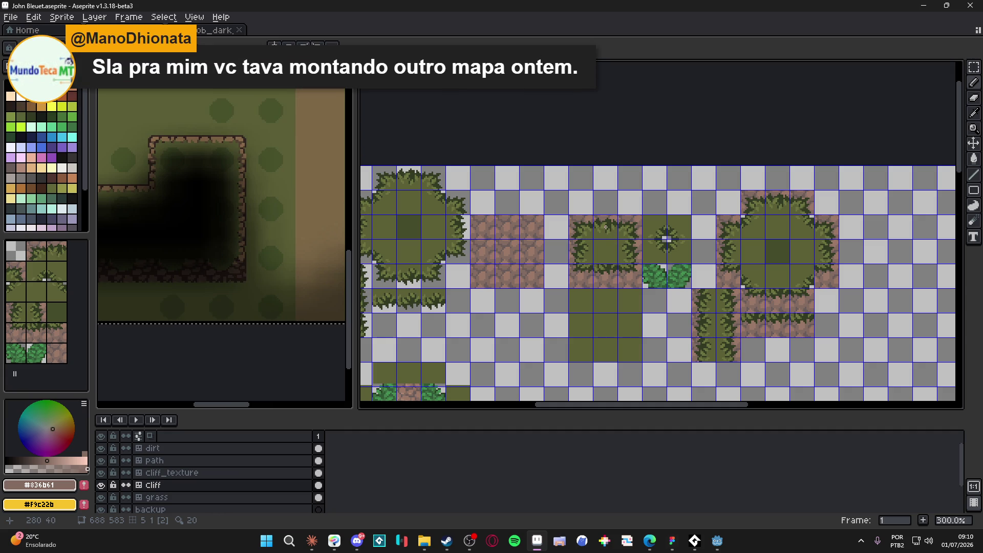
- Erase the stray pixels along the cliff tiles' top pixel row with the Eraser
scroll(606, 226, "up", 6)
key("e")
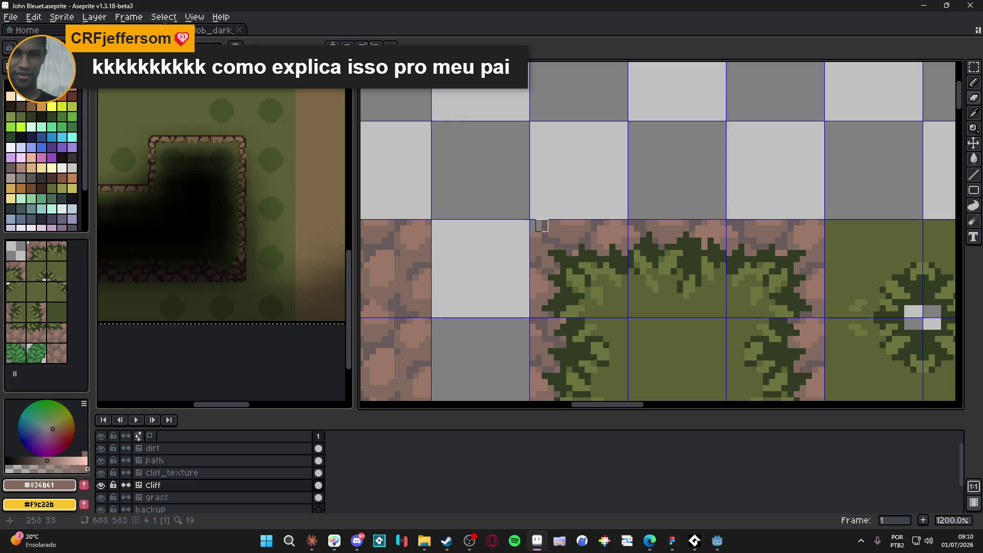
left_click_drag(542, 226, 603, 223)
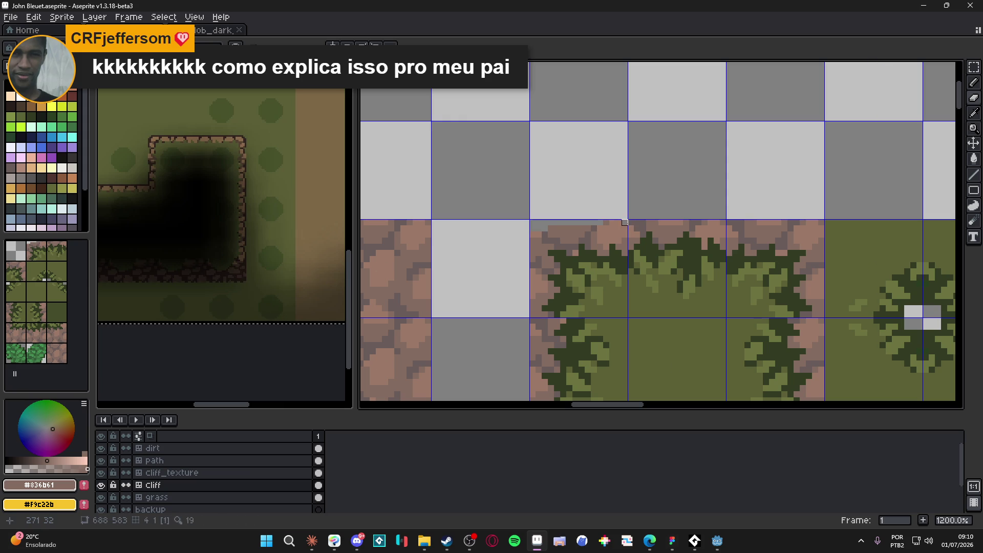
left_click(631, 222)
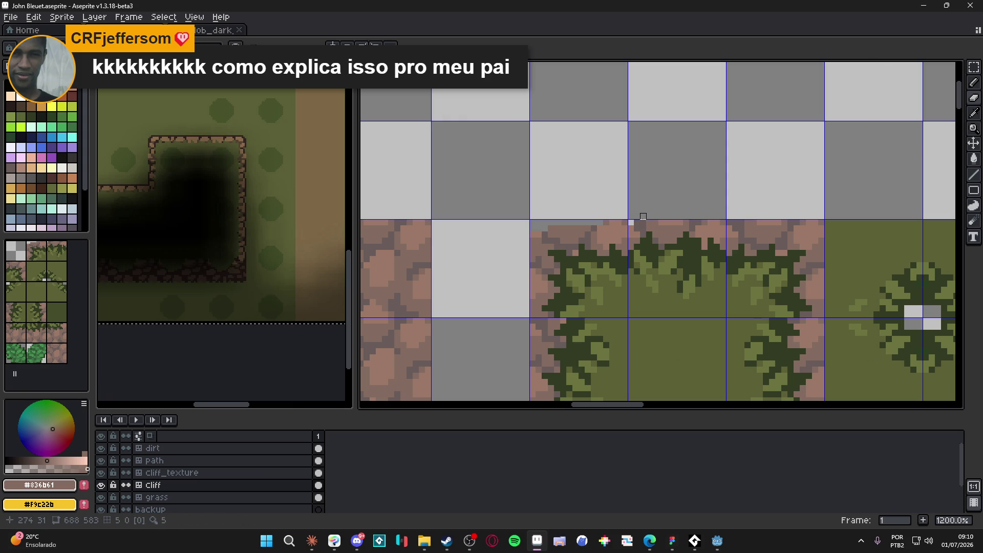
left_click_drag(637, 223, 643, 222)
left_click(695, 223)
left_click(686, 222)
- Sample the light pink-brown #9b7968 from the grass cliff tile's cobblestone edge
scroll(736, 222, "down", 1)
scroll(735, 222, "down", 3)
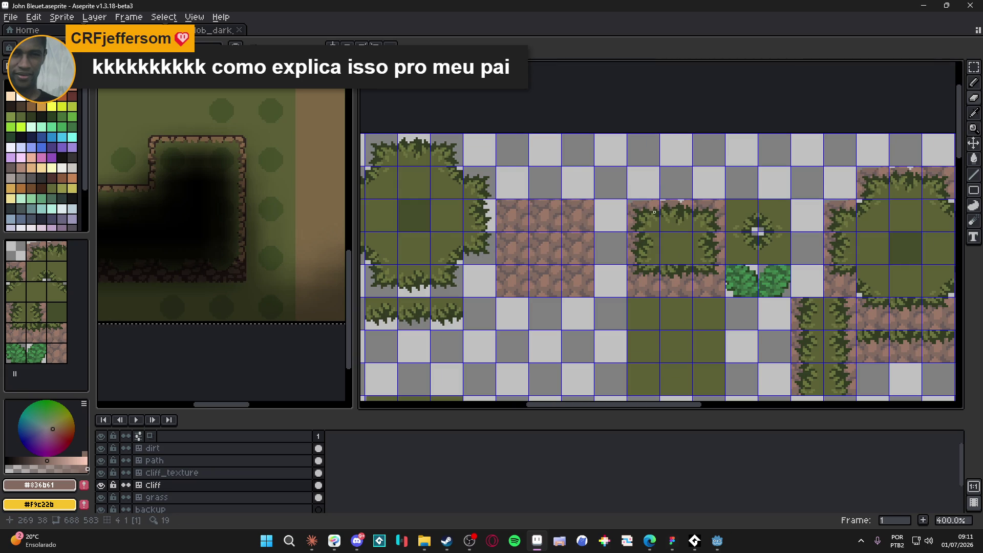
scroll(642, 222, "up", 5)
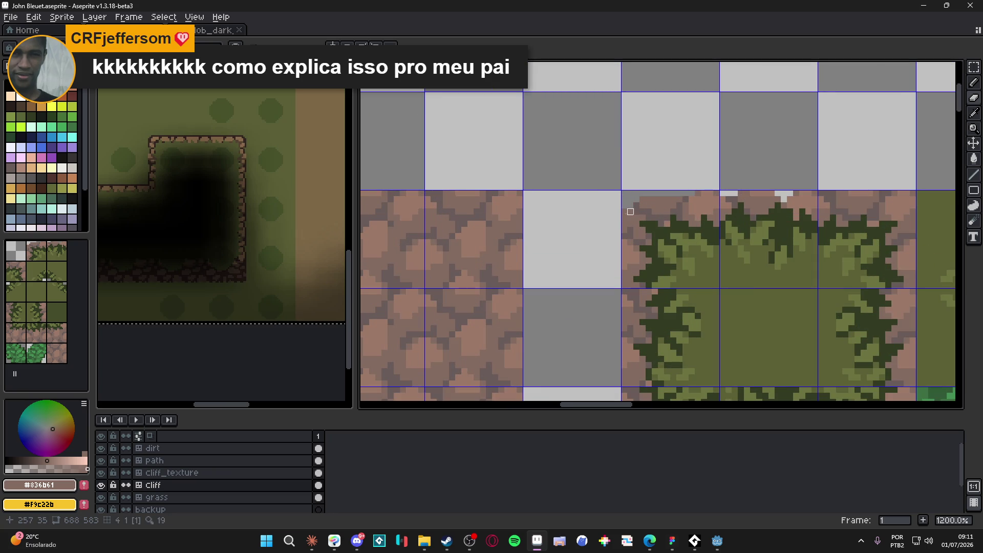
scroll(625, 236, "down", 4)
scroll(635, 262, "down", 1)
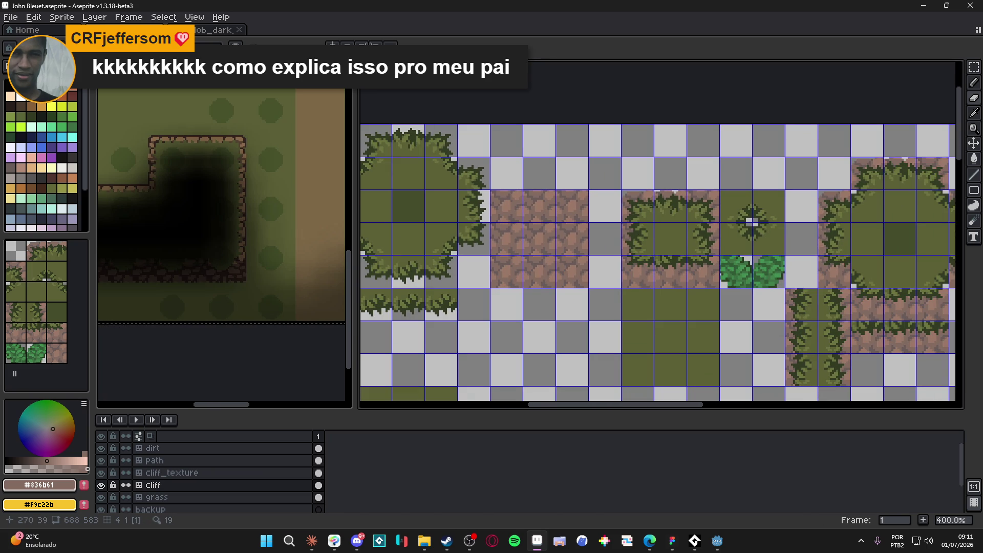
scroll(651, 204, "up", 5)
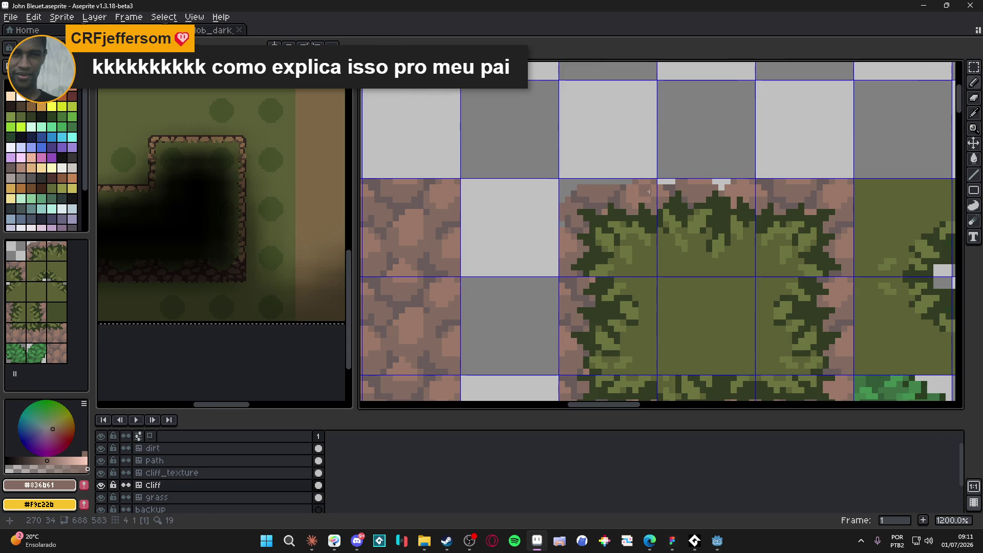
left_click(650, 193, "alt")
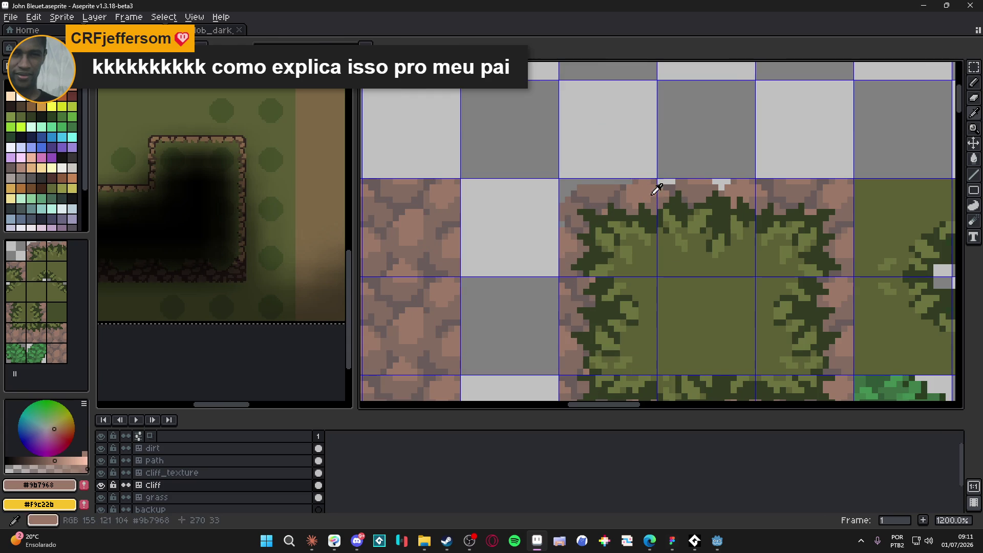
scroll(650, 200, "down", 4)
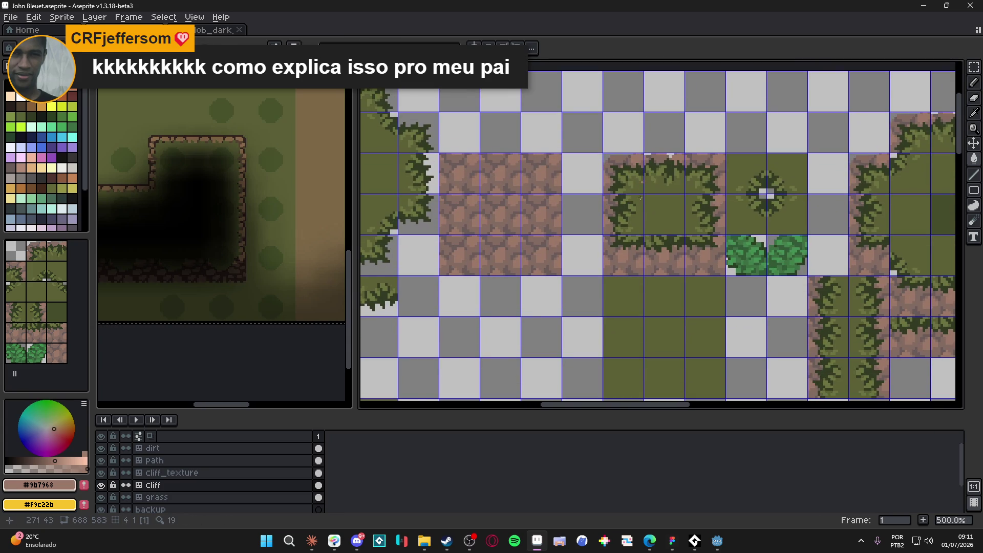
scroll(620, 242, "down", 2)
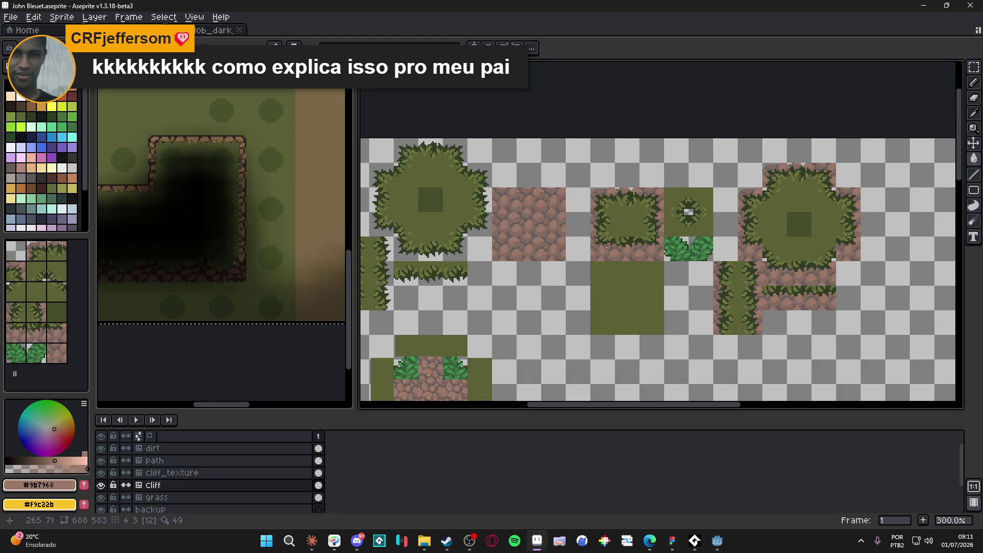
scroll(610, 241, "right", 1)
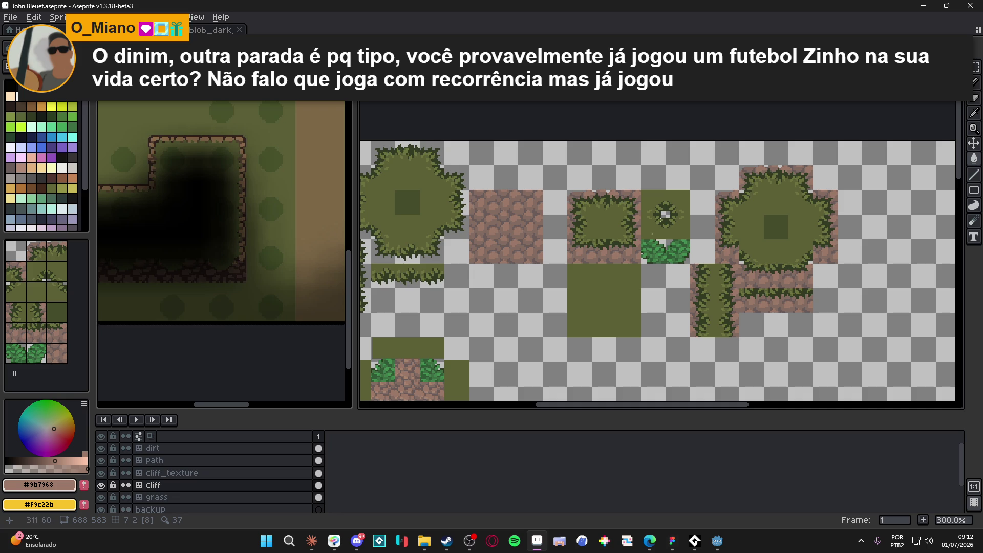
- Undo the last erase stroke and remove pixels down the cliff tile's right edge
scroll(607, 192, "up", 6)
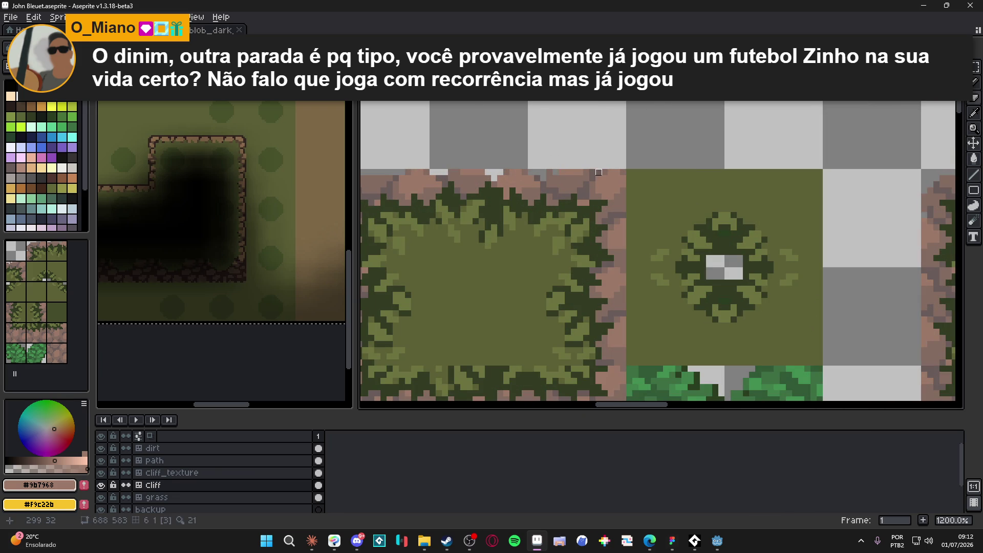
key("ctrl+z")
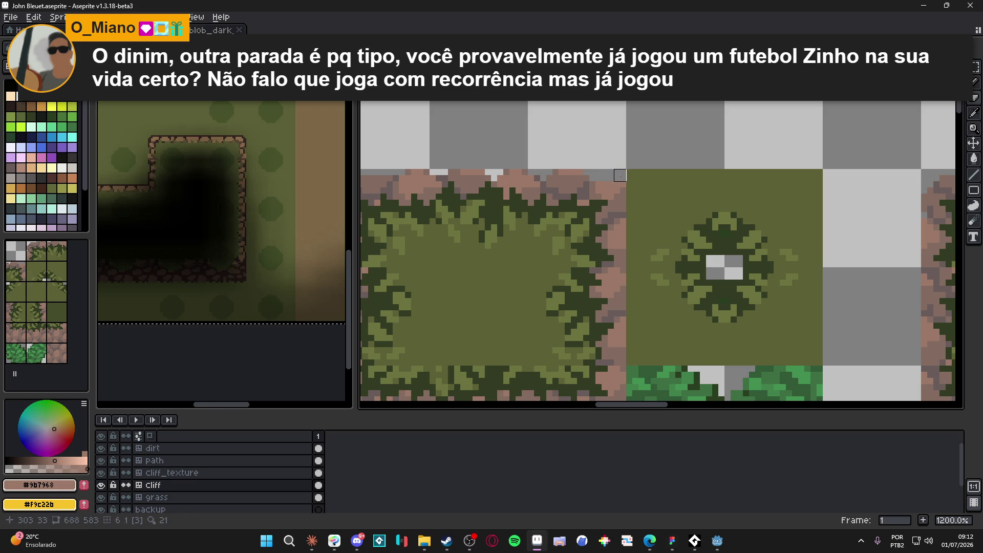
left_click_drag(624, 190, 623, 272)
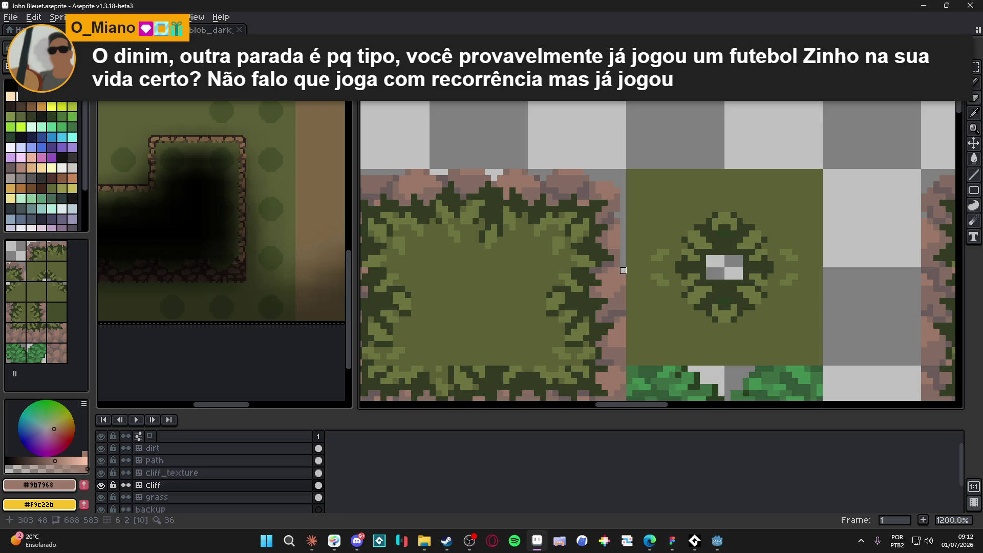
left_click(623, 307)
left_click(623, 314)
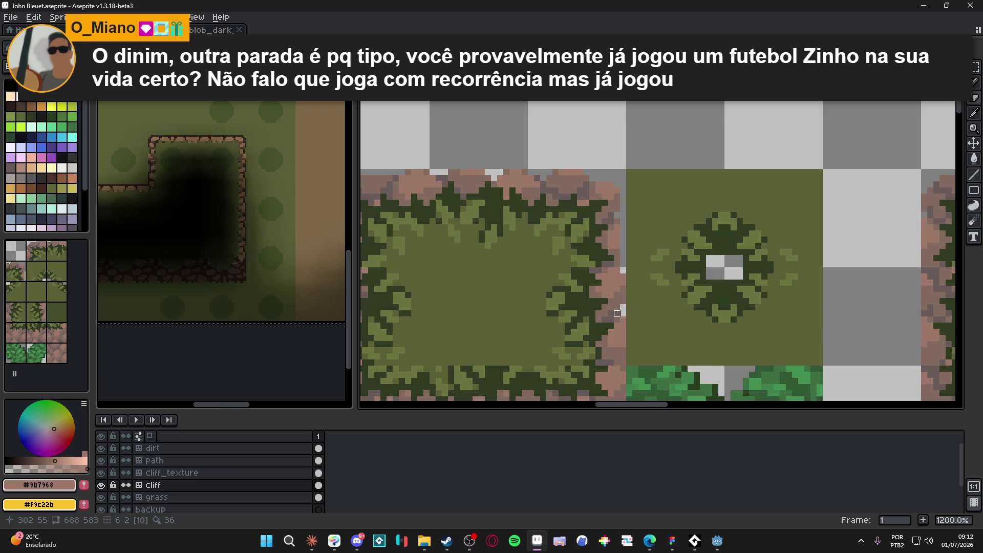
- Erase the remaining stray brown pixels along the cliff's right edge into notches
scroll(618, 314, "down", 2)
scroll(628, 287, "up", 4)
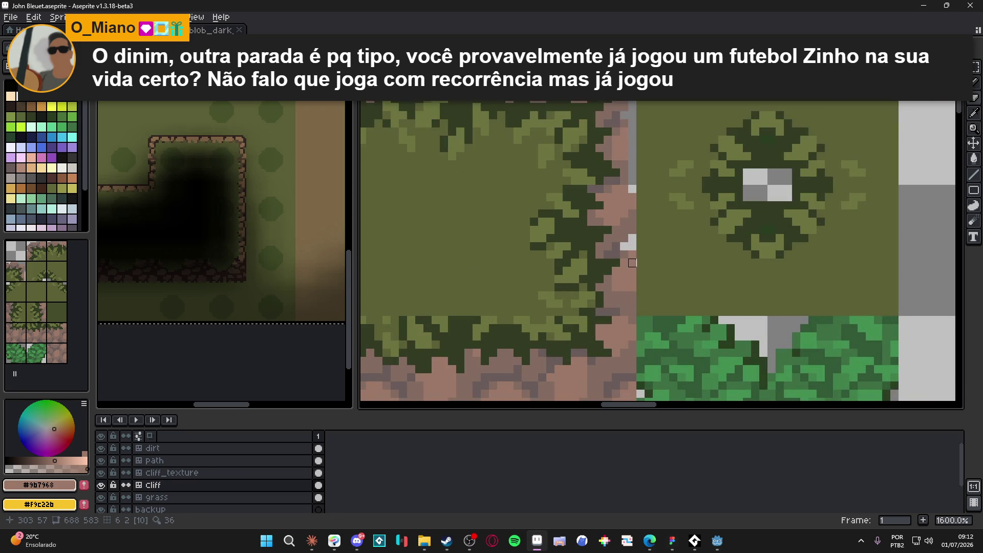
left_click(624, 255)
left_click(633, 262)
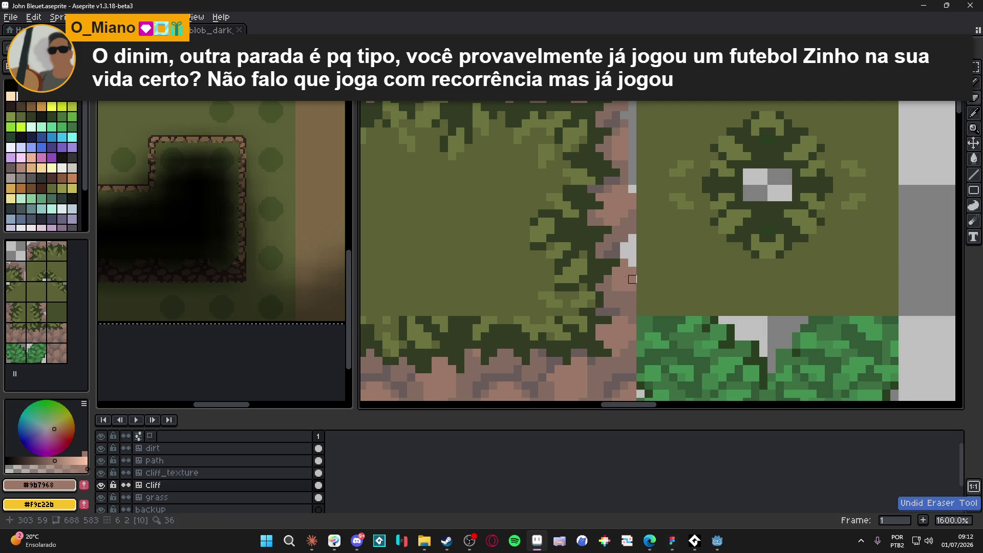
left_click_drag(624, 280, 616, 243)
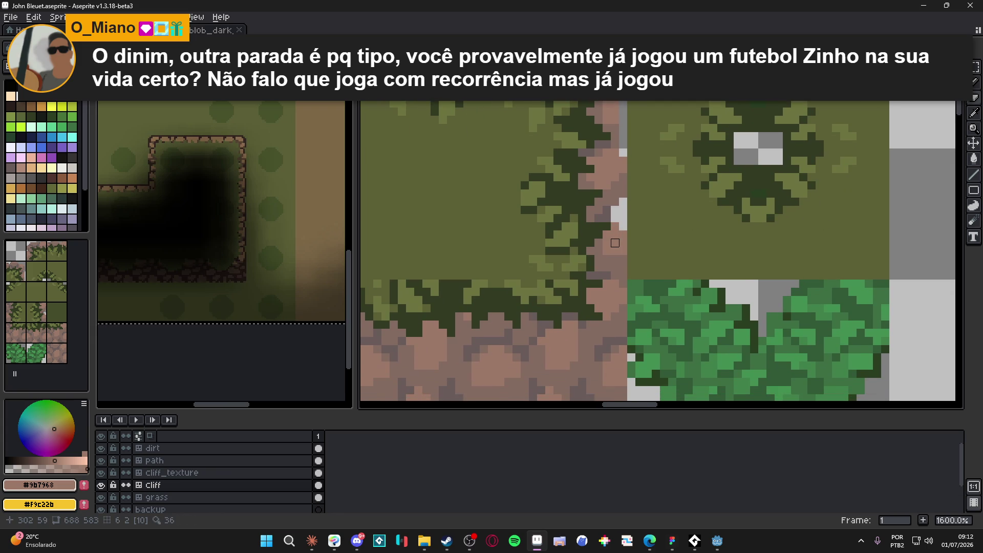
left_click(624, 276)
scroll(623, 276, "down", 2)
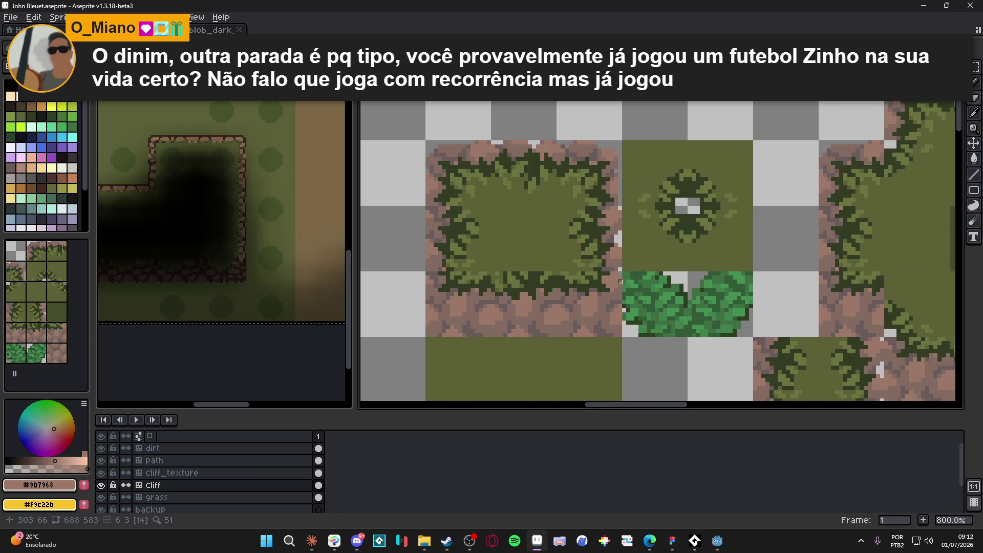
scroll(614, 276, "up", 2)
scroll(626, 288, "down", 4)
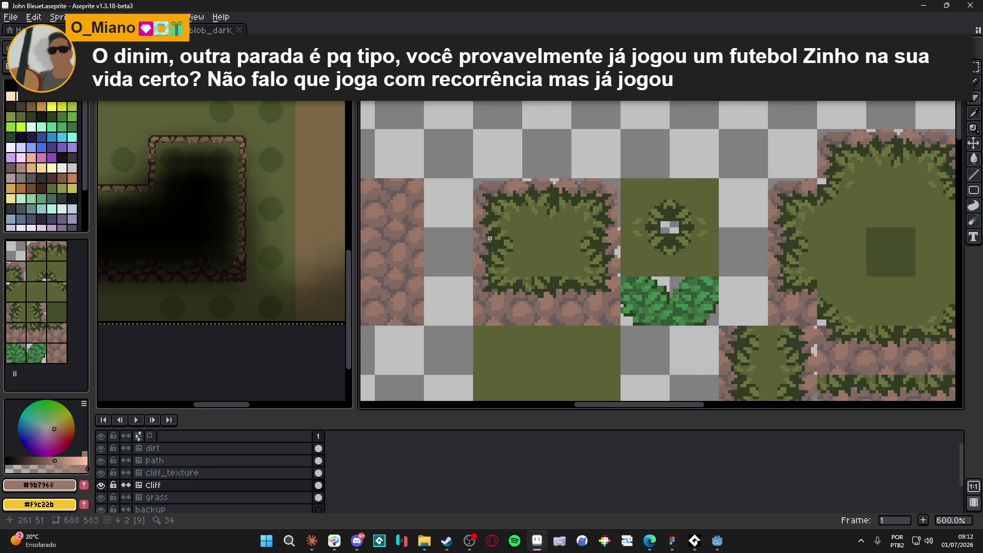
scroll(466, 222, "up", 2)
scroll(467, 225, "down", 3)
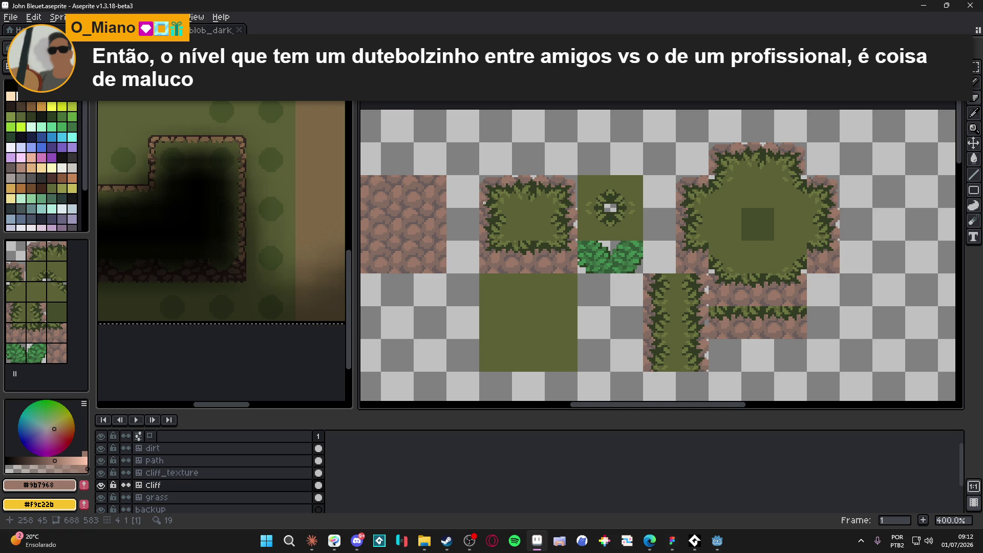
scroll(451, 264, "left", 1)
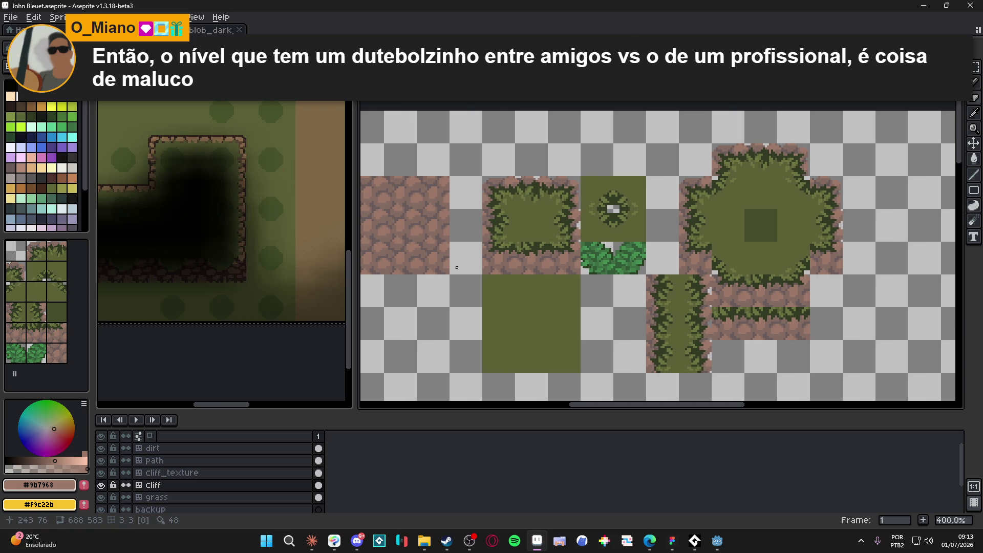
- Draw dark outlines down the cliff tile's left and right edges
scroll(484, 274, "up", 2)
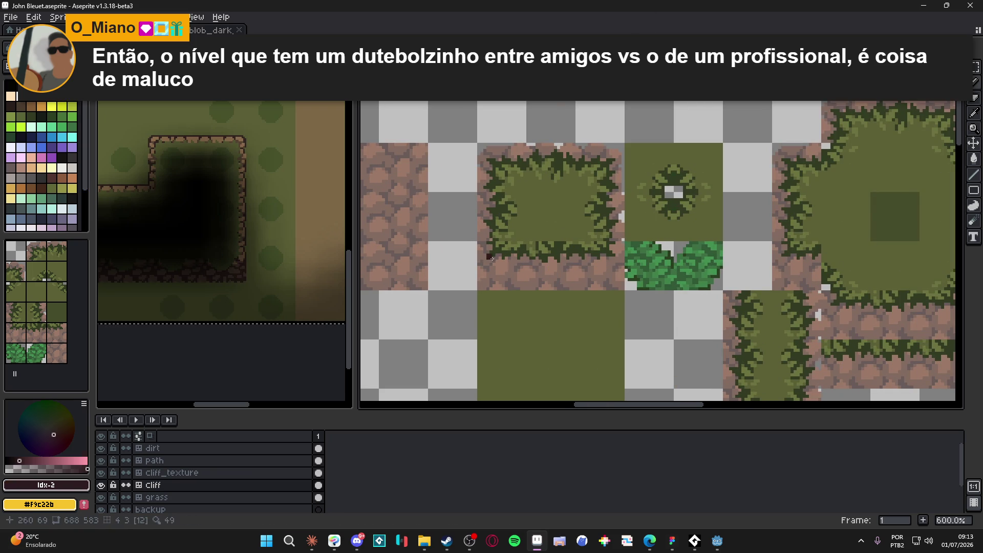
scroll(471, 304, "up", 3)
scroll(464, 292, "down", 2)
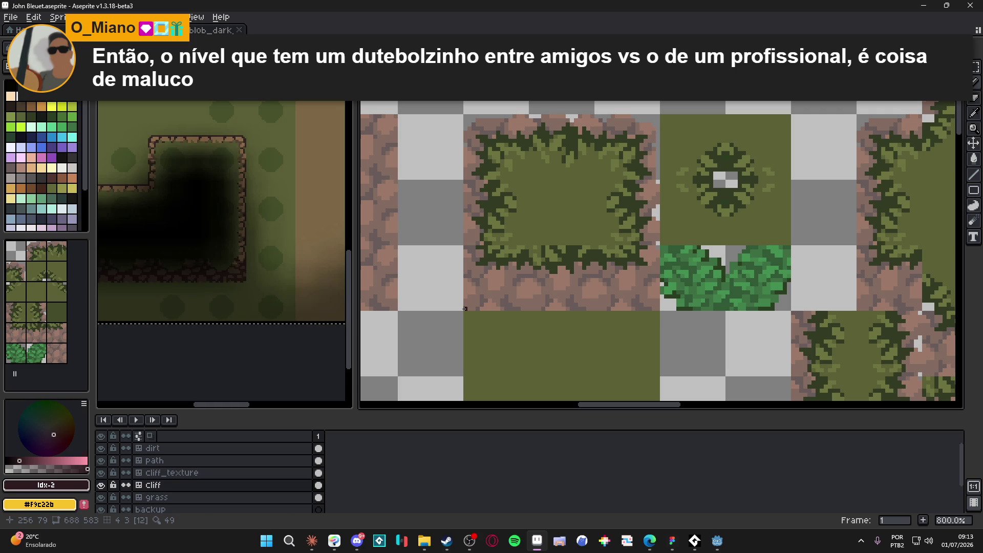
left_click_drag(466, 307, 465, 147)
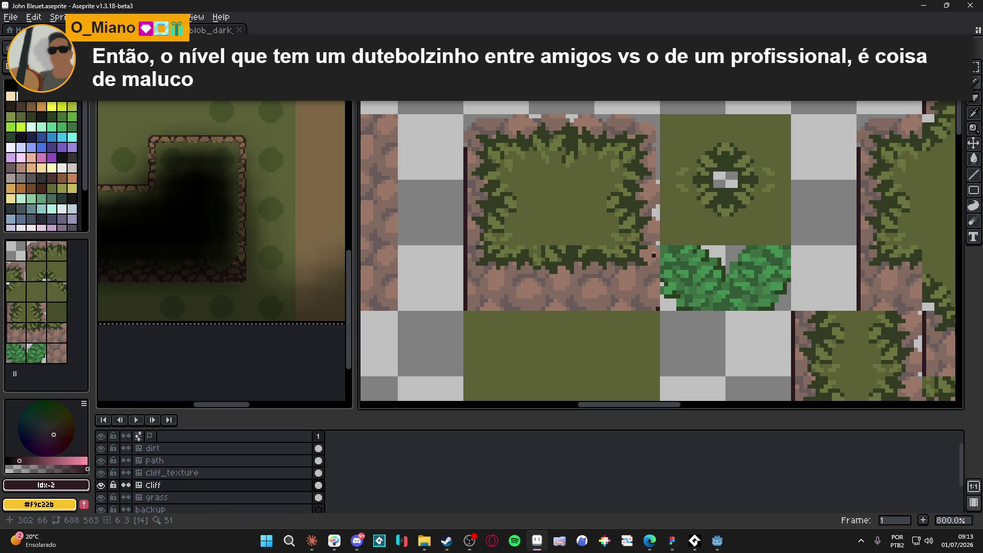
left_click_drag(659, 309, 658, 149)
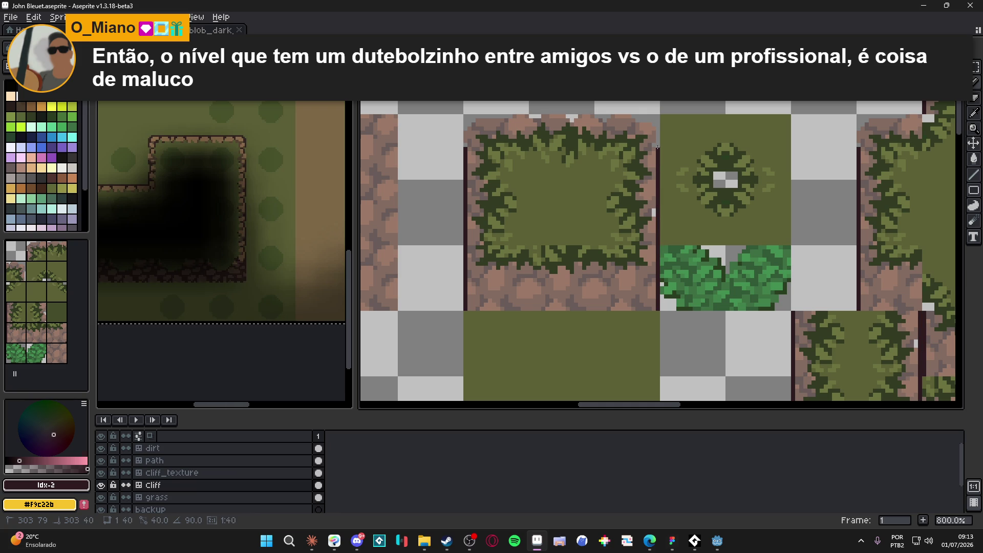
- Paint dark outline pixels rounding the lower-left corner
scroll(474, 297, "up", 1)
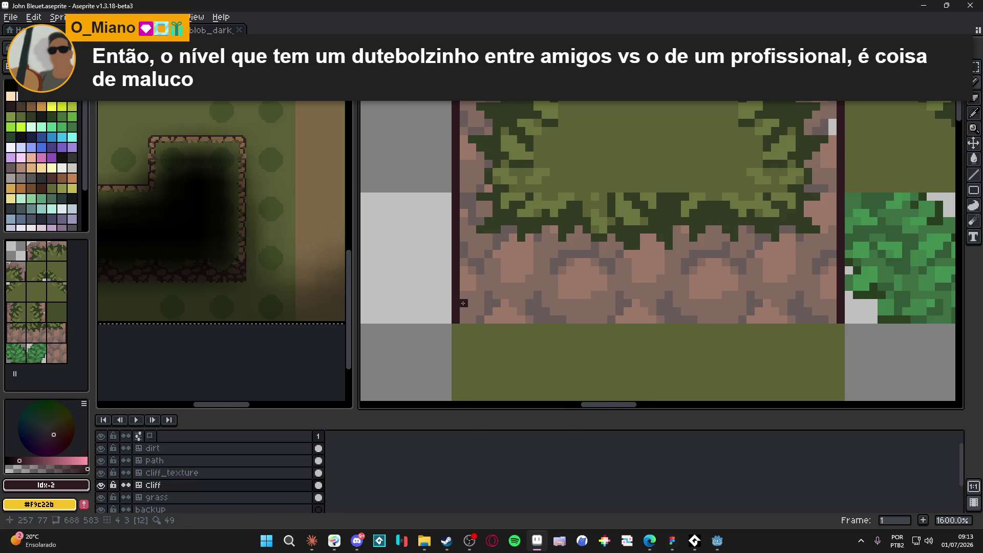
mouse_move(463, 309)
left_mouse_down()
mouse_move(480, 303)
mouse_move(433, 291)
left_mouse_up()
left_click(464, 295)
left_click(473, 294)
left_click(480, 295)
- Pick the dark outline colour and paint a diagonal border down-left at the bottom-right corner
left_click(476, 296, "alt")
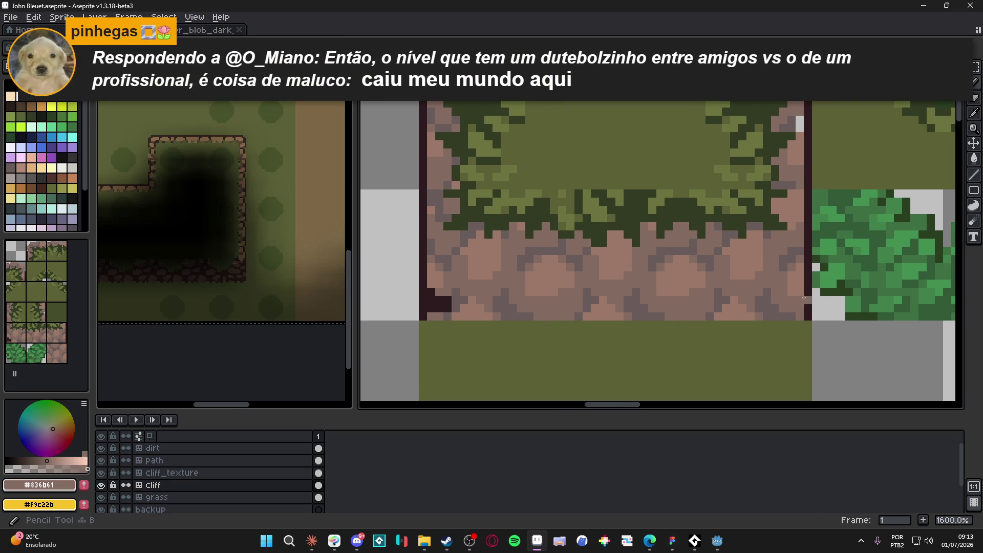
left_click(811, 296, "alt")
left_click(801, 293)
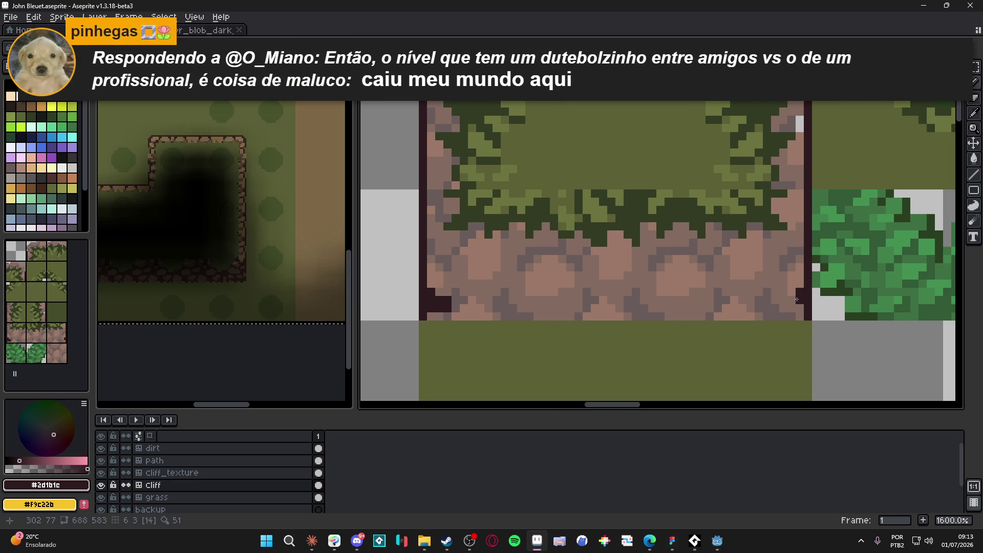
left_click(784, 308)
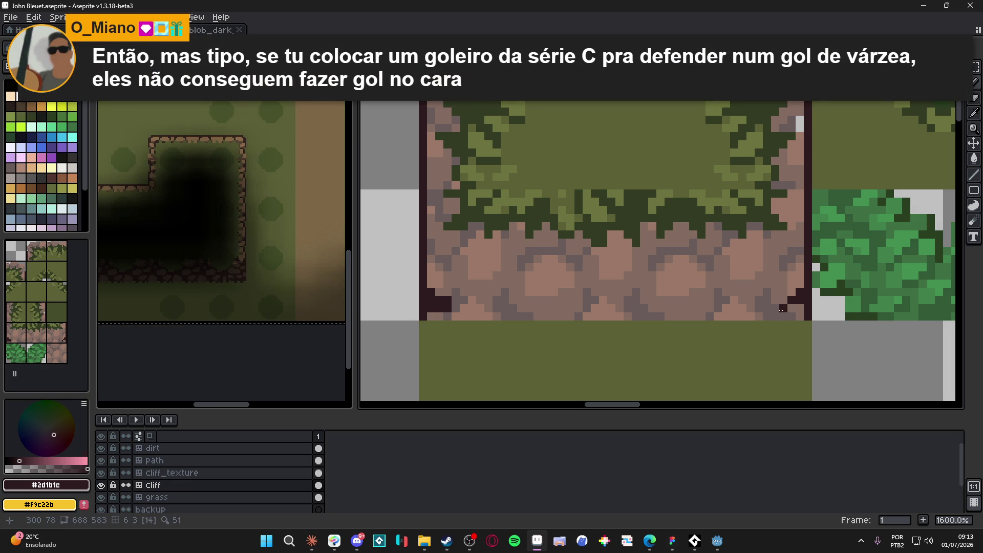
left_click(776, 309)
left_click(776, 317)
left_click(769, 316)
- Turn on the tile grid and touch up the bottom-right corner's dark diagonal pixels
key("ctrl+apostrophe")
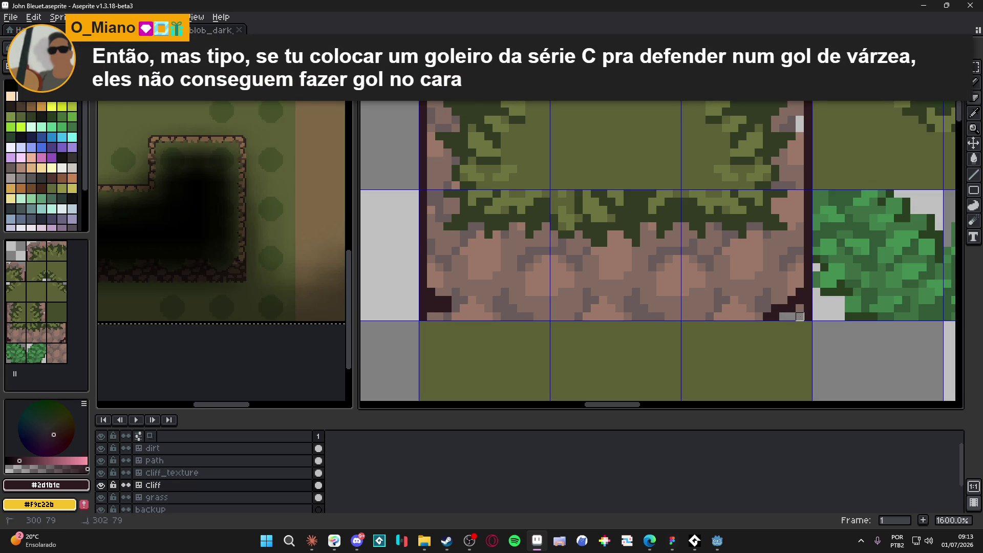
left_click(800, 300)
left_click(808, 292)
scroll(808, 292, "down", 4)
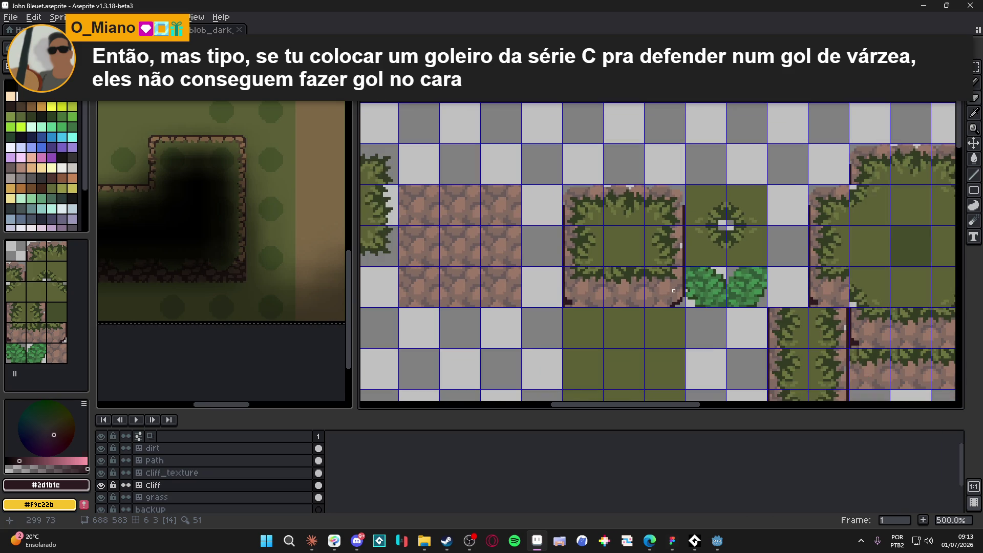
scroll(656, 271, "down", 1)
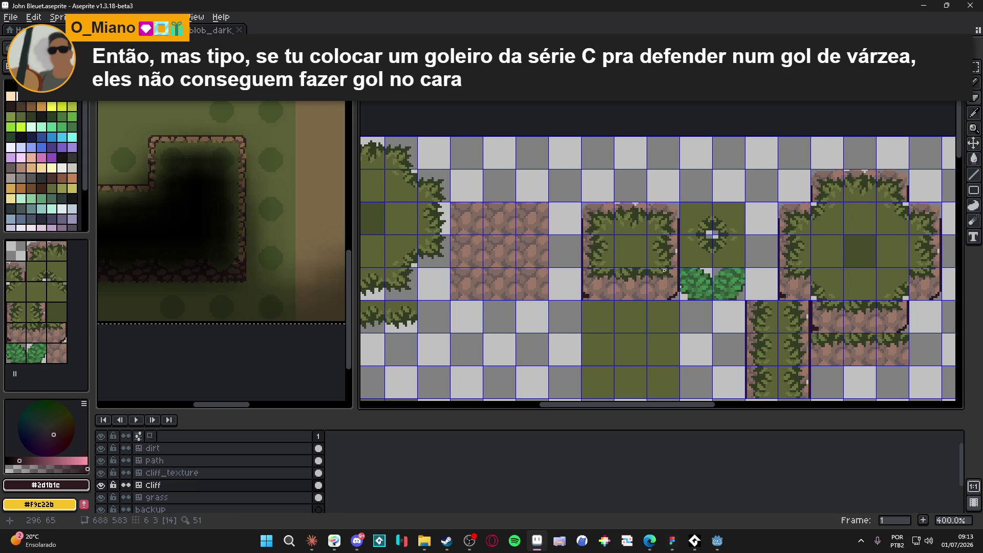
scroll(664, 270, "up", 8)
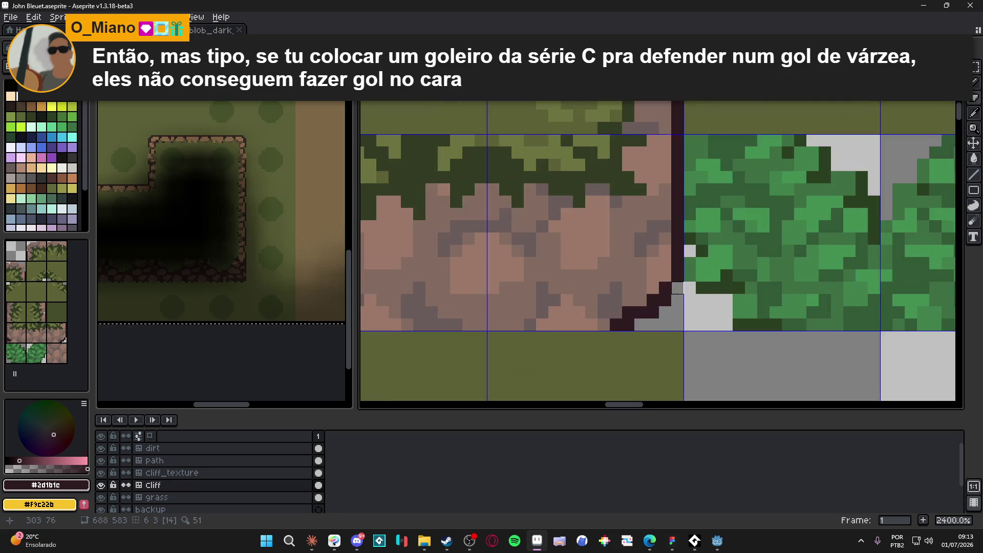
left_click(636, 297, "alt")
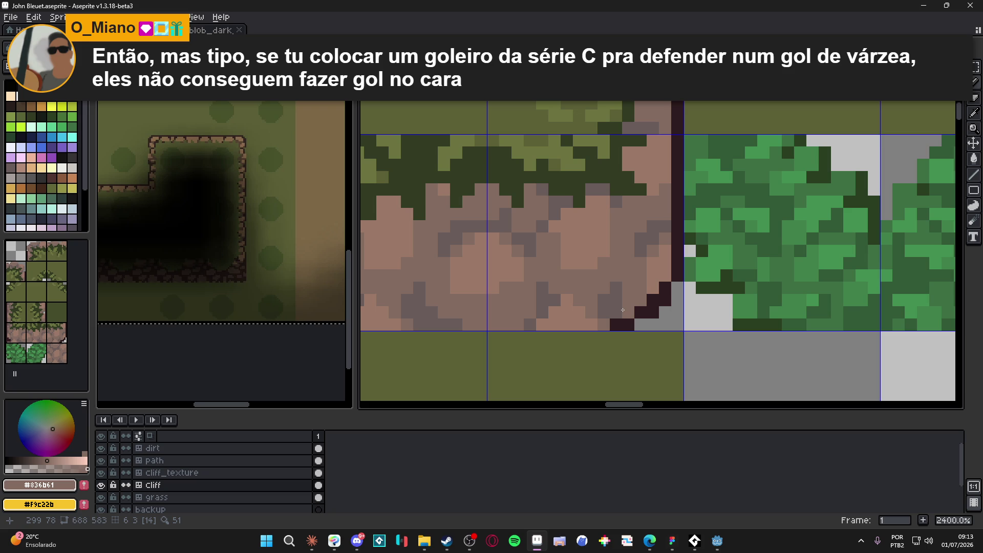
- Rework the lower-left corner outline pixels with the pencil and eraser
scroll(624, 310, "down", 4)
scroll(471, 325, "up", 3)
left_click(471, 324, "alt")
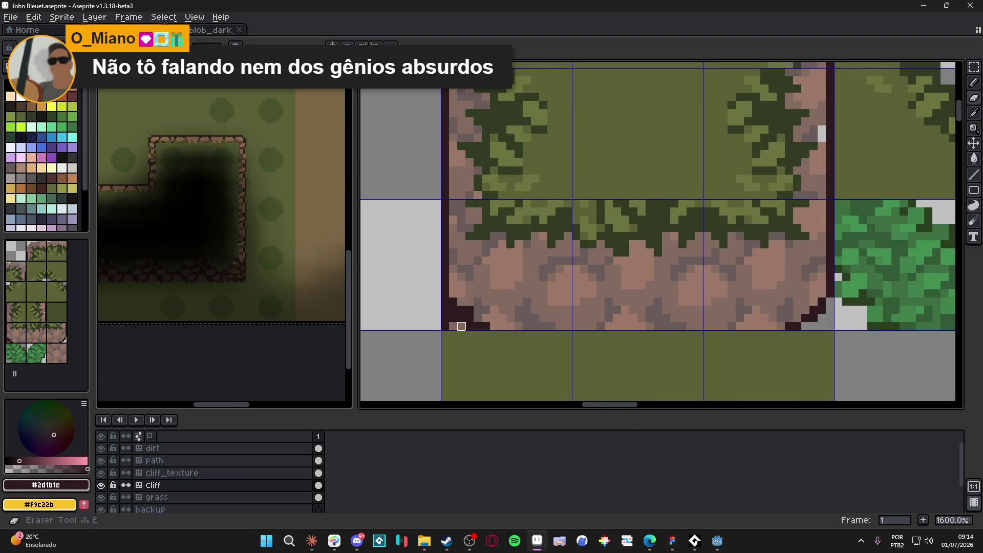
mouse_move(455, 326)
left_mouse_down()
mouse_move(437, 326)
mouse_move(453, 319)
mouse_move(437, 316)
mouse_move(462, 318)
left_mouse_up()
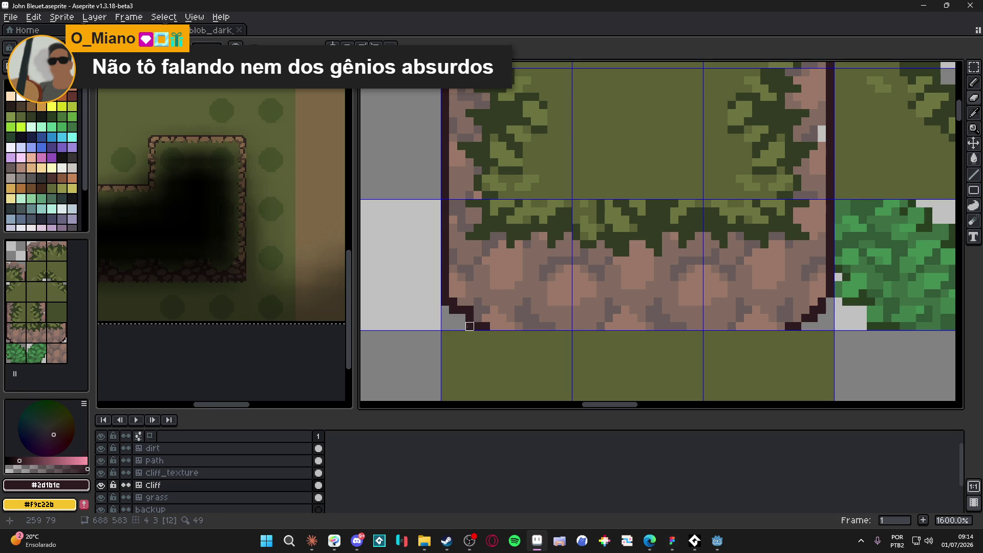
key("e")
left_click(445, 303)
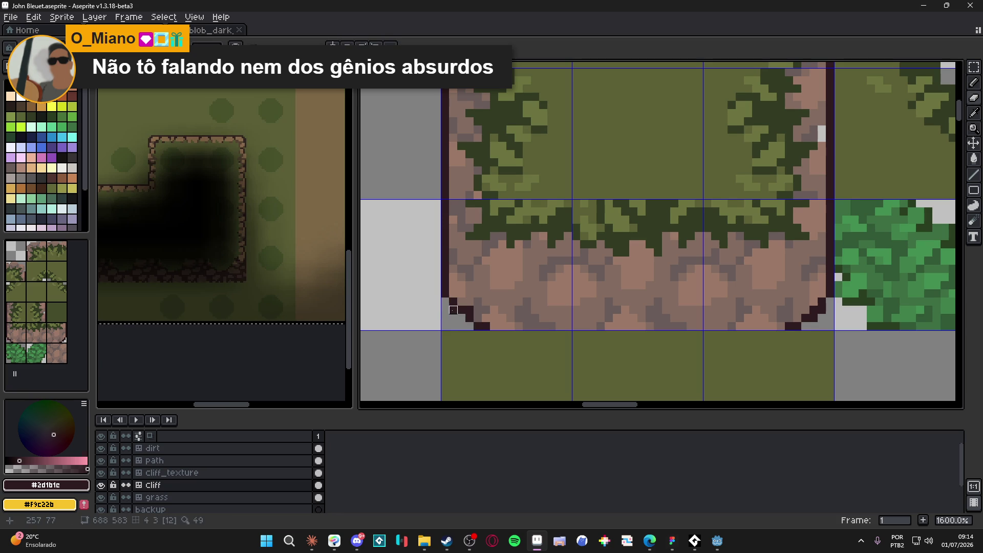
key("b")
left_click(479, 306)
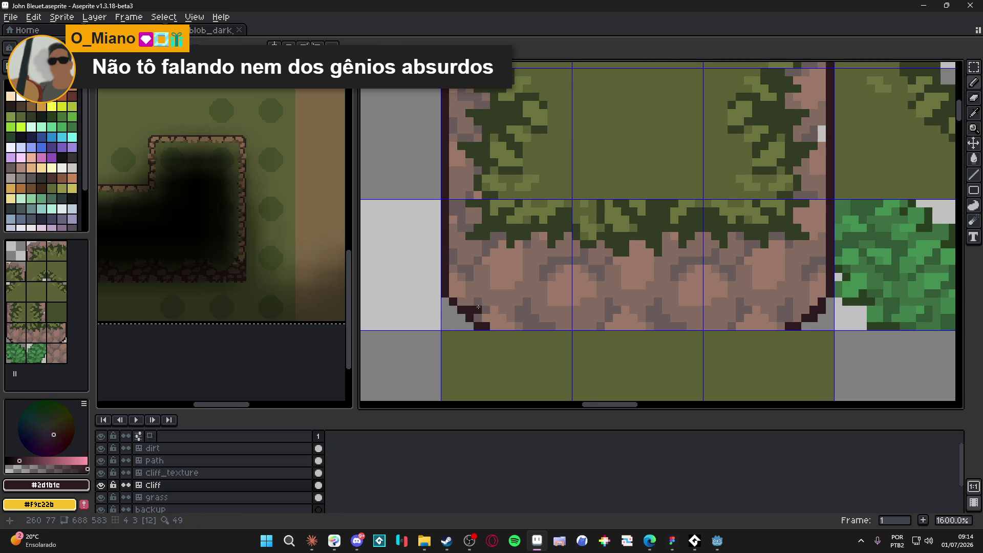
scroll(478, 307, "down", 3)
left_click_drag(509, 342, 489, 329)
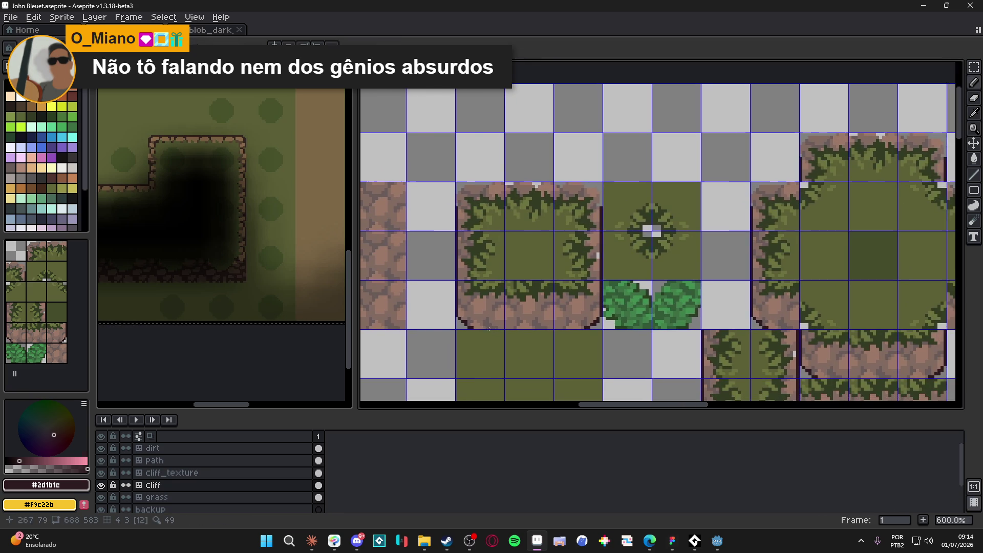
scroll(564, 320, "up", 1)
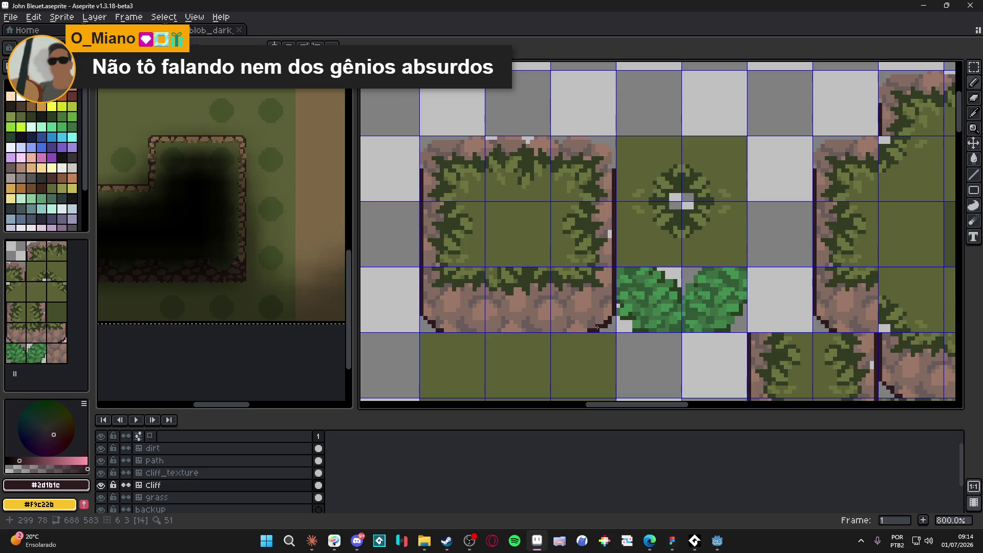
scroll(565, 281, "up", 1)
scroll(597, 225, "up", 1)
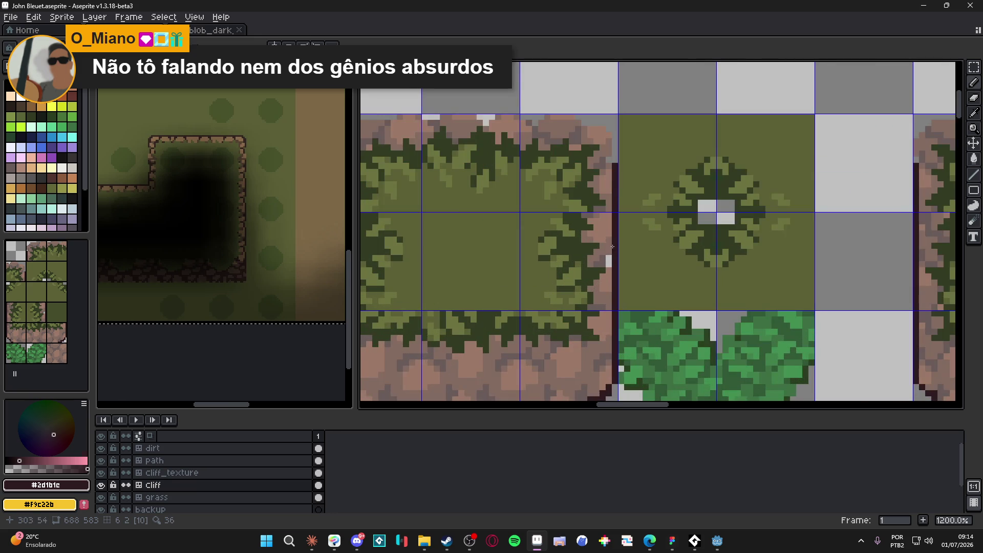
scroll(610, 203, "up", 1)
scroll(614, 202, "up", 1)
scroll(392, 237, "up", 1)
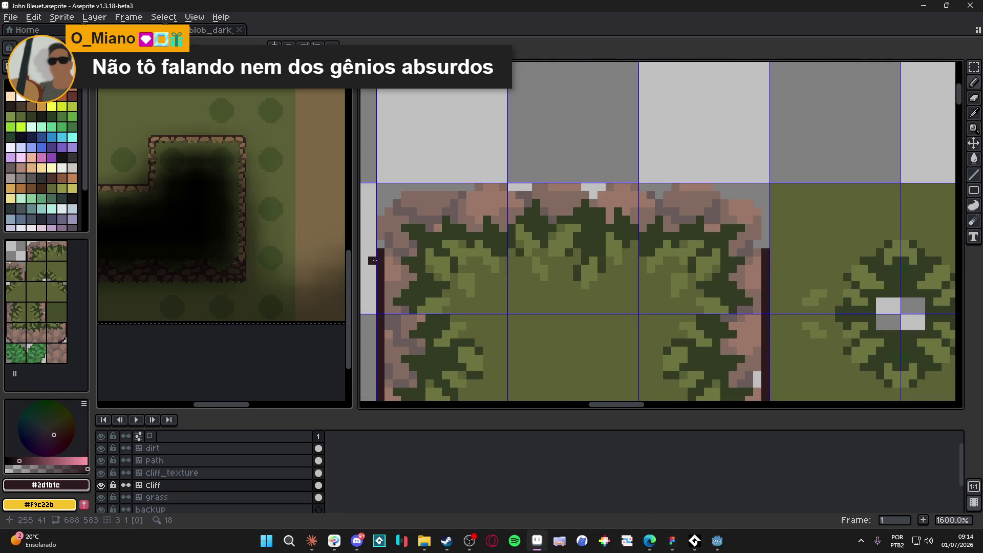
- Draw dark outline up the left edge and diagonally to the top-left corner
left_click(385, 246)
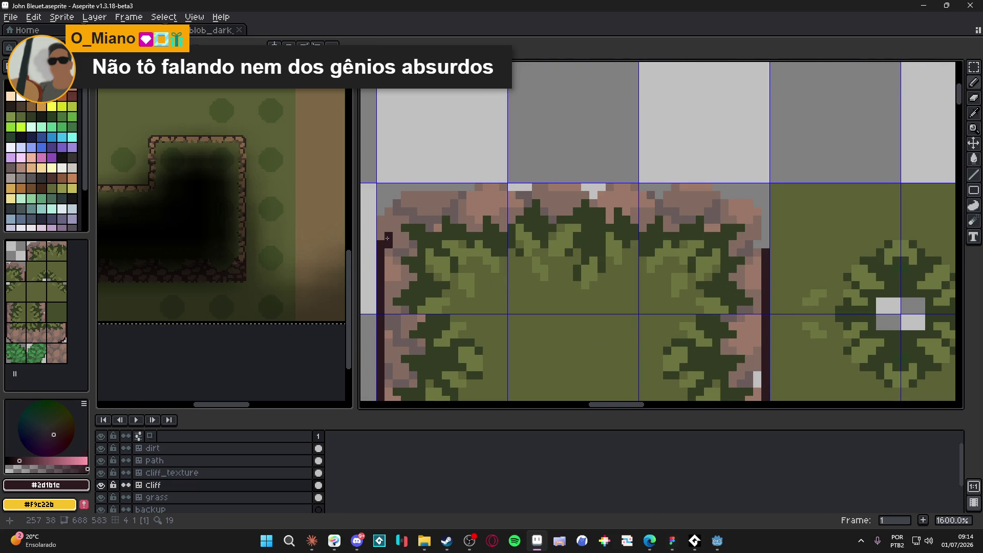
left_click_drag(379, 237, 381, 220)
left_click(389, 212)
left_click(397, 205)
left_click(401, 196)
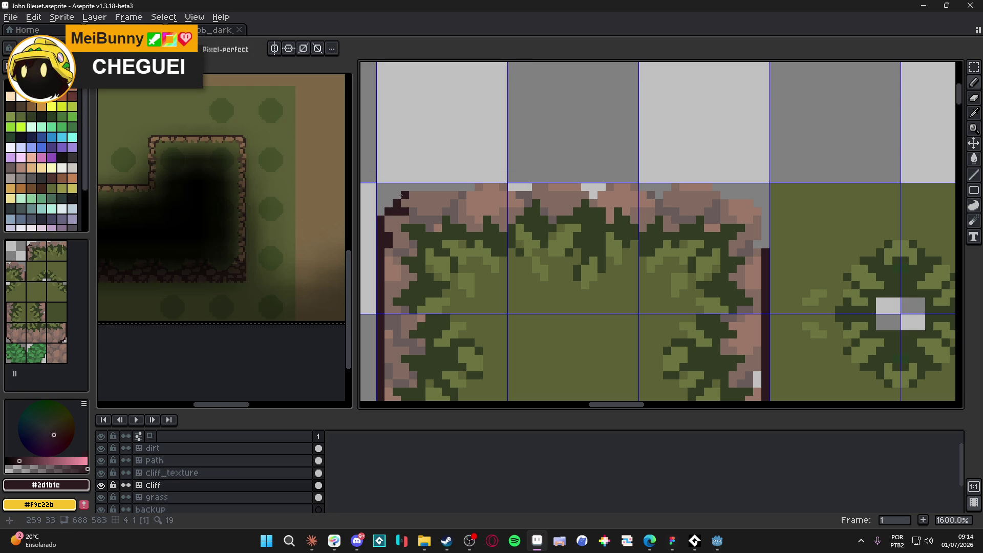
- Paint the dark outline along the cliff's top row toward the right
left_click_drag(414, 187, 455, 188)
left_click(454, 195)
left_click(421, 195)
left_click(445, 194)
left_click(456, 187)
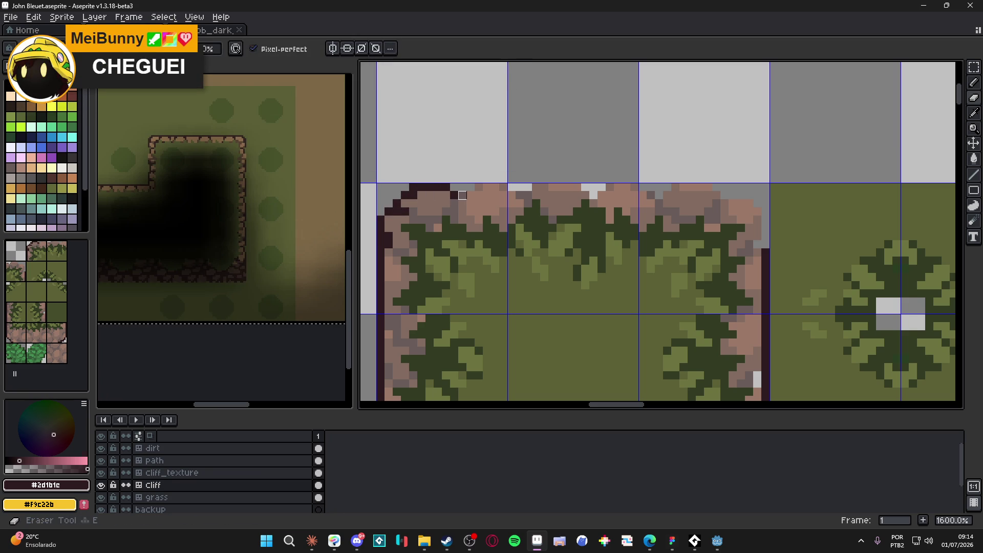
left_click(470, 188)
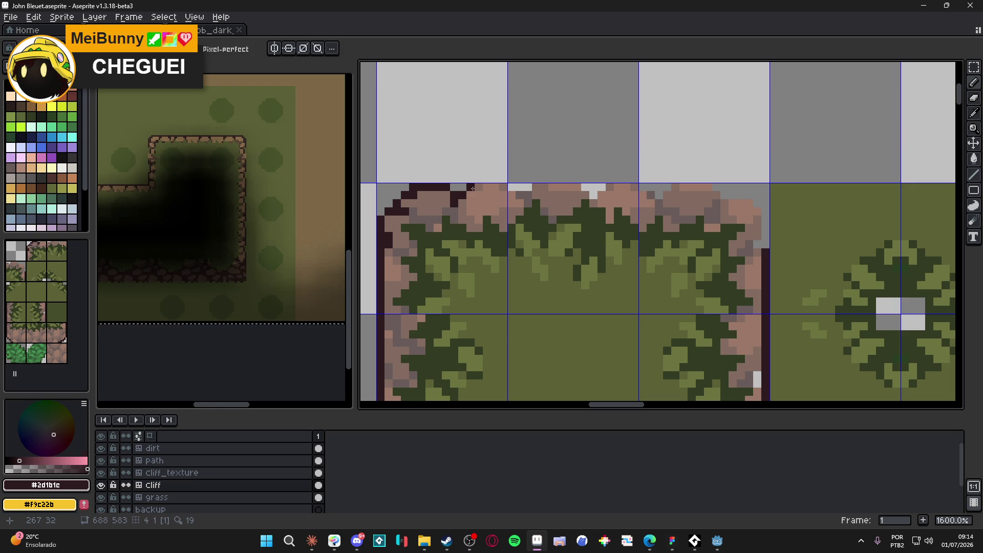
left_click_drag(483, 187, 505, 187)
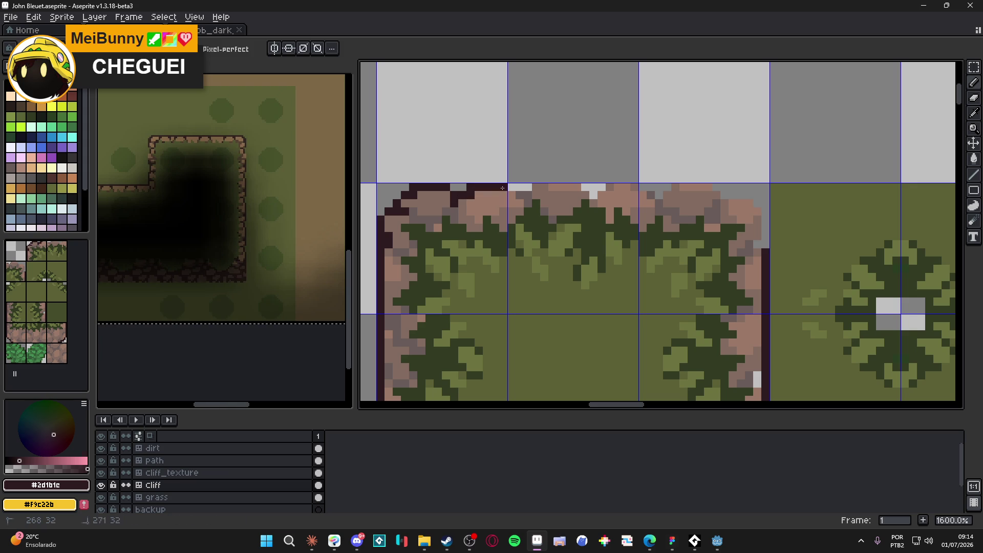
left_click(529, 195)
left_click_drag(529, 195, 588, 195)
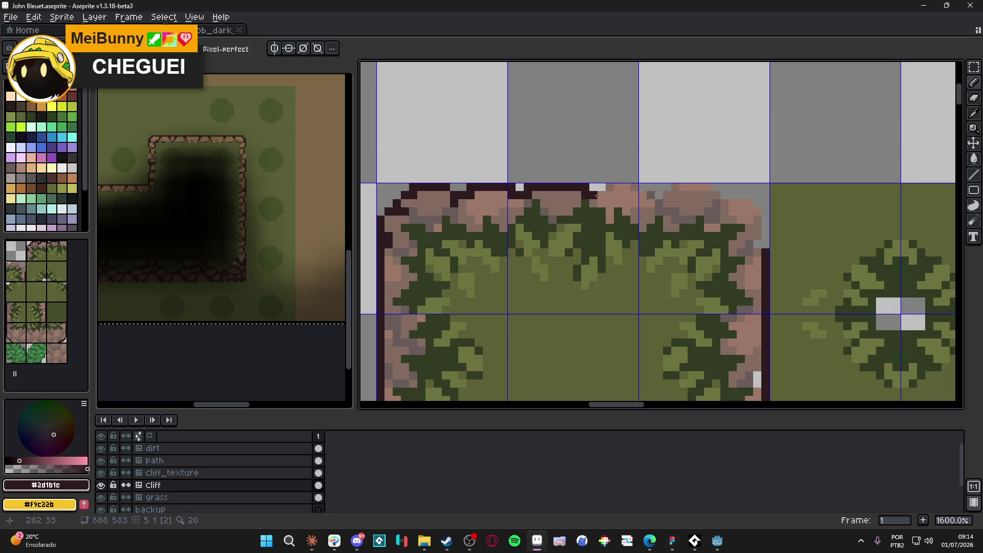
- Undo stray strokes, then round the top-right corner and outline down the right edge
key("ctrl+z")
mouse_move(605, 186)
left_mouse_down()
mouse_move(633, 185)
mouse_move(660, 203)
mouse_move(681, 187)
mouse_move(716, 187)
left_mouse_up()
key("ctrl+z")
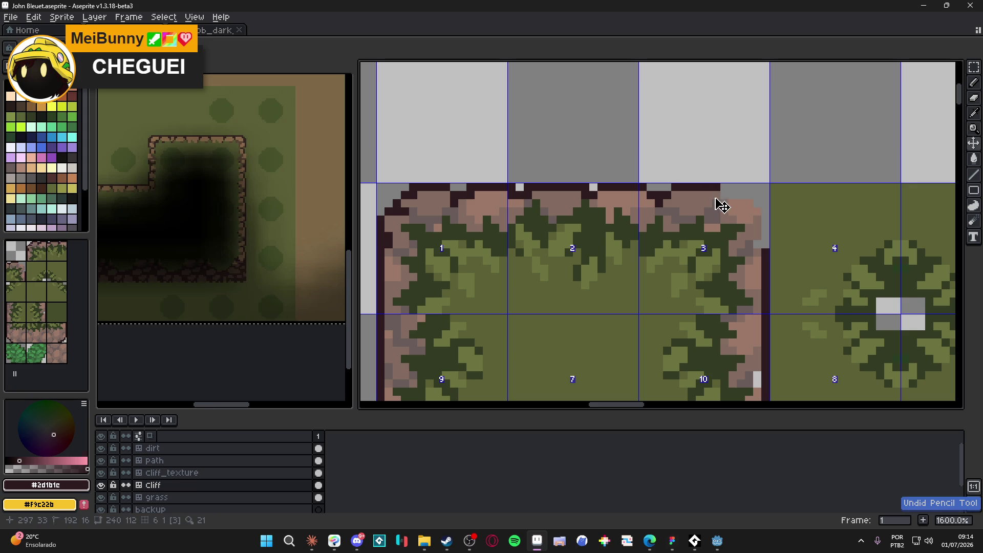
left_click(707, 194)
left_click(717, 202)
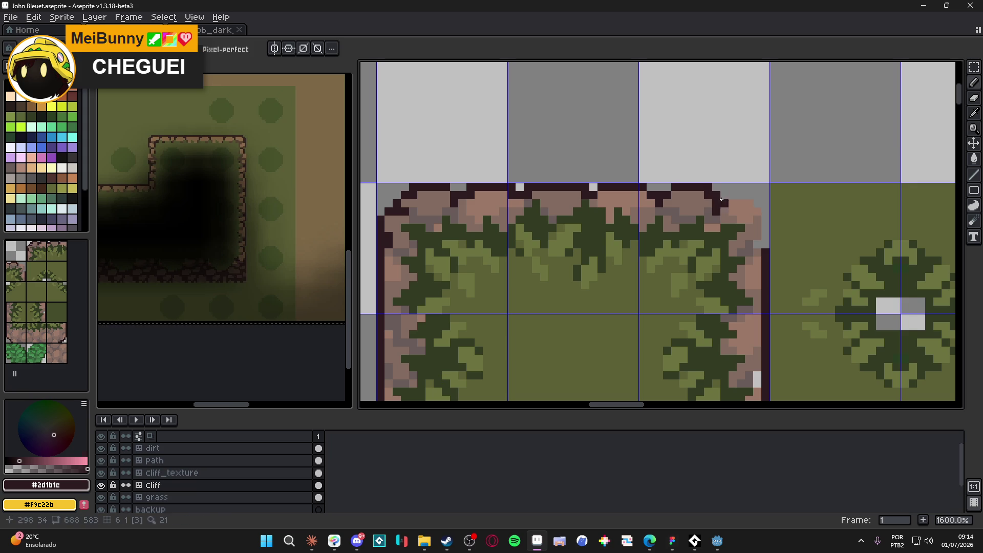
mouse_move(734, 196)
left_mouse_down()
mouse_move(752, 198)
mouse_move(765, 242)
left_mouse_up()
scroll(696, 238, "down", 3)
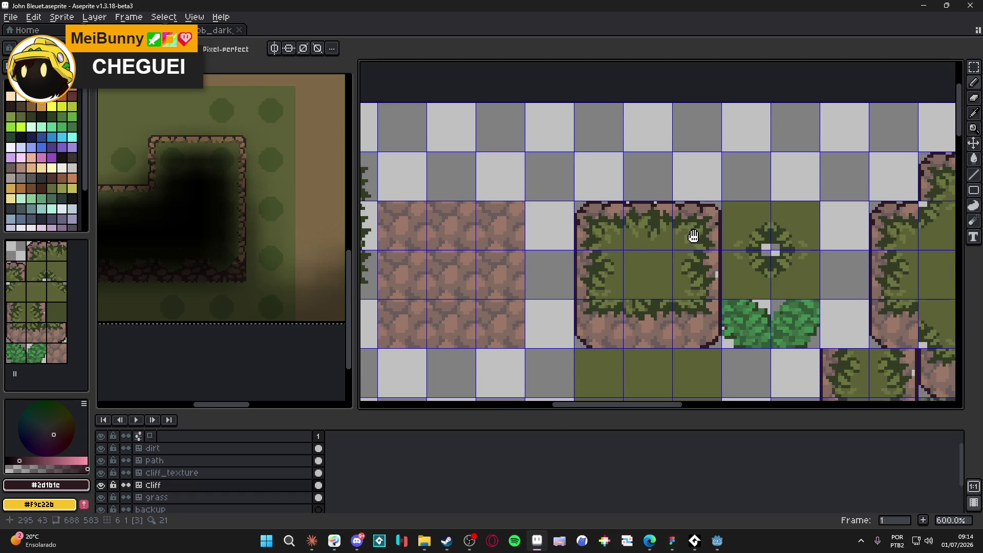
- Sample the grey-brown, pink and dark outline colours near the top-right corner, undoing a stray stroke
mouse_move(659, 263)
left_mouse_down()
mouse_move(626, 233)
mouse_move(595, 232)
left_mouse_up()
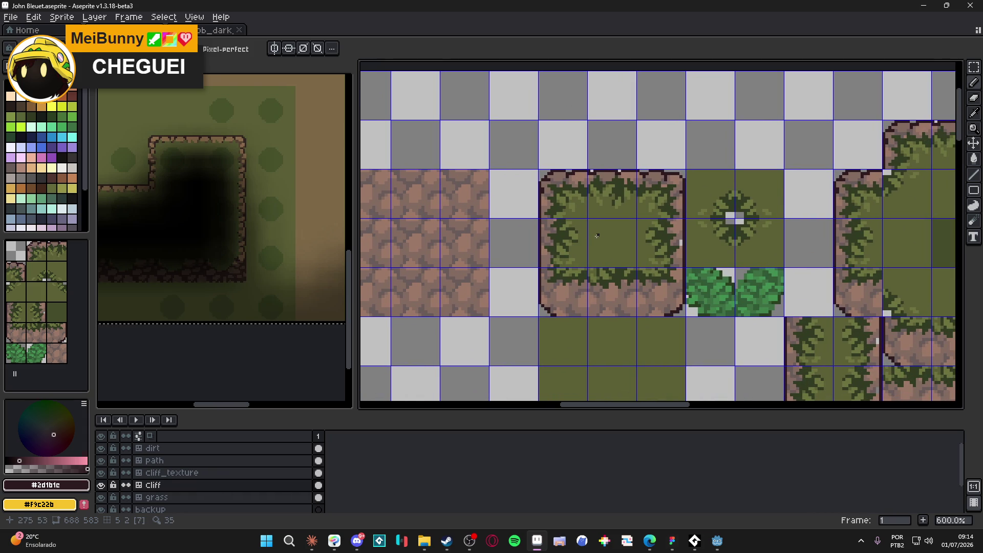
scroll(651, 198, "up", 4)
left_click(686, 203, "alt")
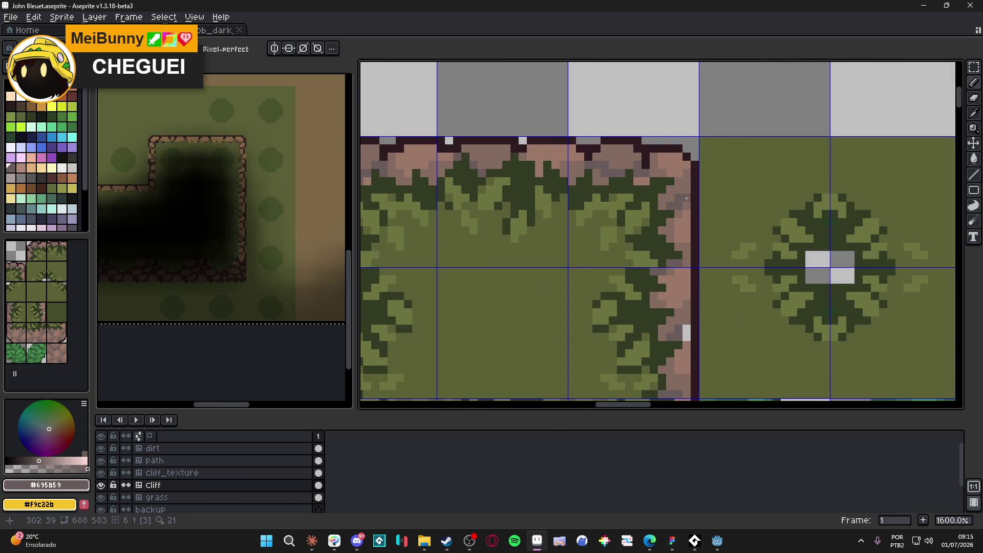
scroll(672, 222, "down", 3)
scroll(672, 222, "up", 3)
left_click(684, 207, "alt")
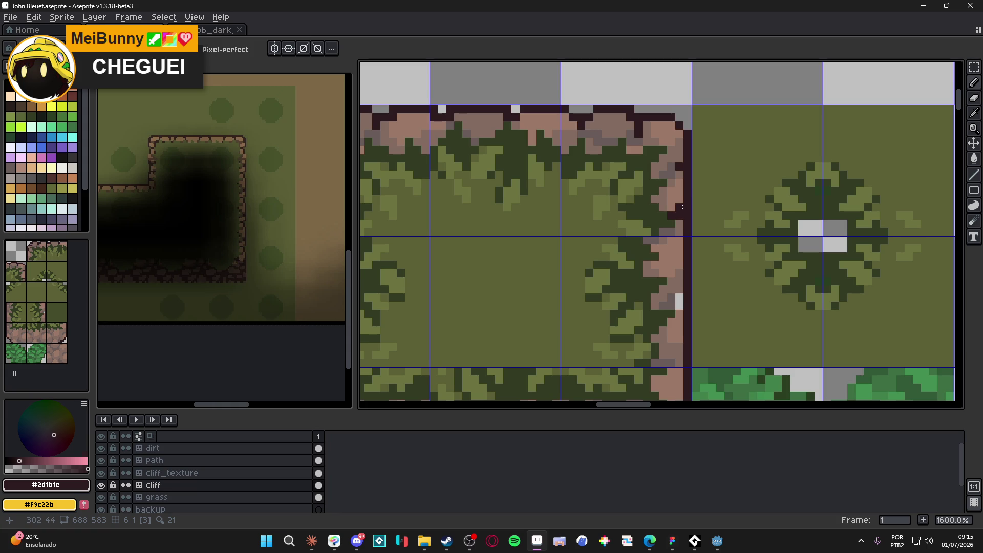
left_click(679, 207, "alt")
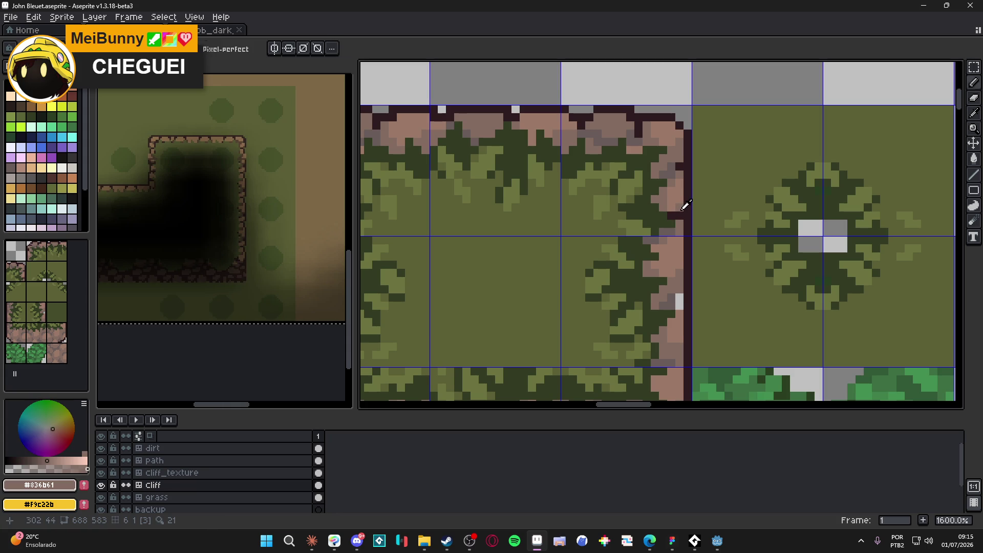
left_click(679, 211, "alt")
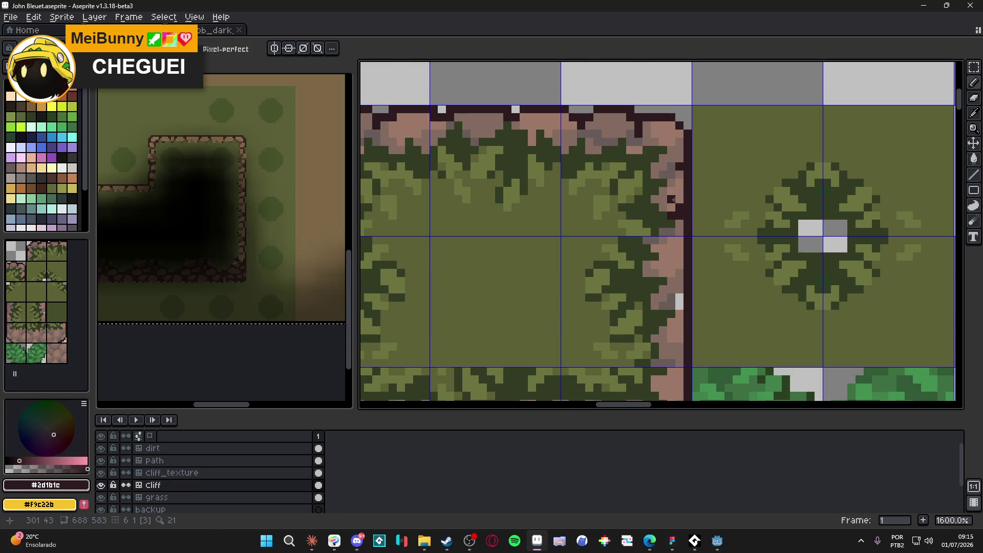
scroll(674, 200, "down", 3)
key("ctrl+z")
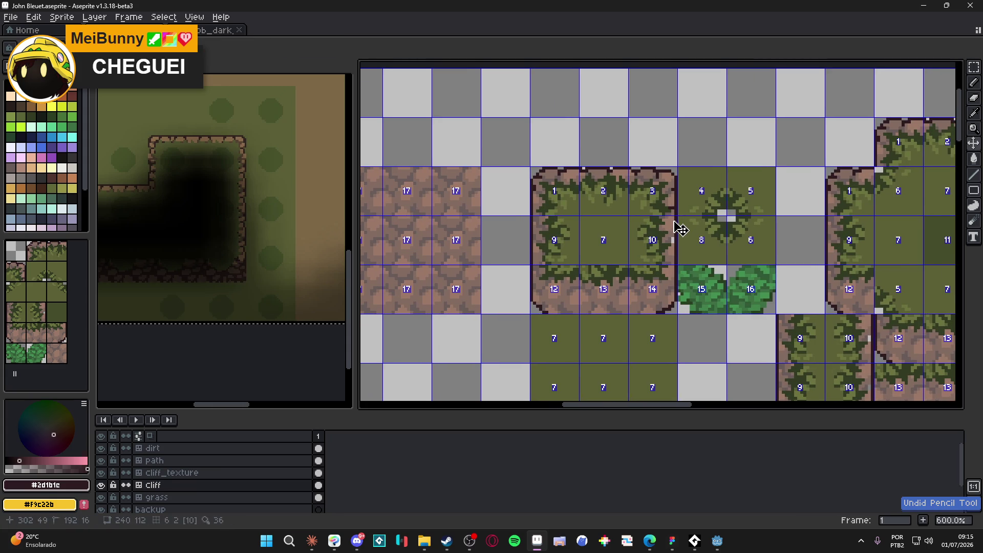
- Fill the gap pixels beside the cliff's right edge with dark outline colour
scroll(681, 228, "up", 3)
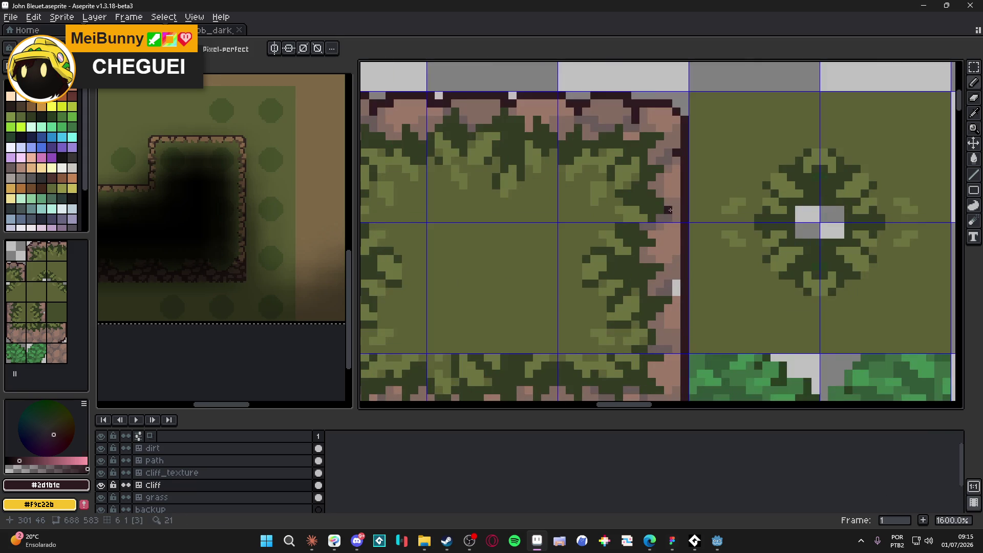
left_click(677, 285)
left_click(676, 290)
scroll(673, 287, "down", 3)
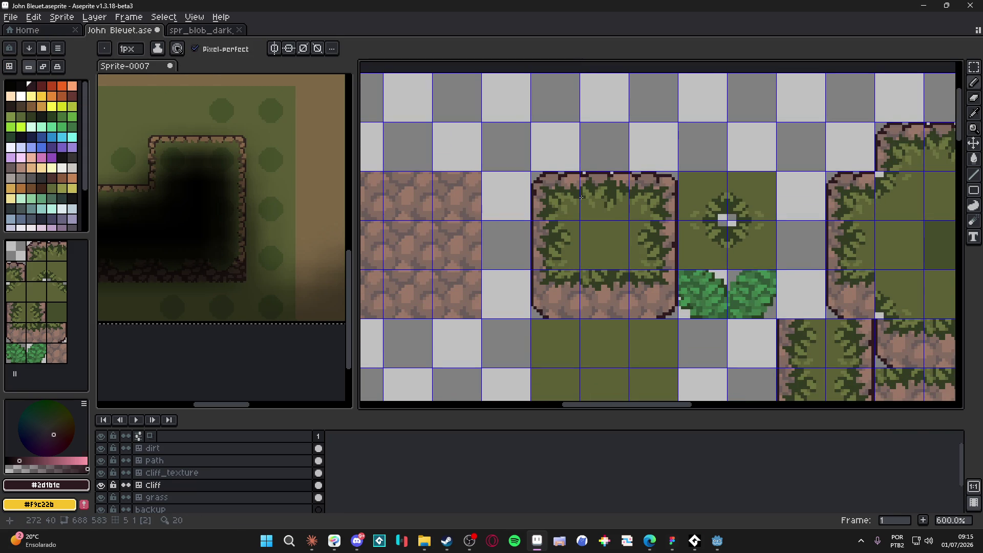
scroll(545, 179, "up", 3)
scroll(548, 185, "up", 1)
- Sample the grey-brown stone colour #695b59 from the cliff face
left_click(542, 169, "alt")
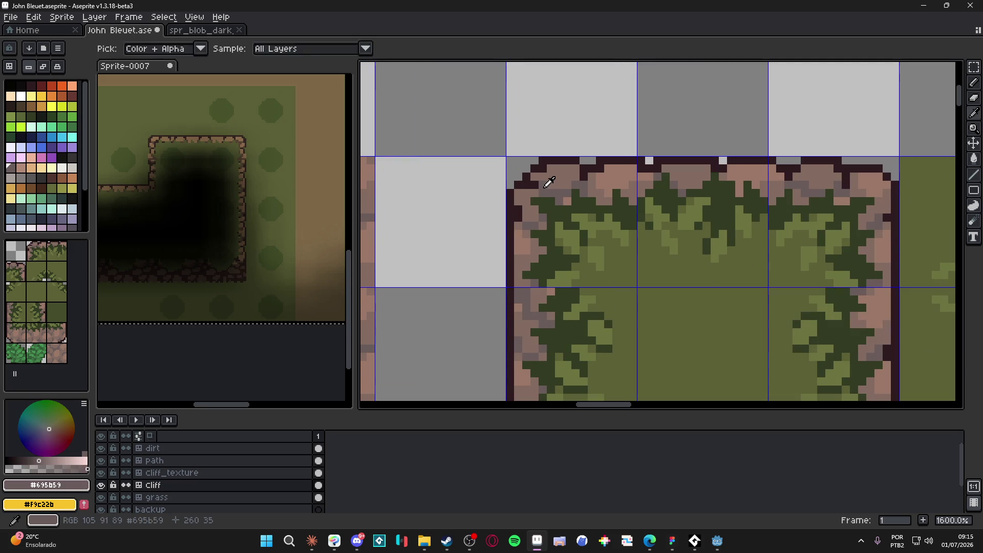
scroll(541, 169, "down", 1)
scroll(536, 175, "up", 1)
left_click(531, 177, "alt")
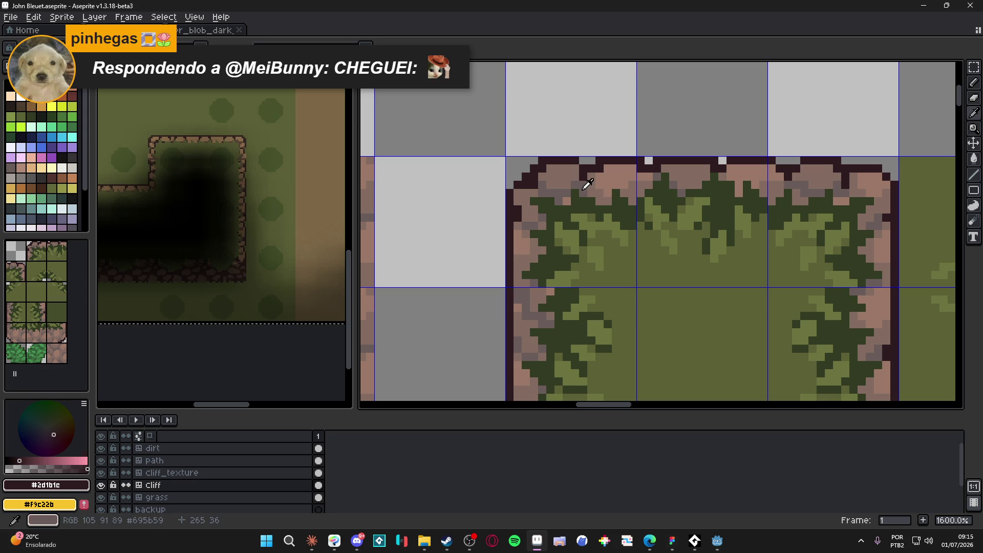
left_click(595, 172, "alt")
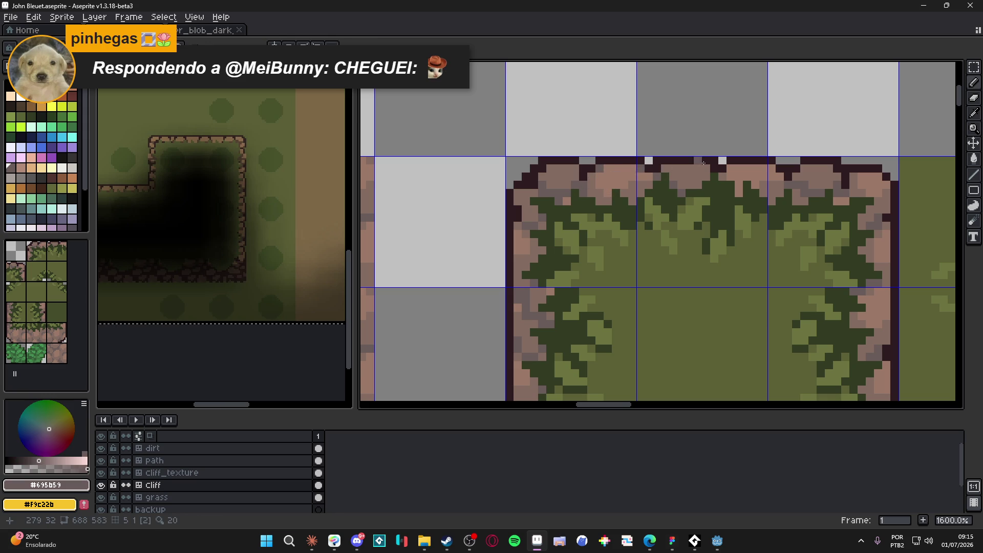
scroll(716, 169, "down", 3)
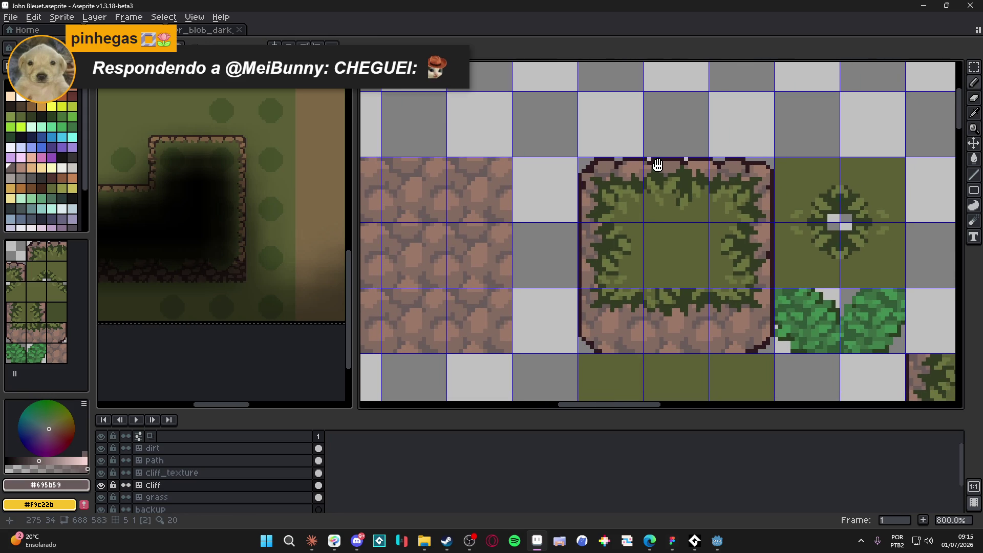
- Erase the extra dark pixels at the bottom-right corner and along the bottom edge
scroll(571, 314, "up", 3)
left_click(565, 342, "alt")
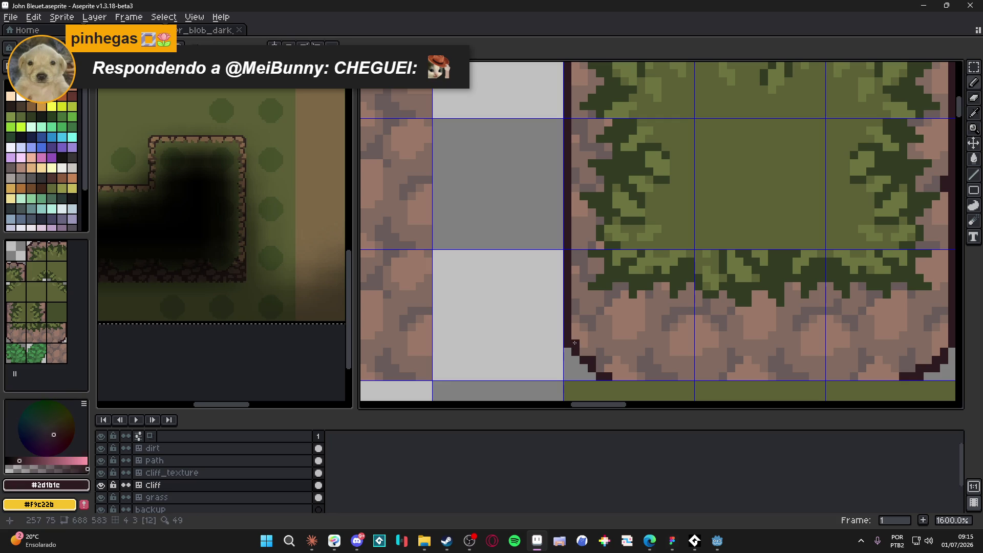
scroll(536, 343, "down", 2)
scroll(741, 355, "up", 1)
key("e")
left_click_drag(735, 355, 723, 356)
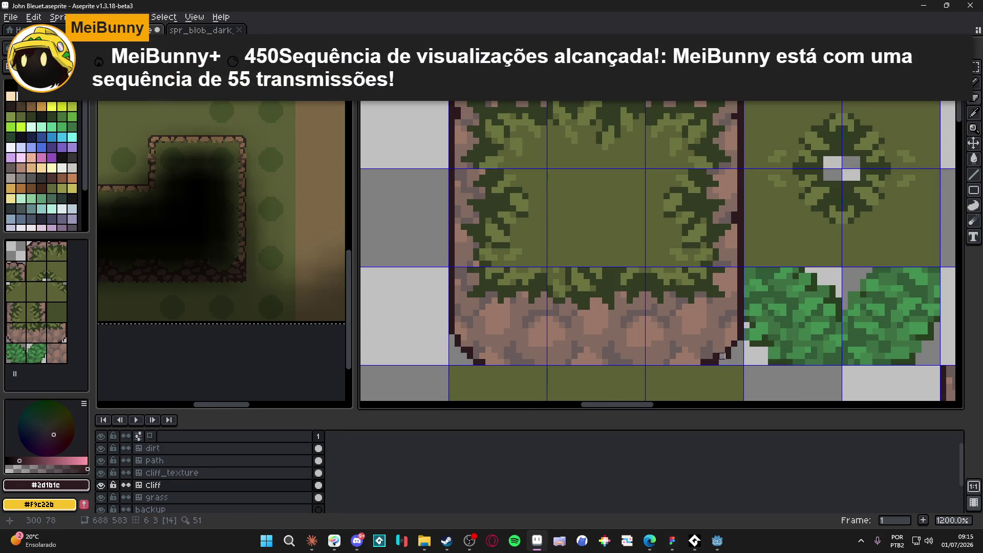
left_click(698, 362)
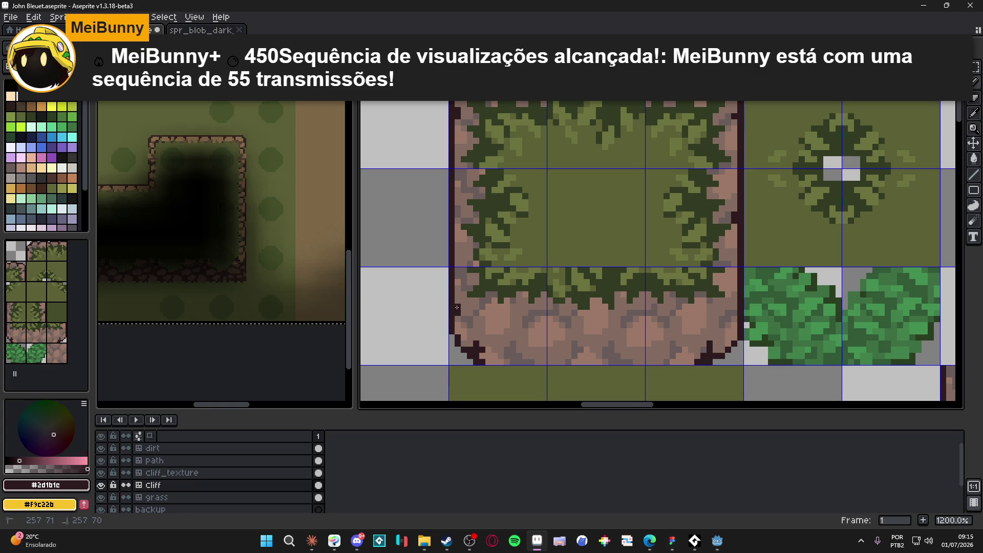
scroll(466, 315, "down", 4)
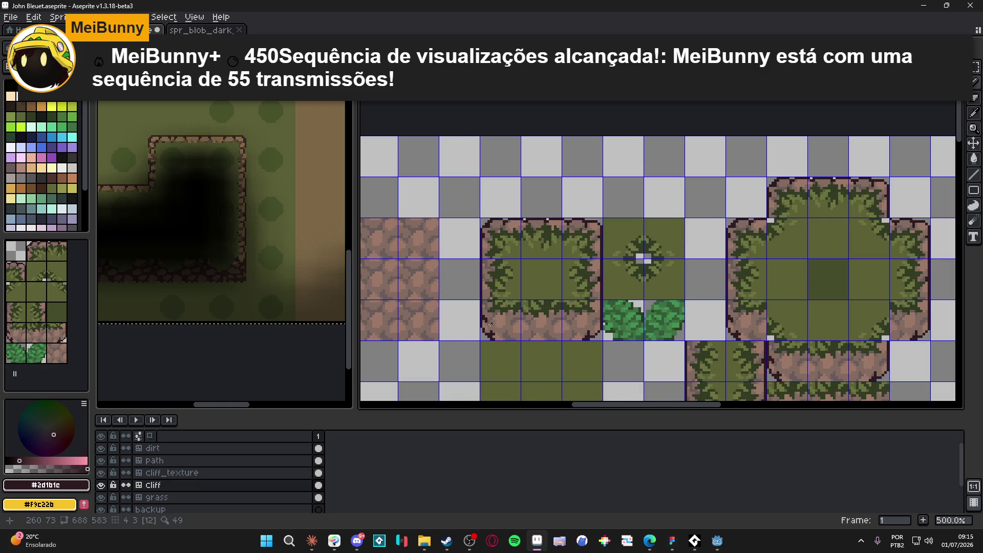
scroll(493, 321, "up", 4)
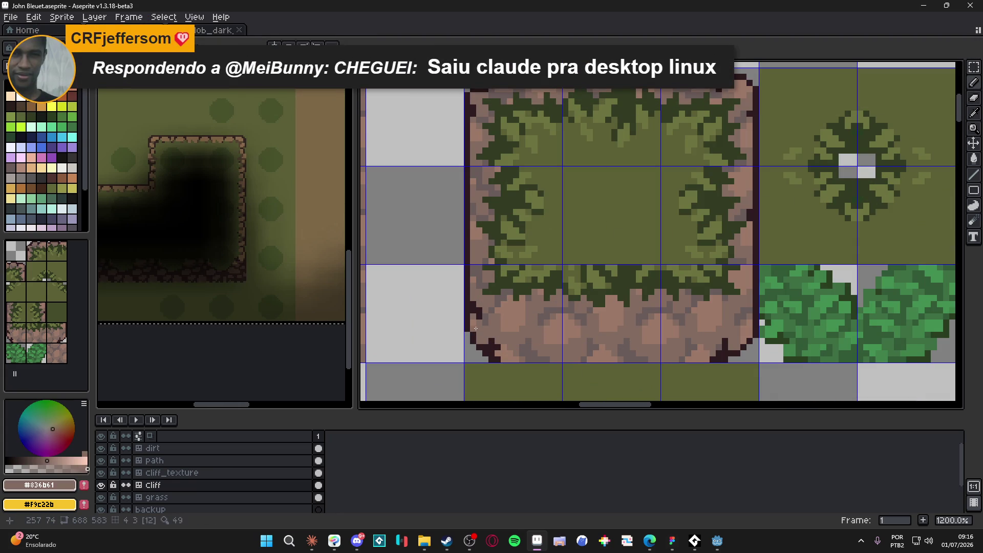
scroll(496, 338, "down", 1)
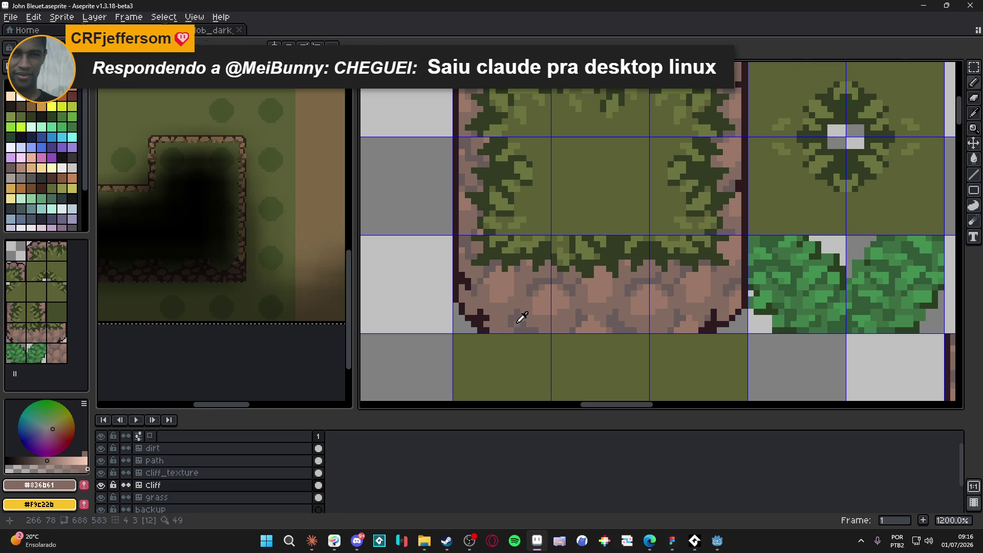
left_click(511, 315, "alt")
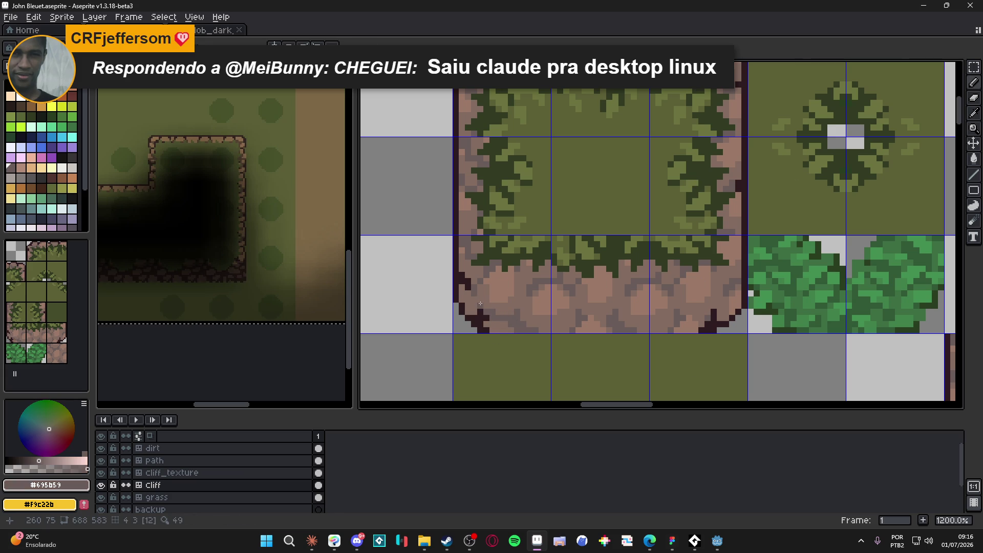
left_click(481, 282)
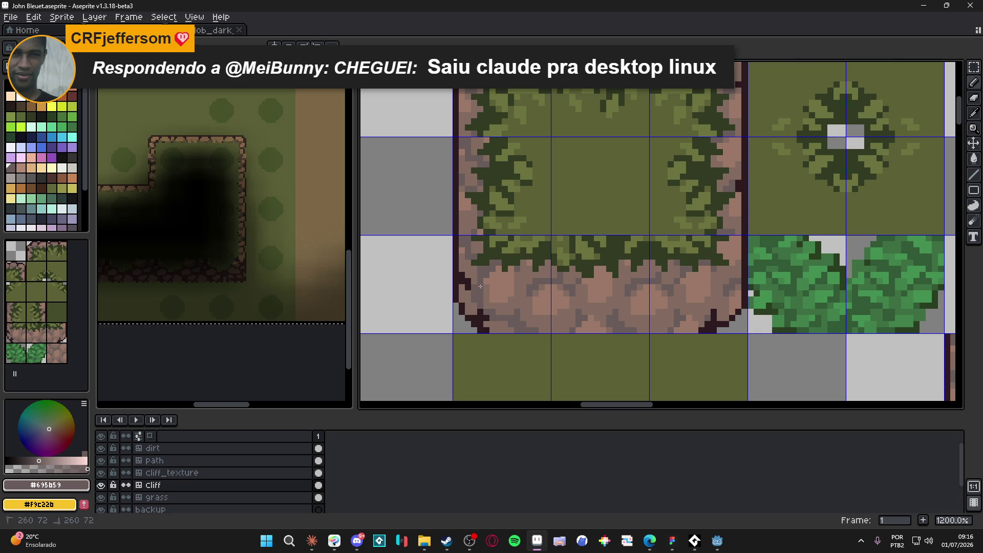
left_click(490, 290, "alt")
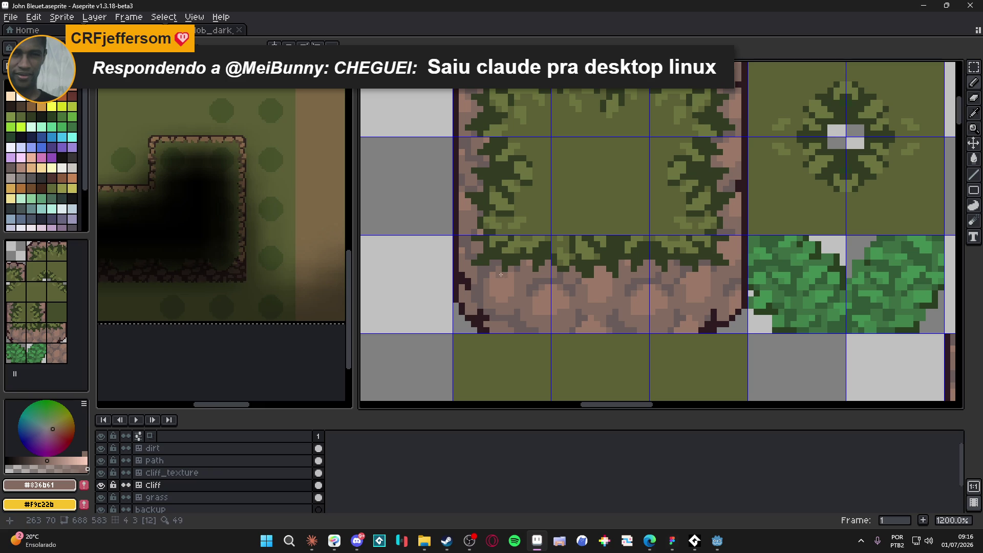
scroll(528, 289, "right", 2)
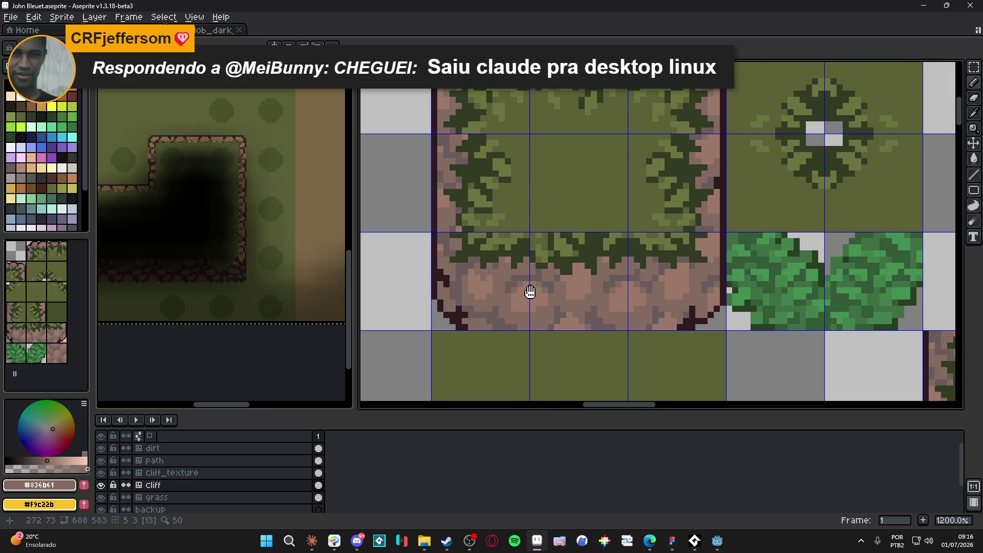
left_click(505, 266, "alt")
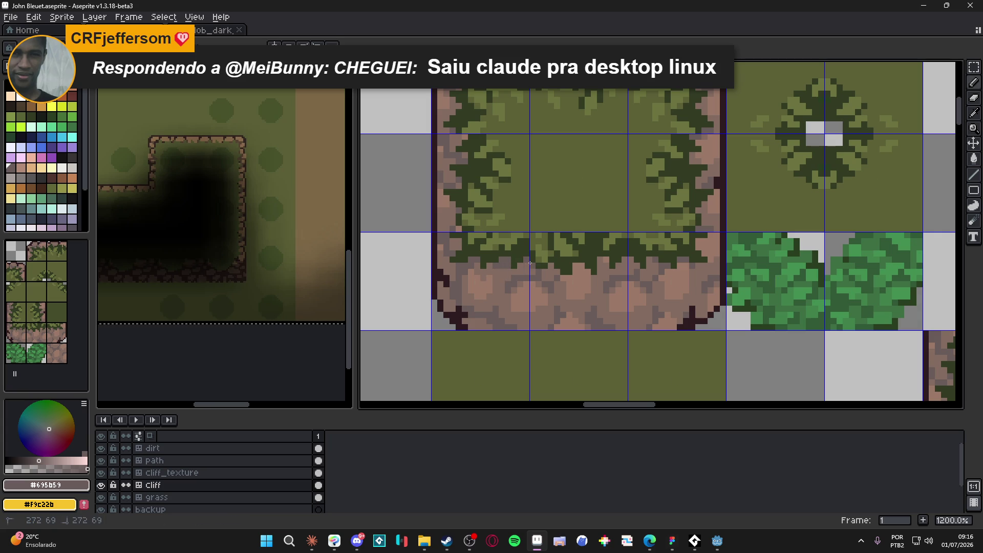
scroll(525, 282, "right", 1)
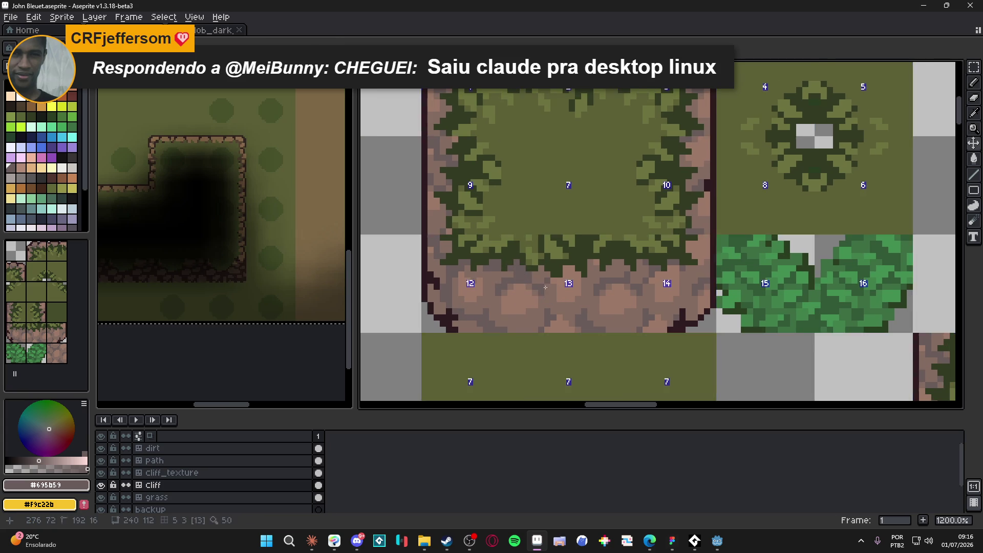
scroll(545, 289, "down", 3)
scroll(541, 283, "up", 4)
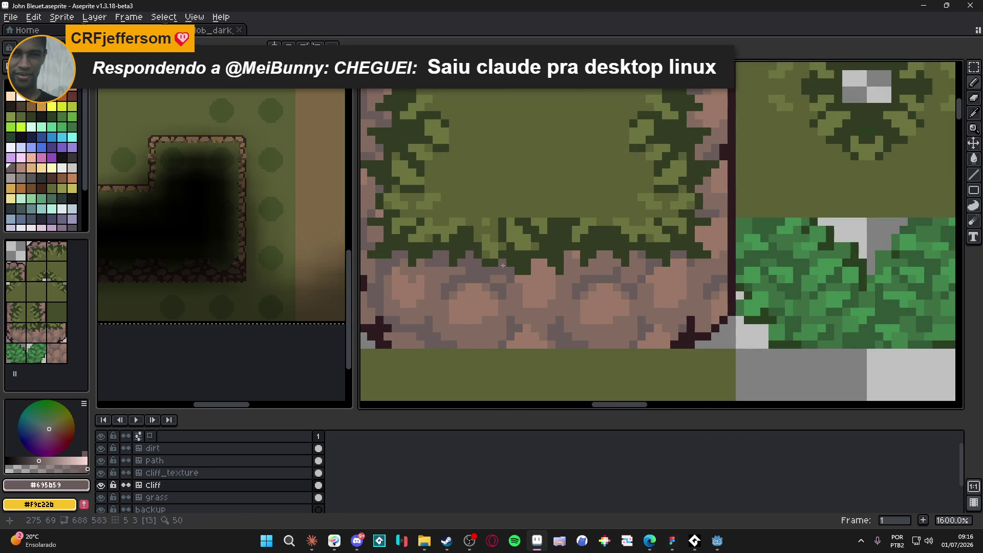
scroll(514, 290, "down", 4)
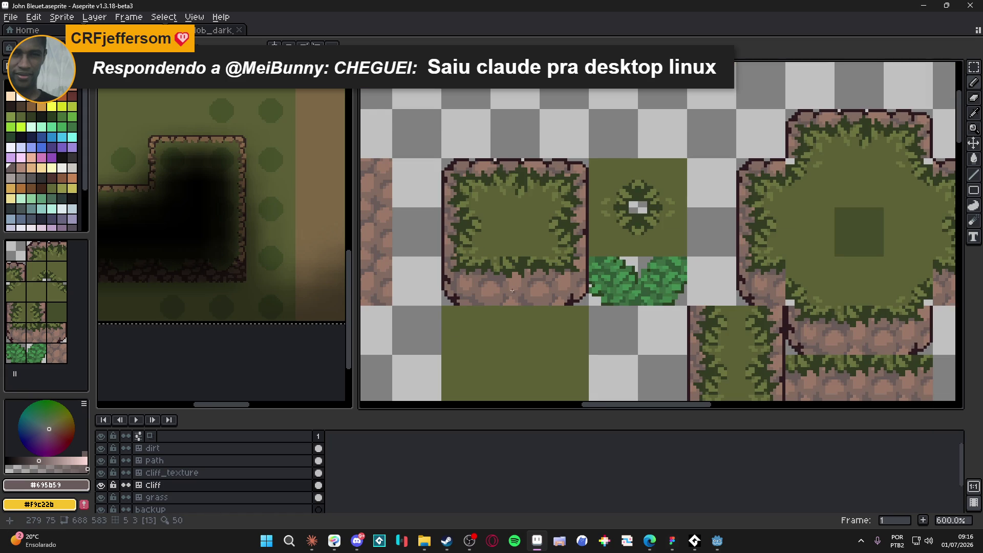
scroll(512, 291, "down", 2)
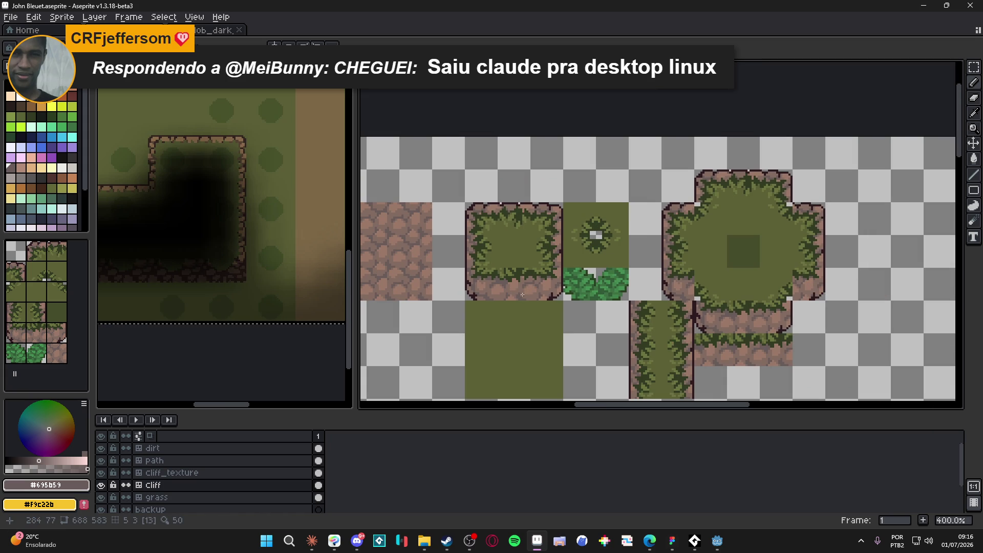
scroll(525, 294, "up", 5)
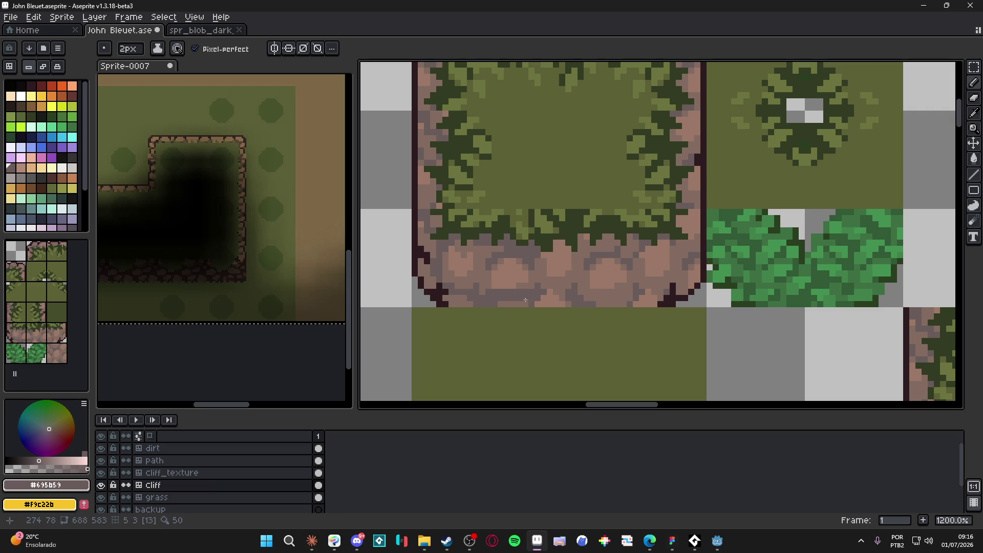
key("minus")
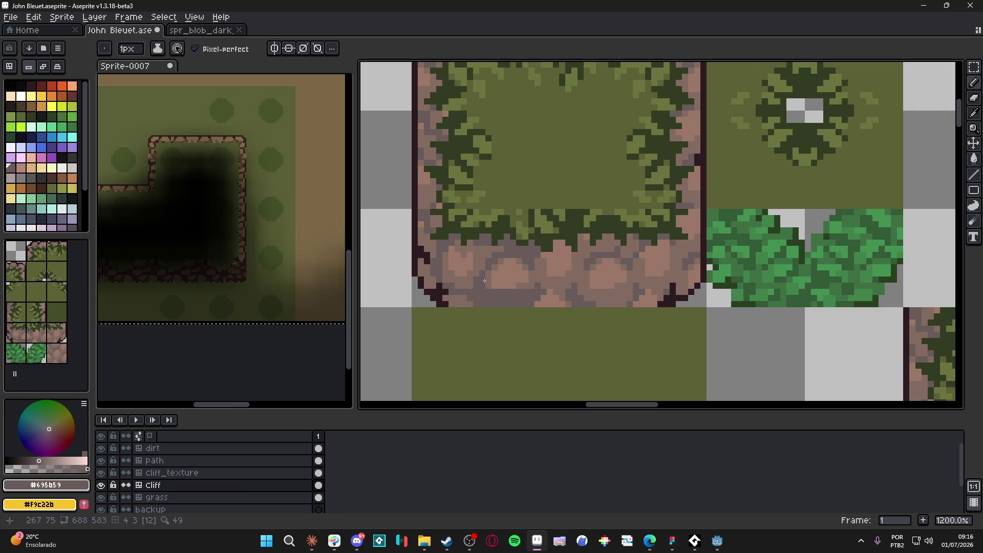
left_click(494, 276, "alt")
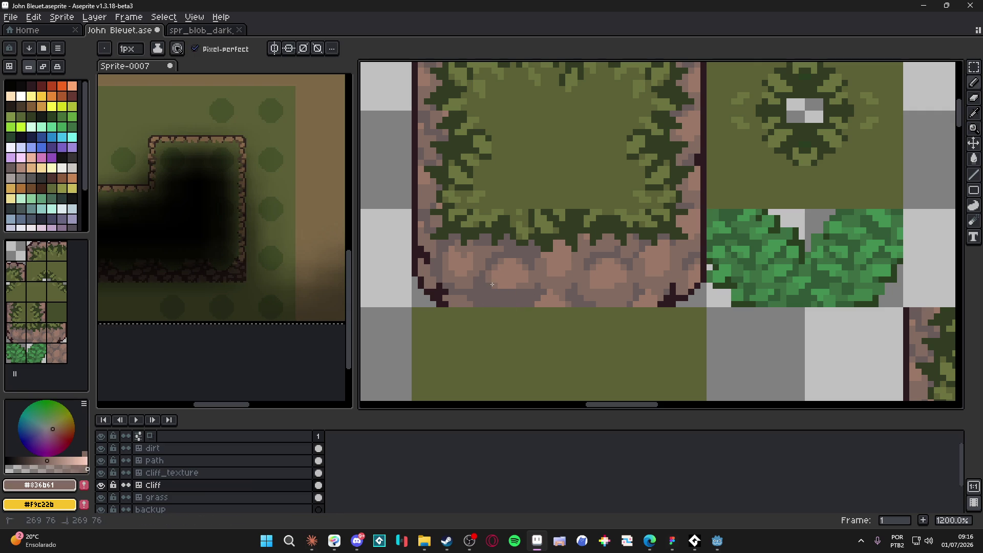
scroll(526, 283, "down", 3)
scroll(528, 283, "up", 4)
left_click(531, 285, "alt")
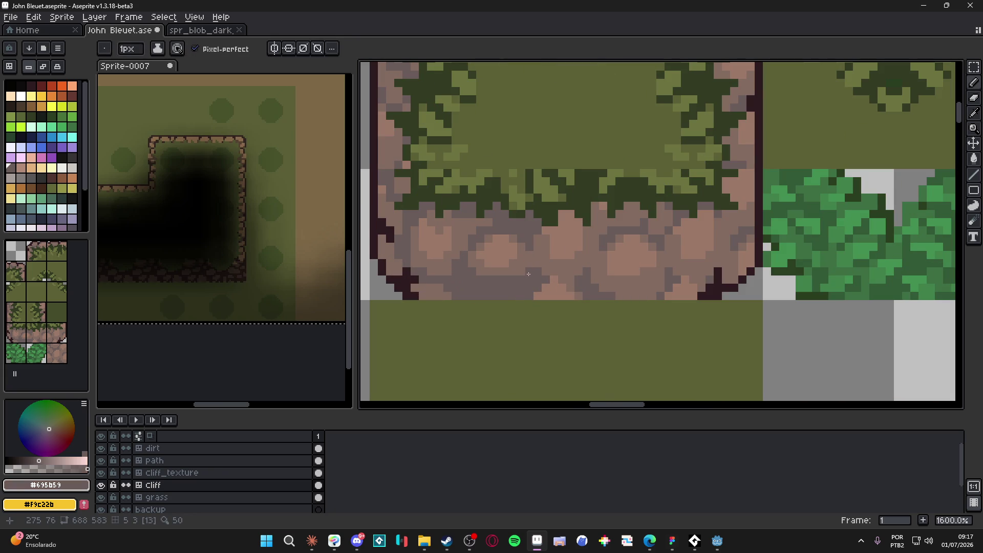
scroll(552, 279, "down", 3)
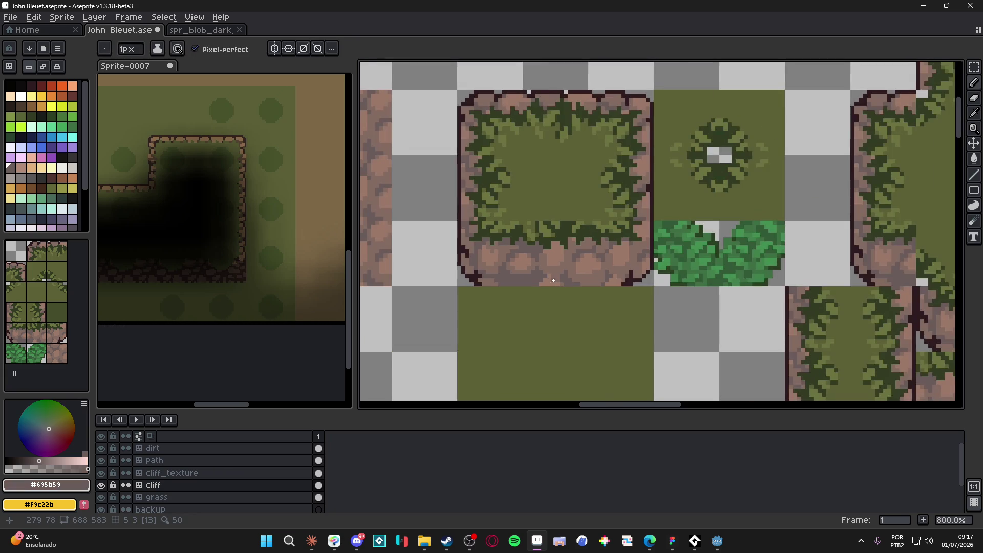
scroll(554, 280, "down", 2)
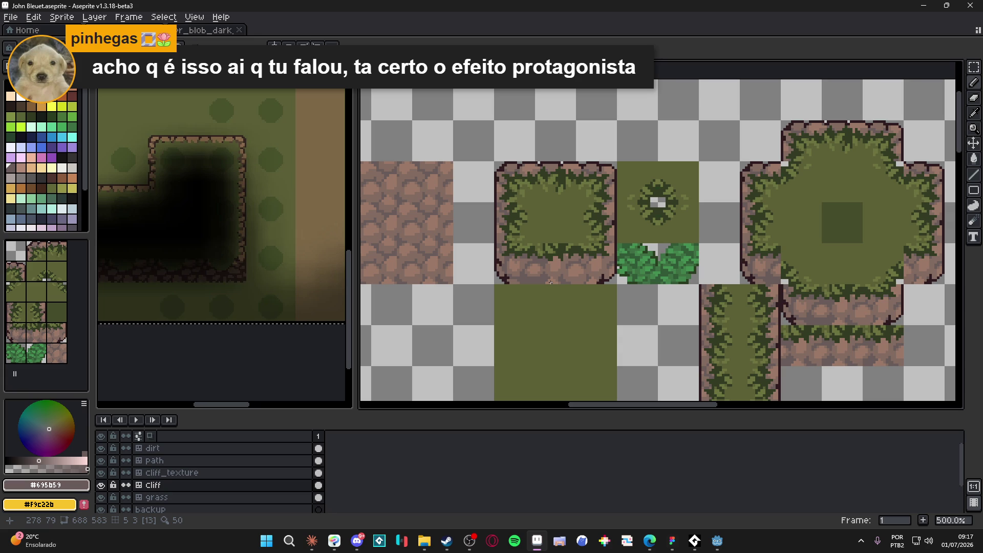
scroll(551, 283, "up", 7)
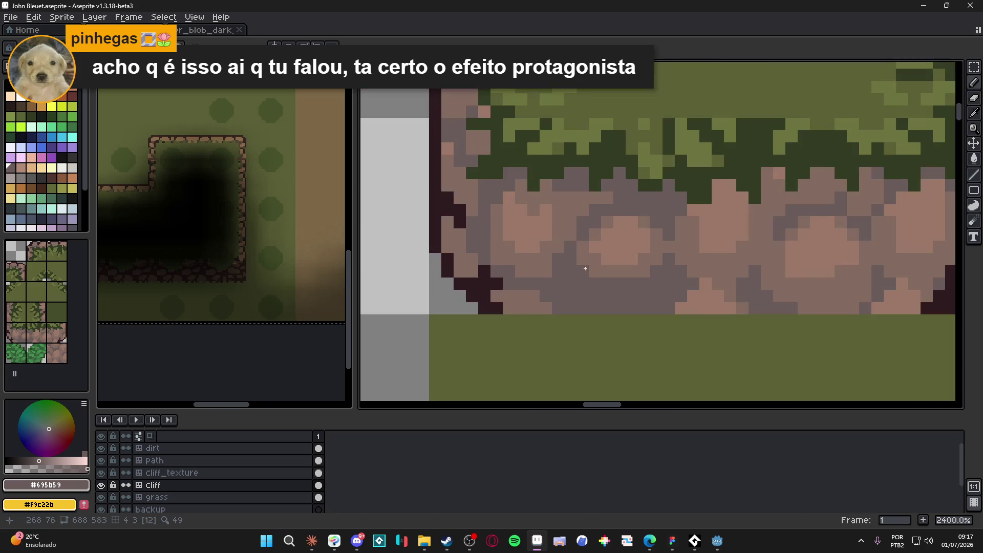
key("g")
scroll(522, 300, "down", 5)
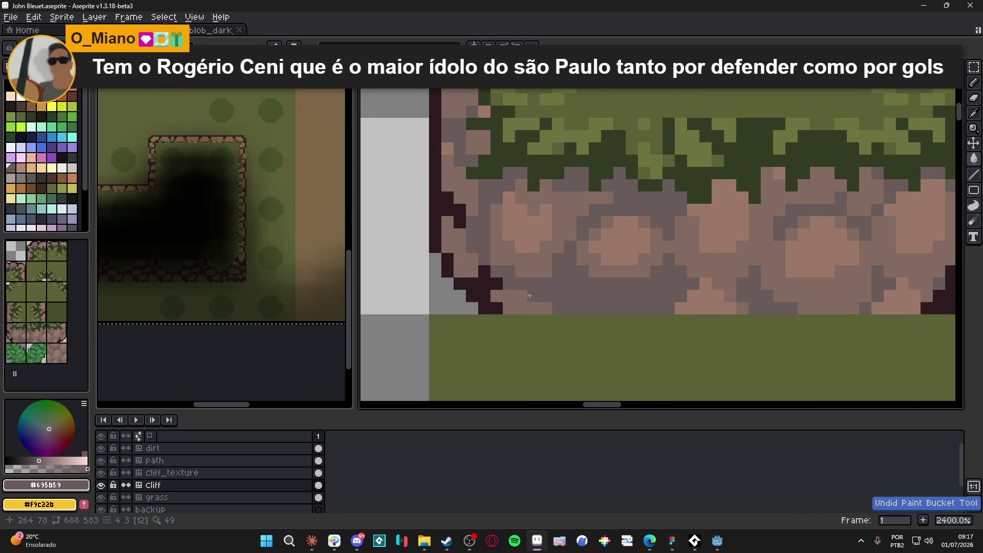
scroll(523, 288, "up", 1)
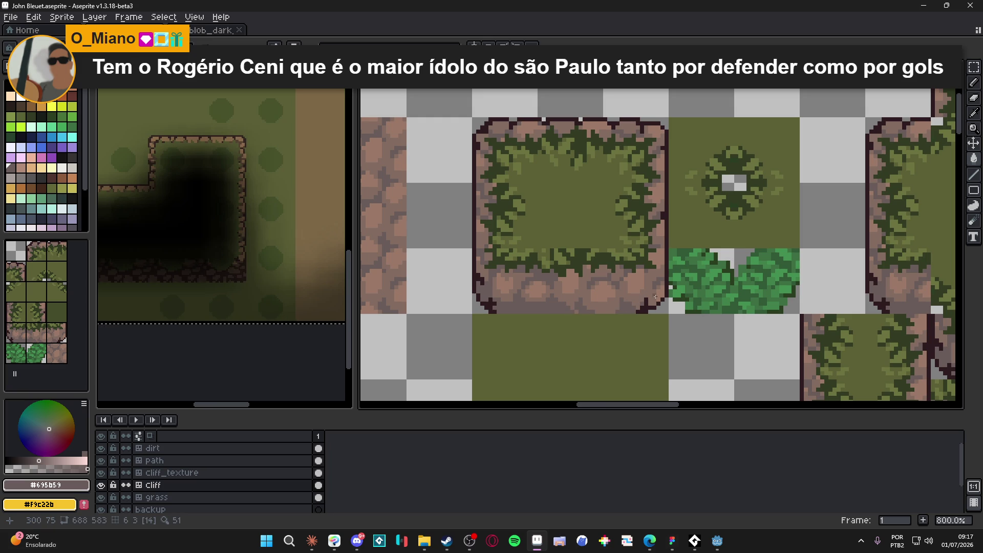
scroll(656, 297, "up", 3)
key("b")
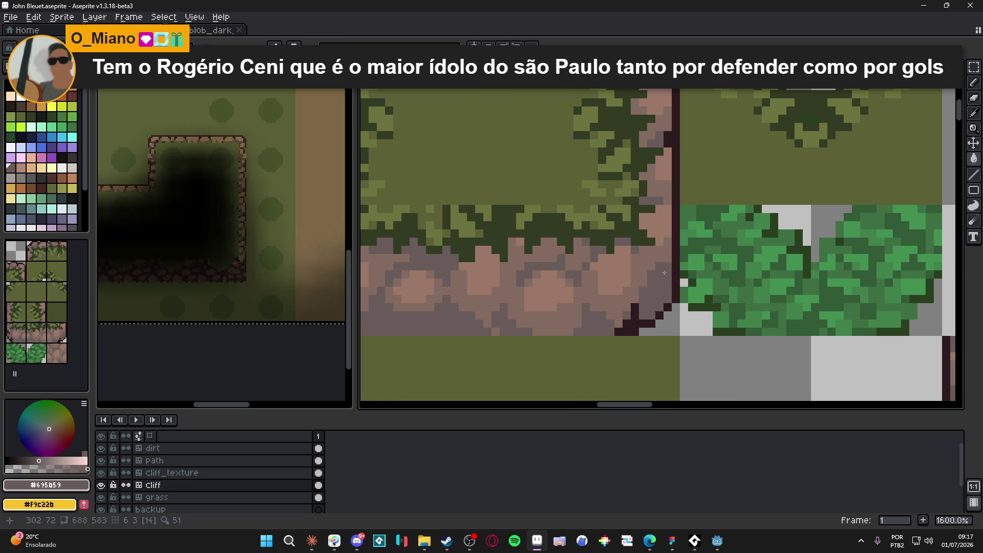
left_click_drag(635, 300, 635, 259)
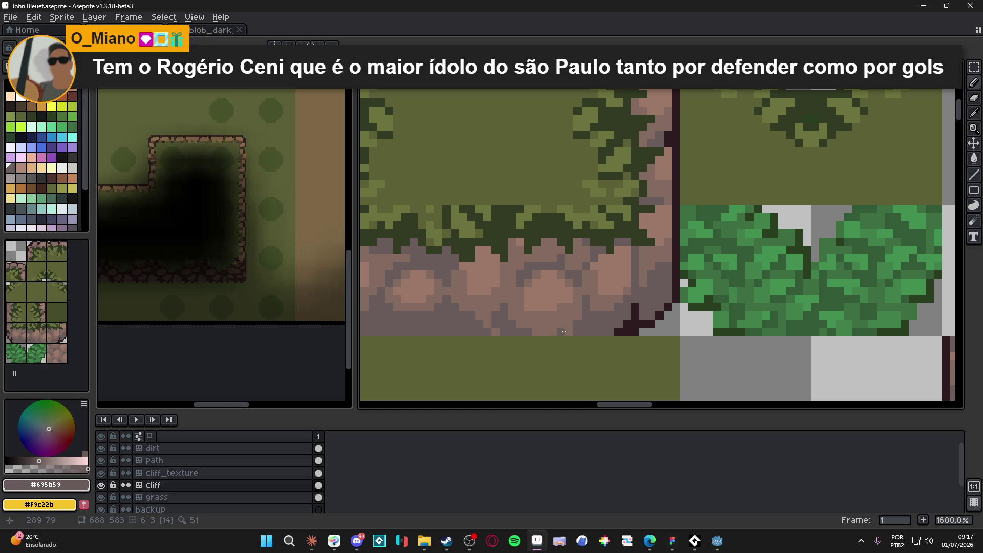
scroll(584, 327, "down", 4)
scroll(588, 326, "up", 4)
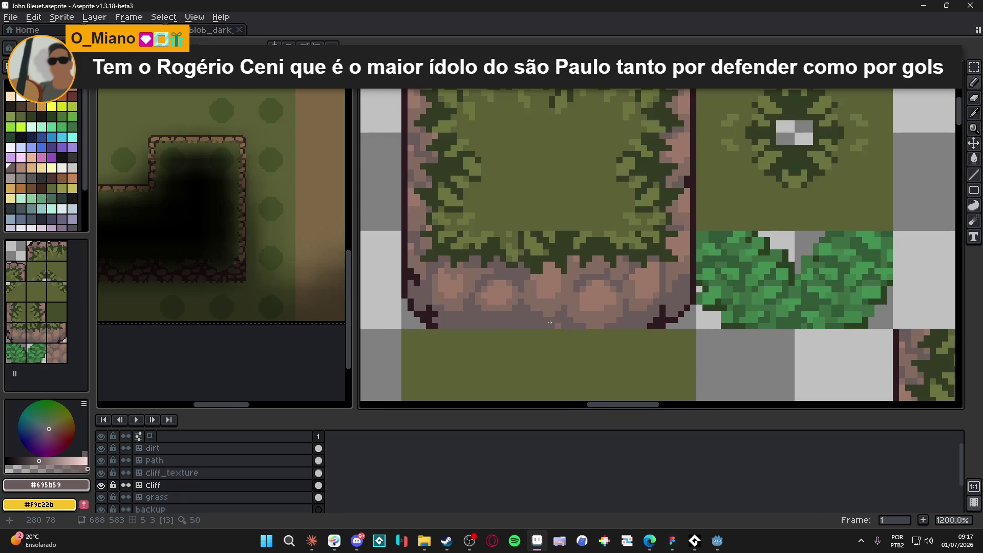
scroll(546, 327, "down", 4)
scroll(546, 327, "up", 2)
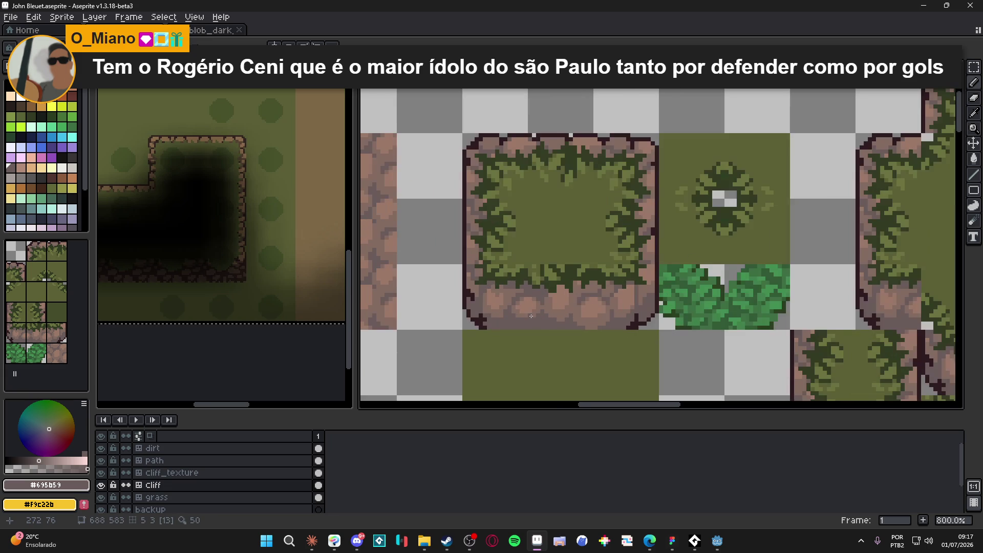
scroll(531, 316, "down", 3)
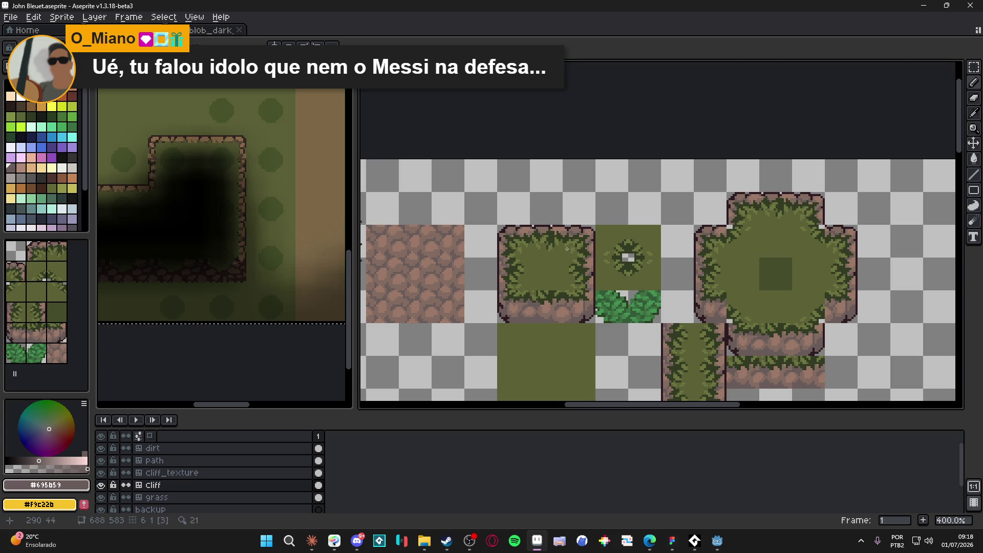
scroll(501, 222, "up", 1)
- Marquee-select the square cliff tile, then clear the selection
scroll(501, 222, "up", 2)
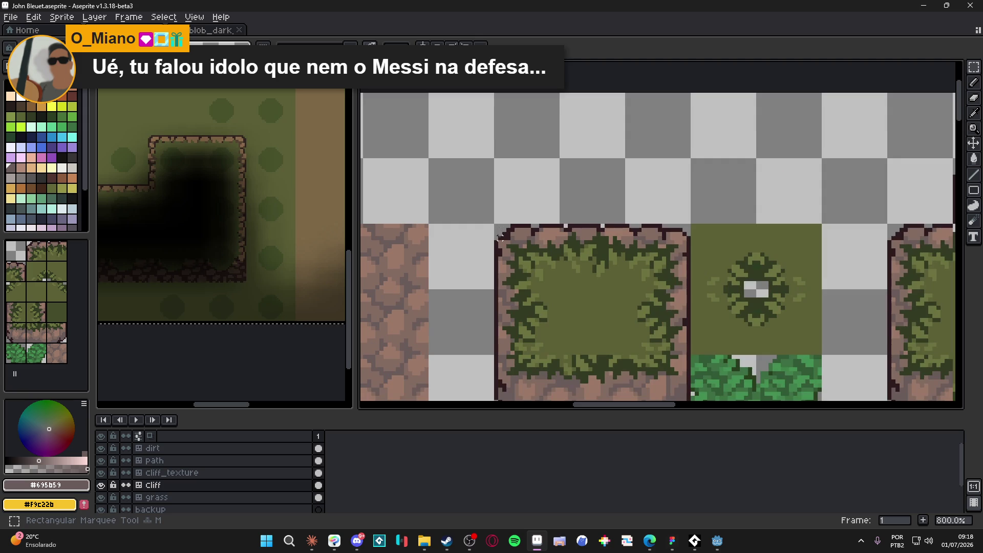
mouse_move(502, 228)
left_mouse_down()
mouse_move(687, 262)
mouse_move(664, 180)
left_mouse_up()
scroll(664, 181, "down", 2)
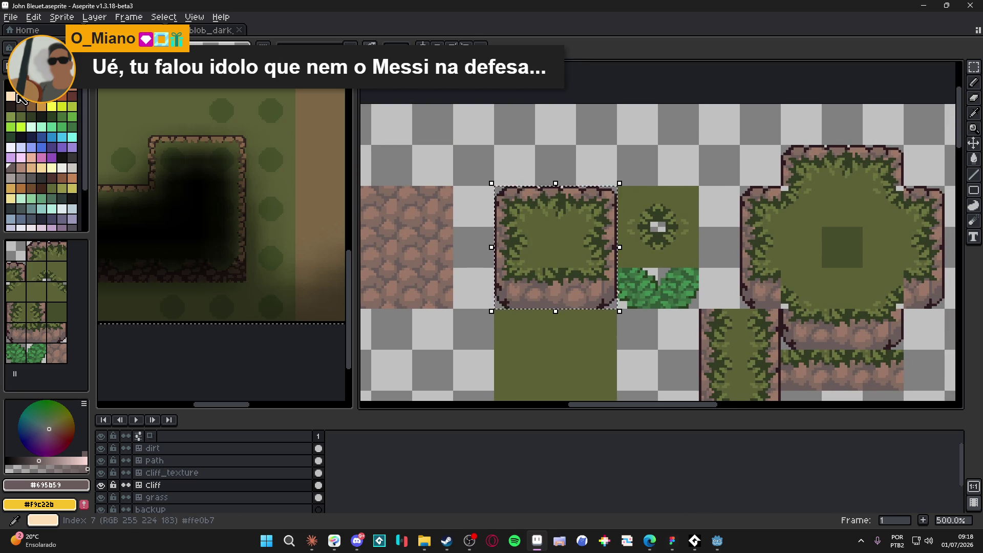
scroll(566, 285, "down", 1)
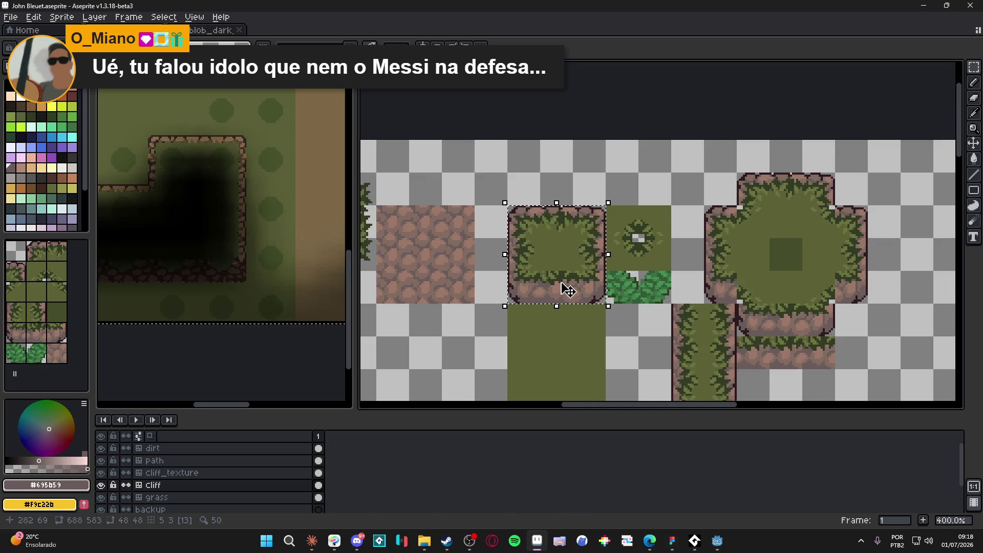
scroll(536, 285, "down", 1)
left_click(563, 272)
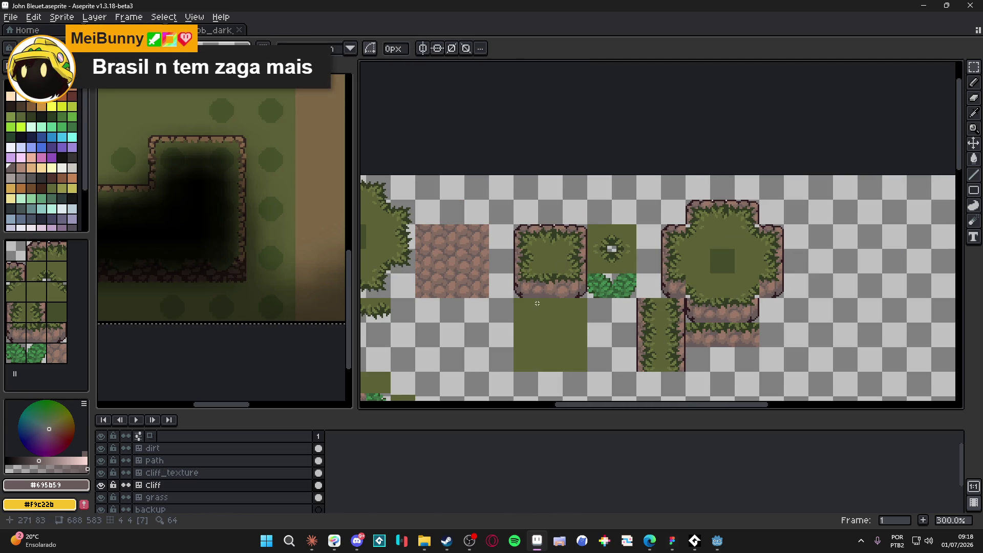
scroll(537, 300, "up", 2)
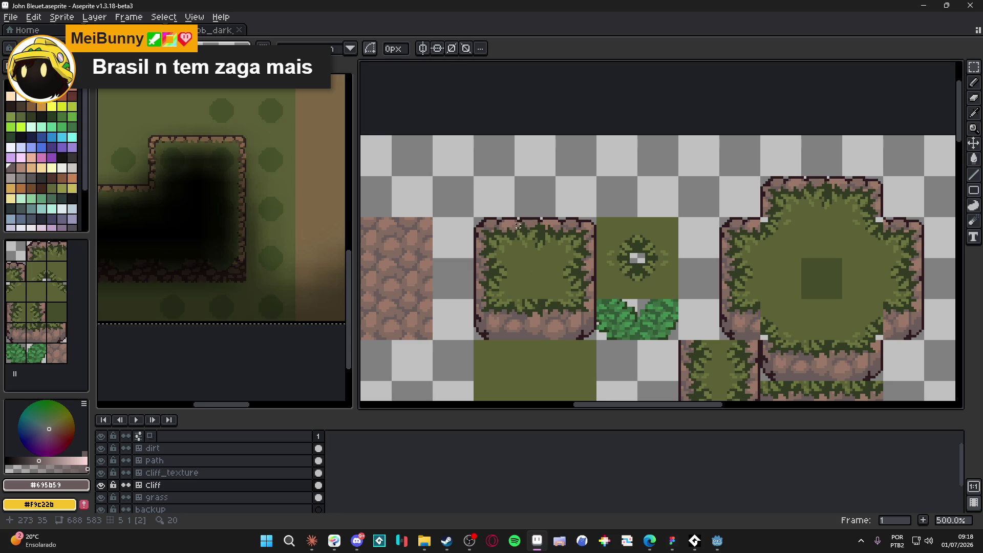
scroll(518, 225, "up", 5)
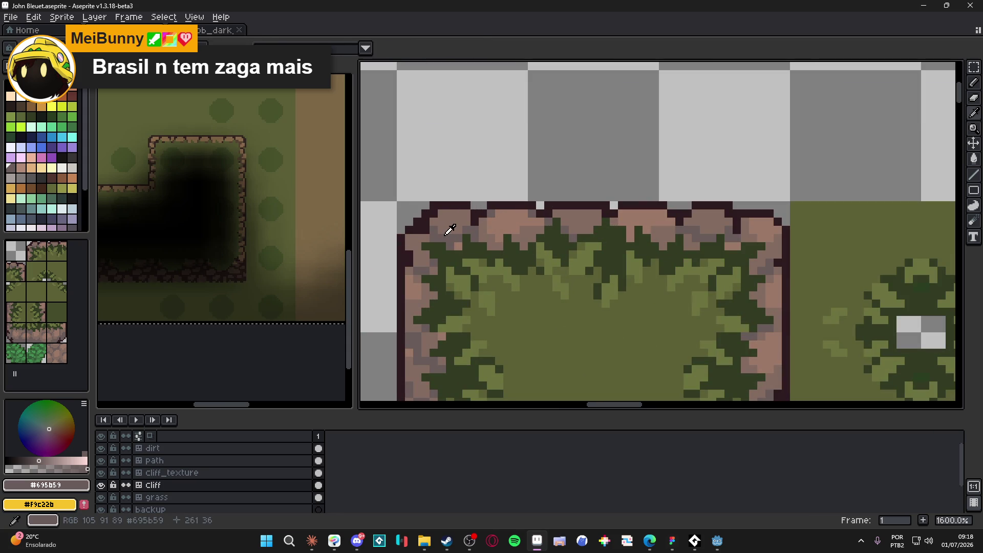
- Bucket-fill the pink top-rim stones with the muted mauve #695b59
key("g")
left_click(514, 221)
left_click(578, 220)
left_click(645, 222)
left_click(709, 220)
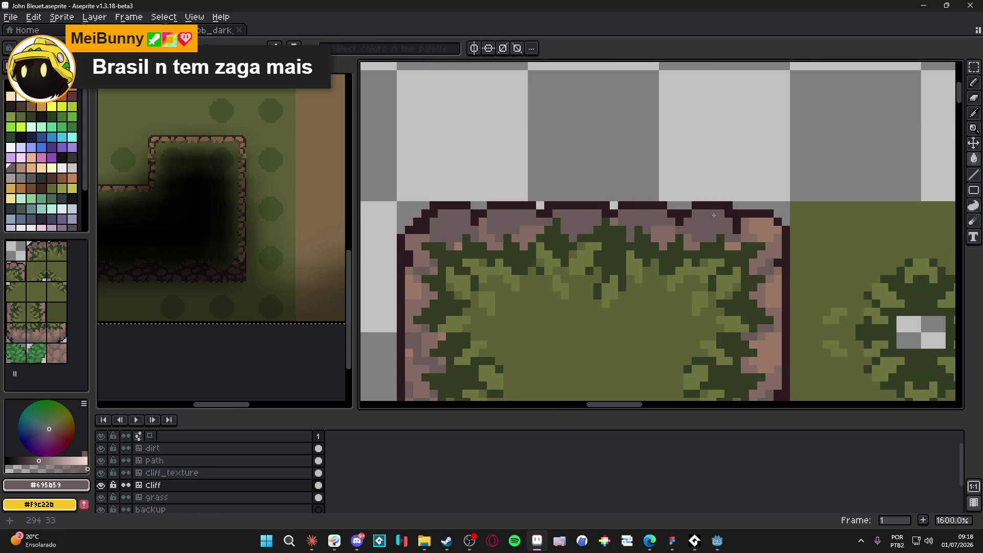
left_click(766, 226)
scroll(773, 224, "down", 3)
scroll(738, 249, "up", 3)
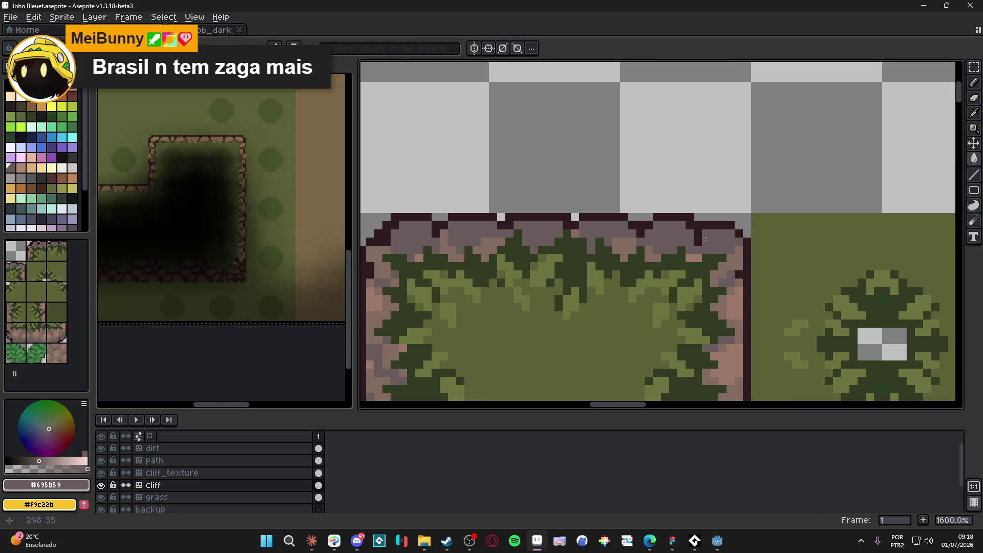
left_click(738, 249)
scroll(737, 248, "down", 3)
scroll(712, 267, "up", 3)
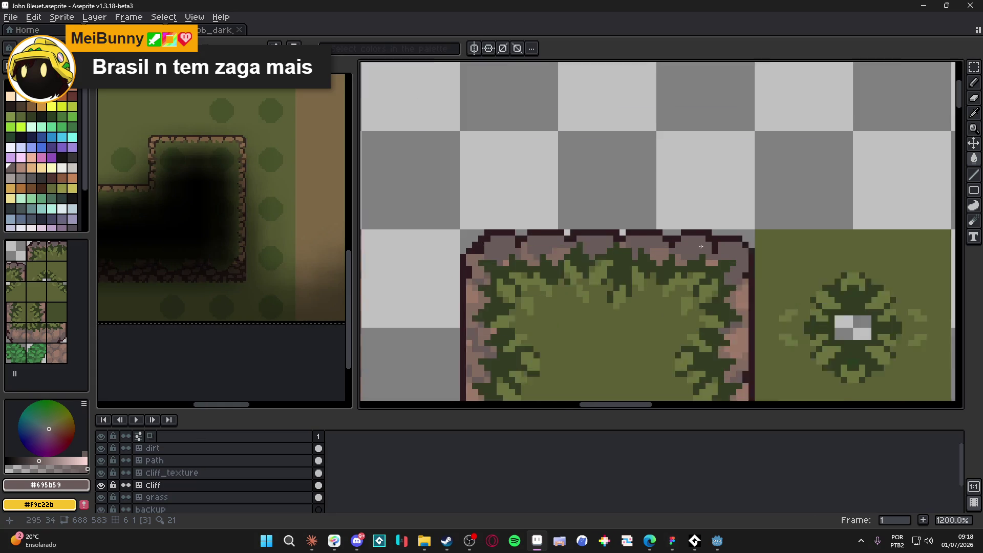
- Fill the remaining light pink stones along the rim with mauve
left_click(712, 267)
left_click(672, 265)
left_click(646, 259)
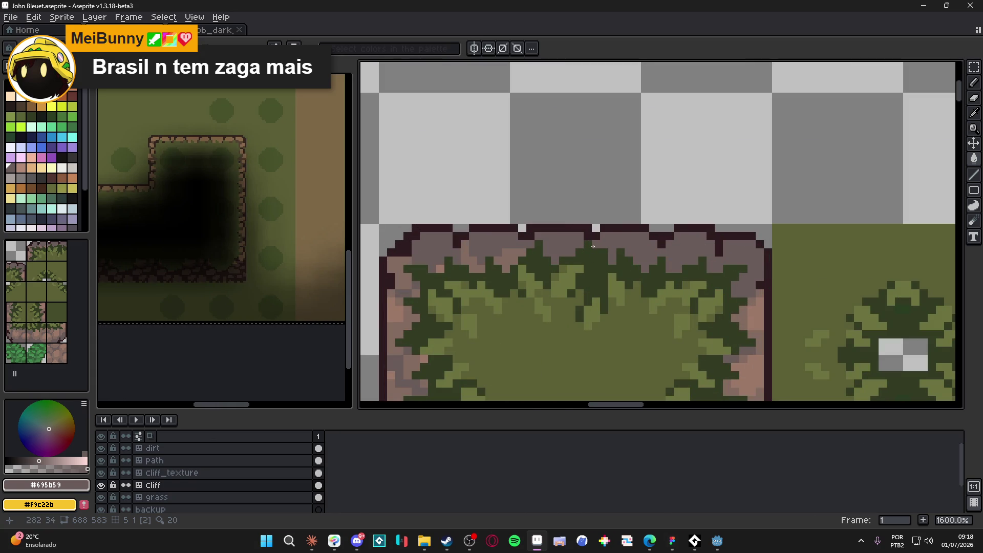
left_click(507, 259)
left_click(467, 268)
left_click(441, 269)
left_click(391, 267)
- Sample the dark outline colour #2d1b1c from the cliff border
scroll(418, 290, "down", 3)
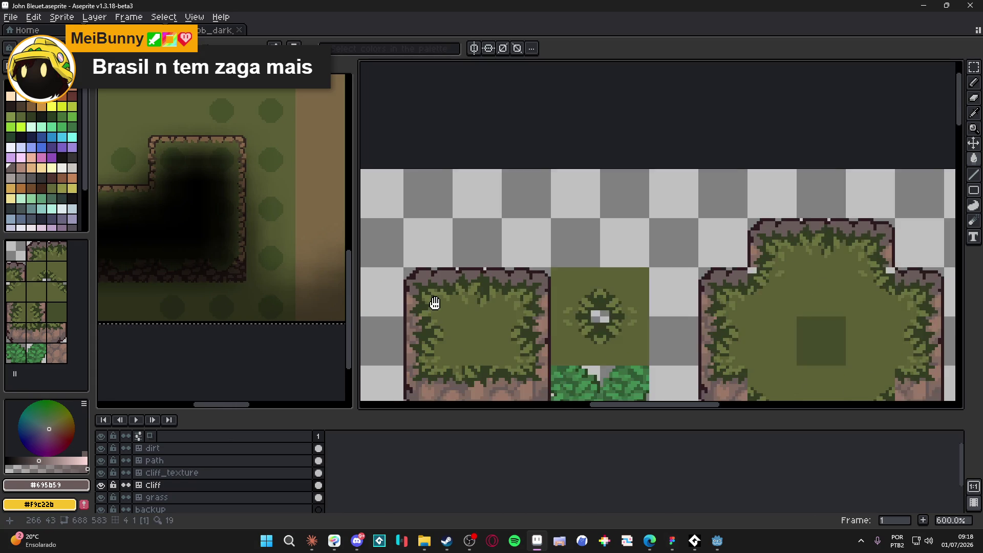
scroll(486, 261, "down", 2)
scroll(560, 234, "down", 1)
scroll(554, 228, "down", 1)
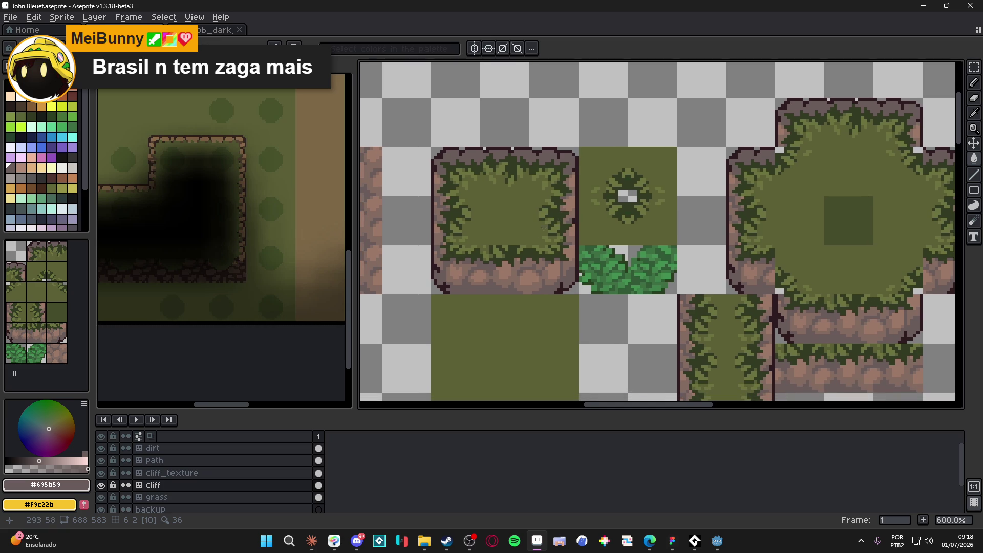
scroll(472, 288, "down", 2)
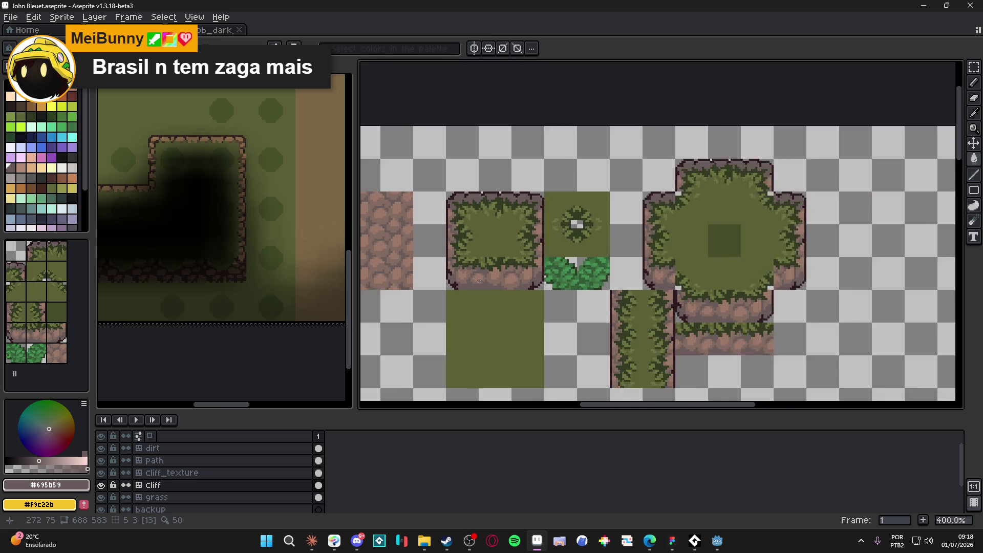
scroll(462, 290, "up", 4)
left_click(456, 279, "alt")
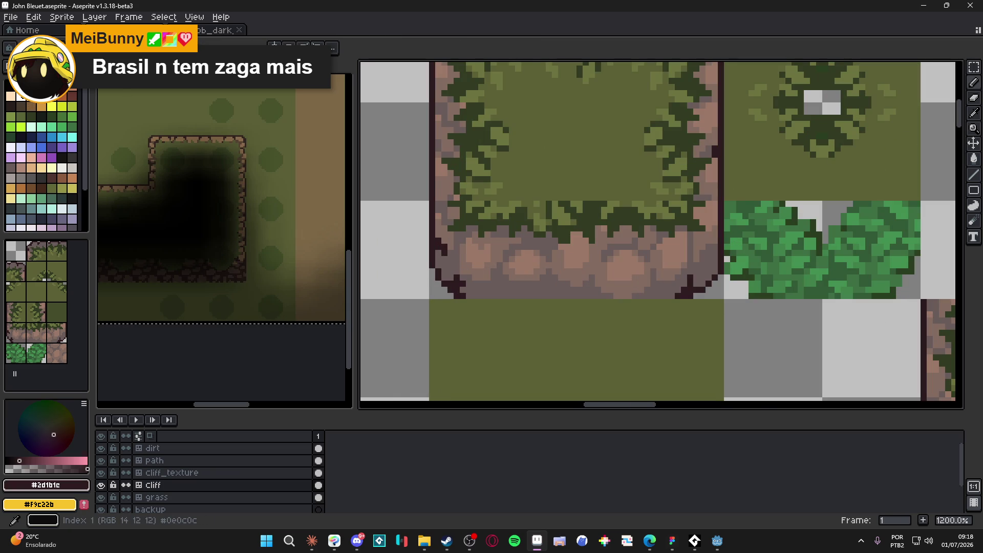
- Choose the dark outline colour and switch to the Pencil tool
left_click(456, 287, "alt")
key("g")
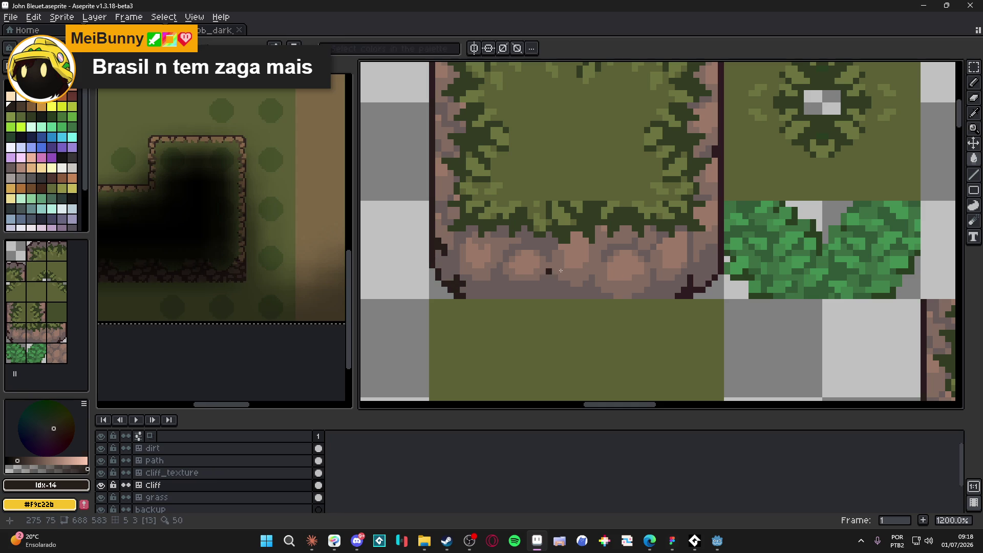
key("l")
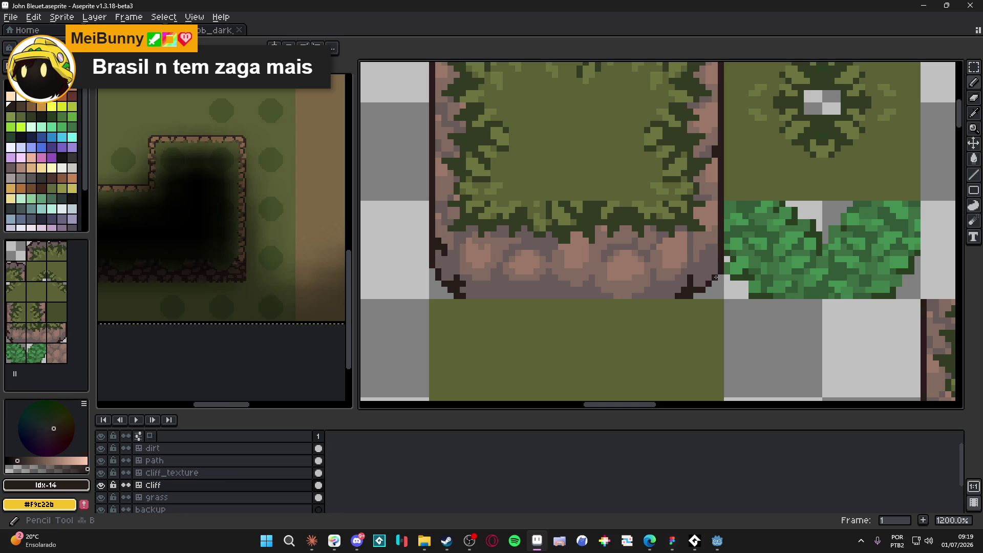
scroll(693, 205, "down", 1)
scroll(693, 205, "up", 4)
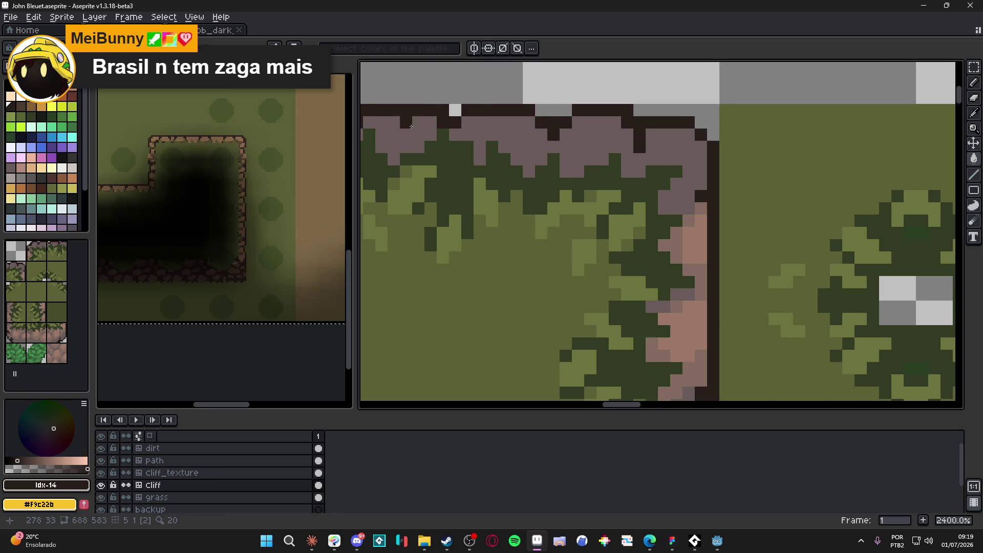
scroll(565, 160, "down", 1)
left_click_drag(565, 160, 613, 163)
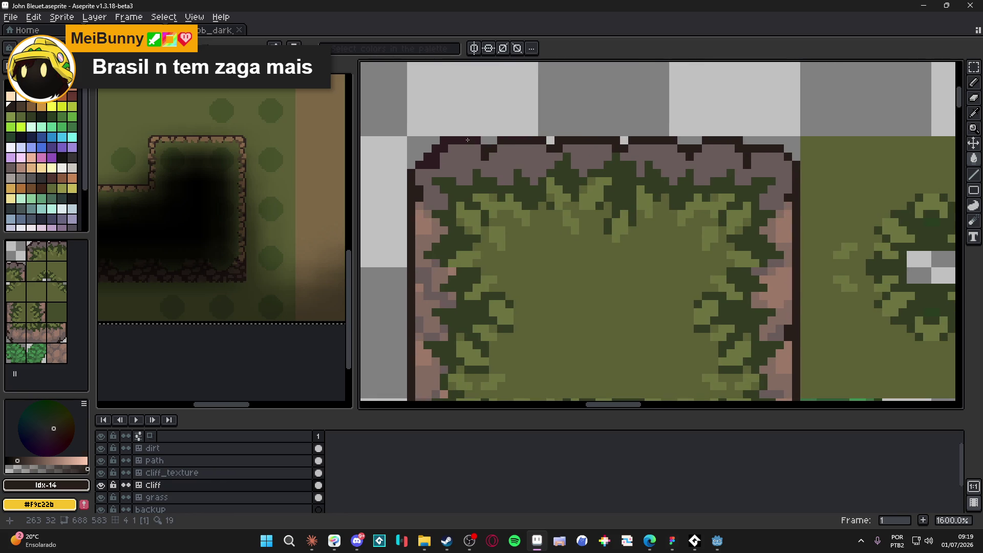
scroll(470, 142, "down", 3)
- Save the tileset, then draw a dark outline along the square cliff tile's bottom edge
key("ctrl+s")
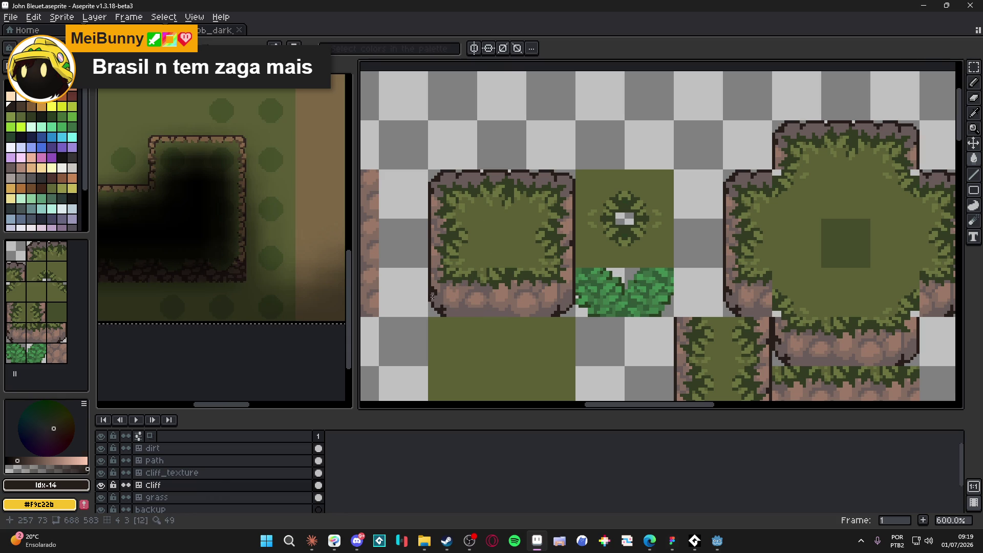
scroll(430, 296, "up", 3)
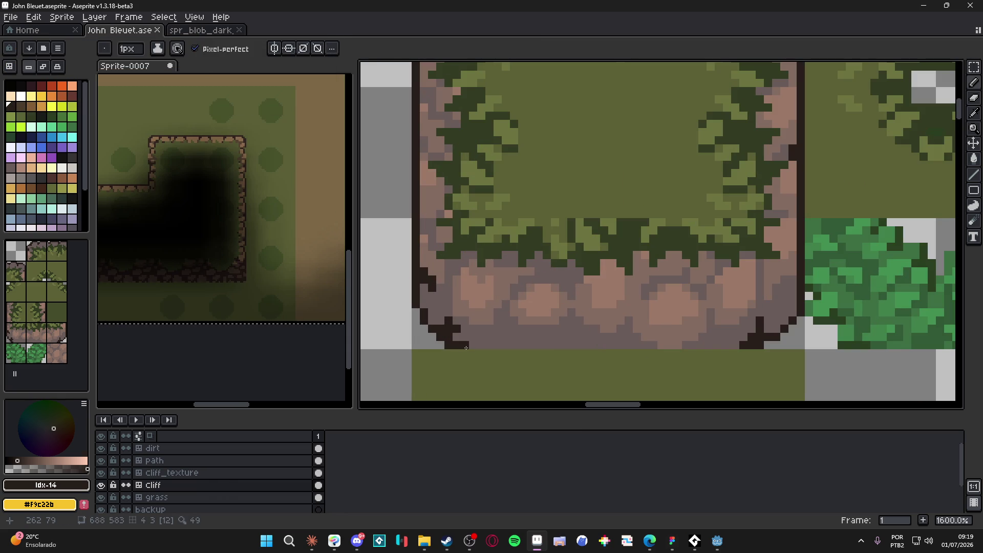
left_click_drag(450, 333, 491, 345)
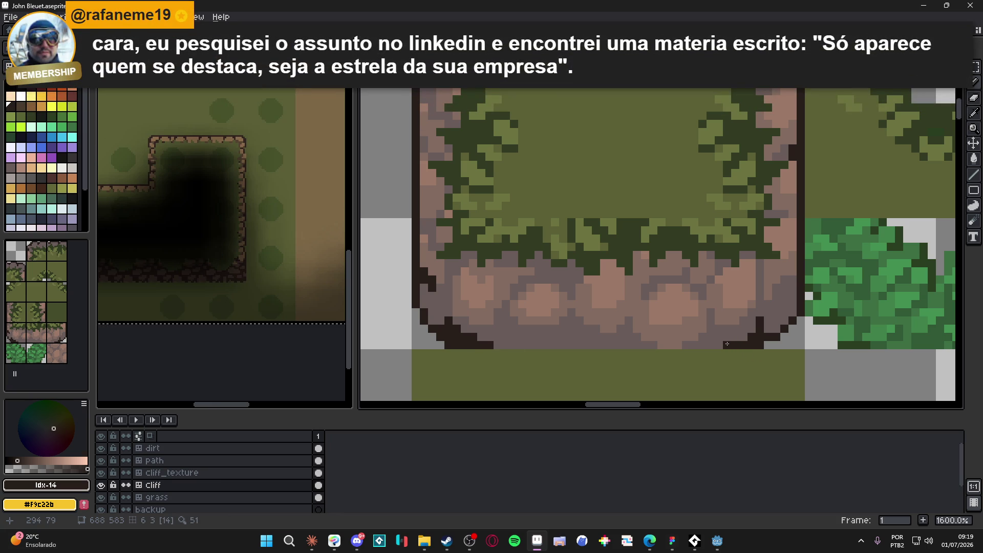
scroll(731, 343, "down", 5)
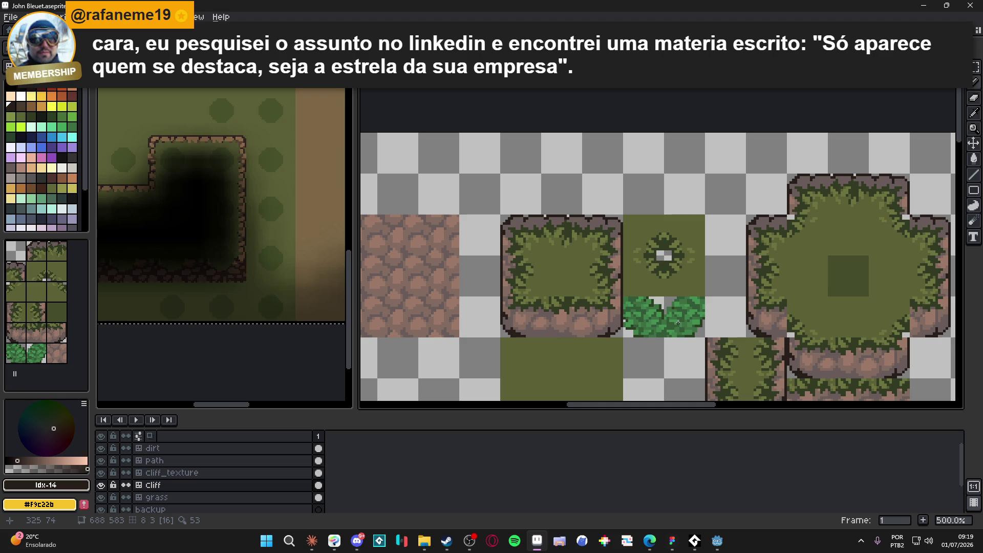
scroll(614, 323, "up", 2)
- Sample the pink-brown stone shade #9b7968 from the cliff's lower stone band
left_click(615, 304, "alt")
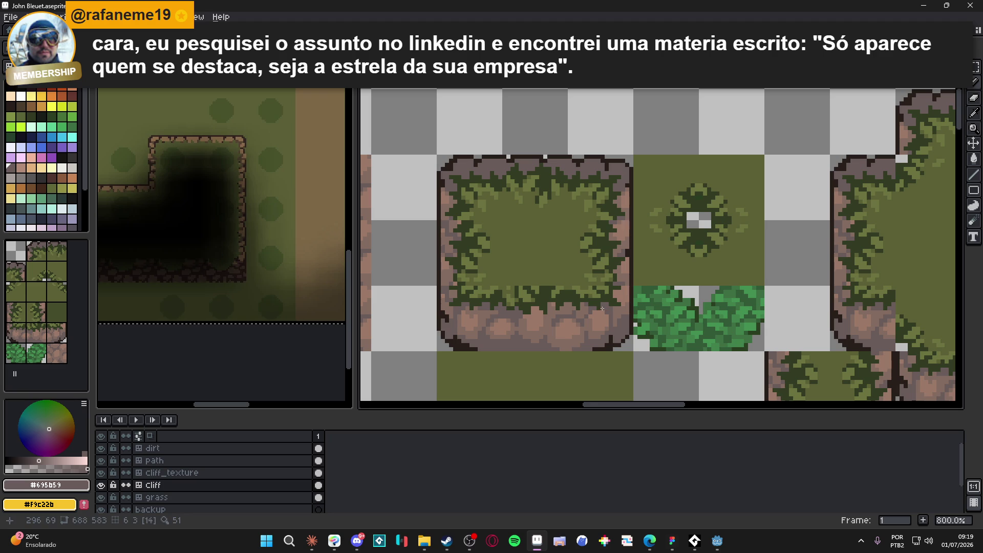
scroll(602, 309, "down", 6)
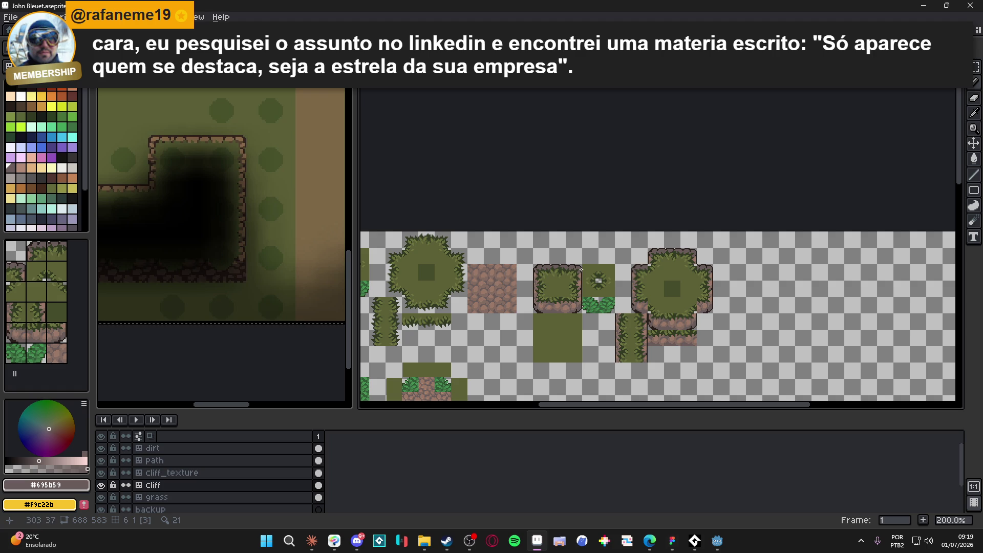
scroll(577, 270, "up", 5)
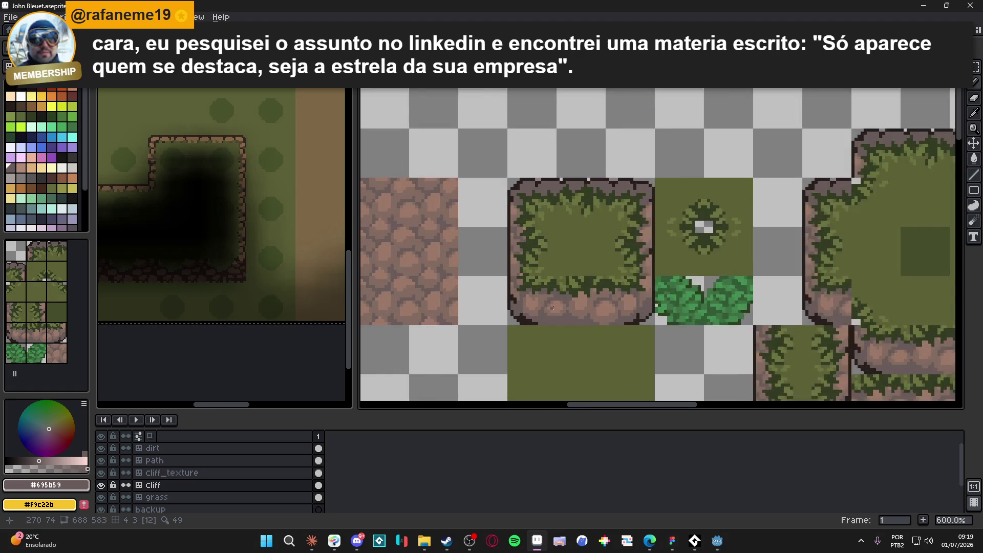
scroll(560, 308, "up", 2)
- Sample cliff rock shades #836b61 and #695b59, settling on the pale #9b7968
left_click(564, 297, "alt")
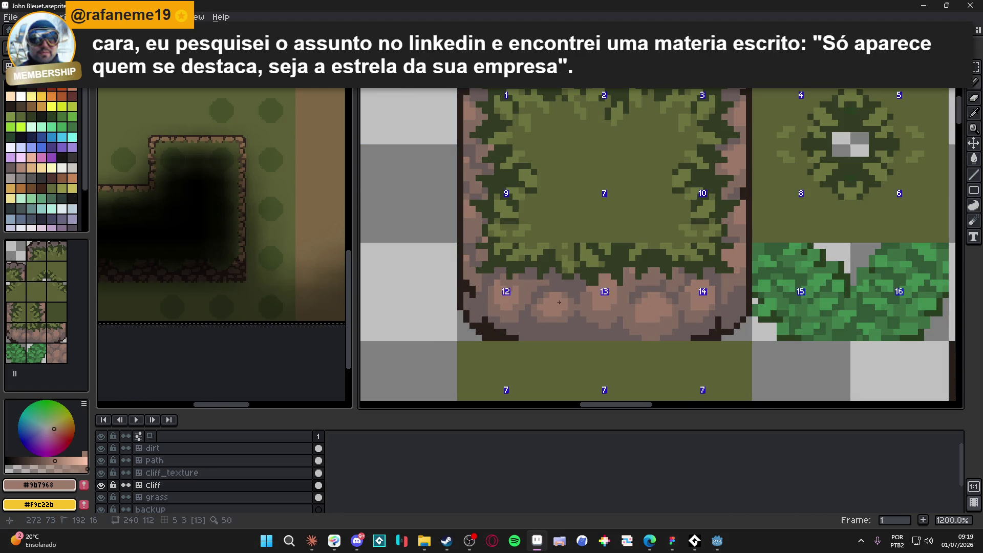
scroll(569, 302, "down", 4)
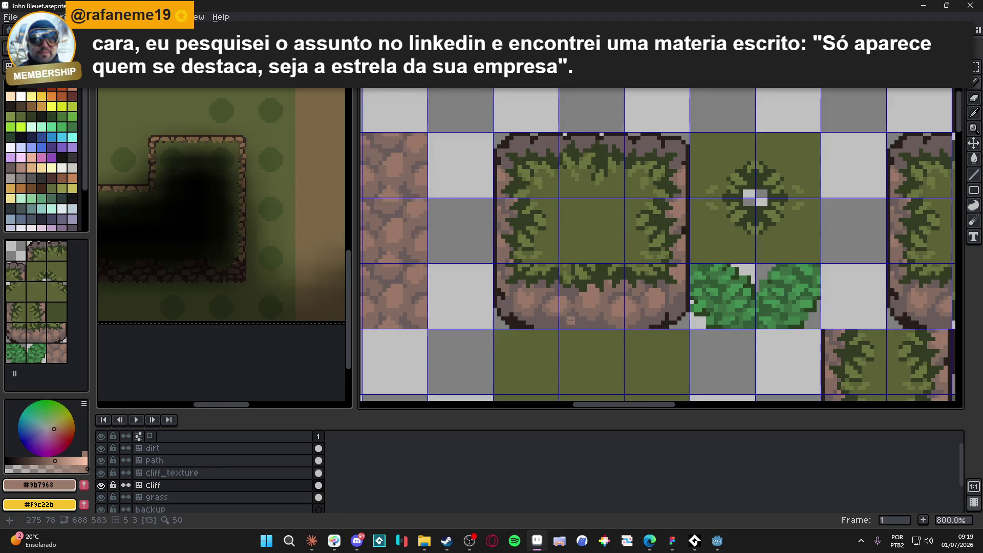
scroll(578, 249, "down", 2)
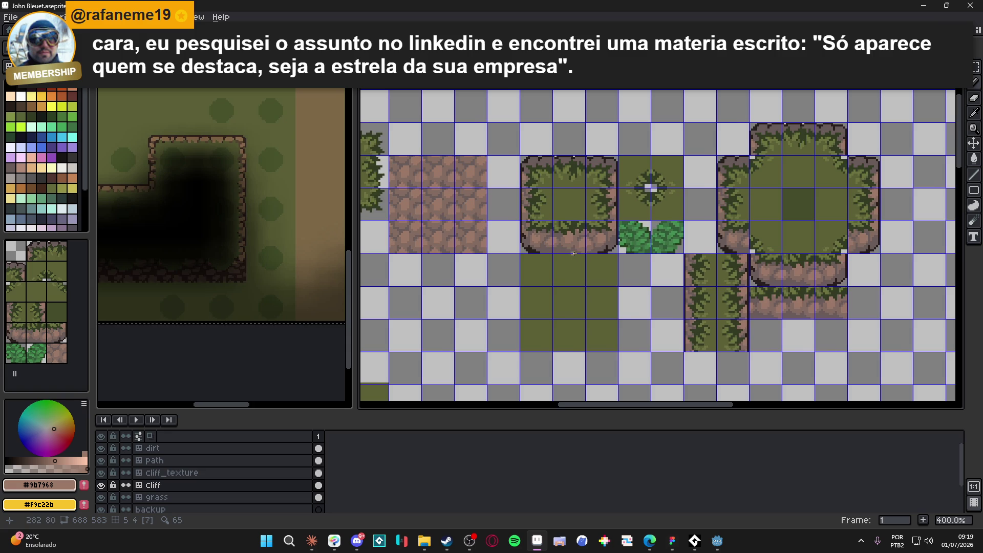
scroll(606, 250, "up", 1)
scroll(606, 250, "up", 5)
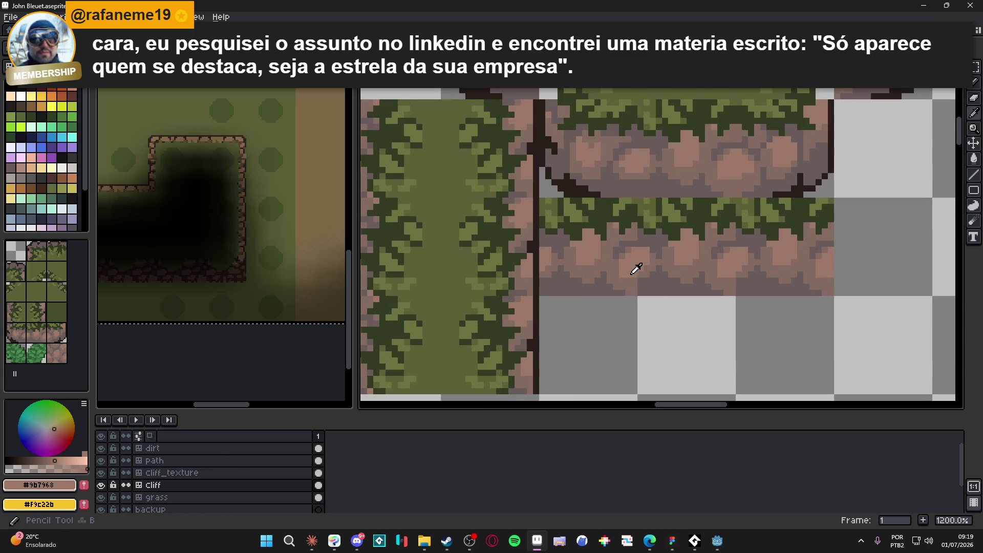
left_click(640, 277, "alt")
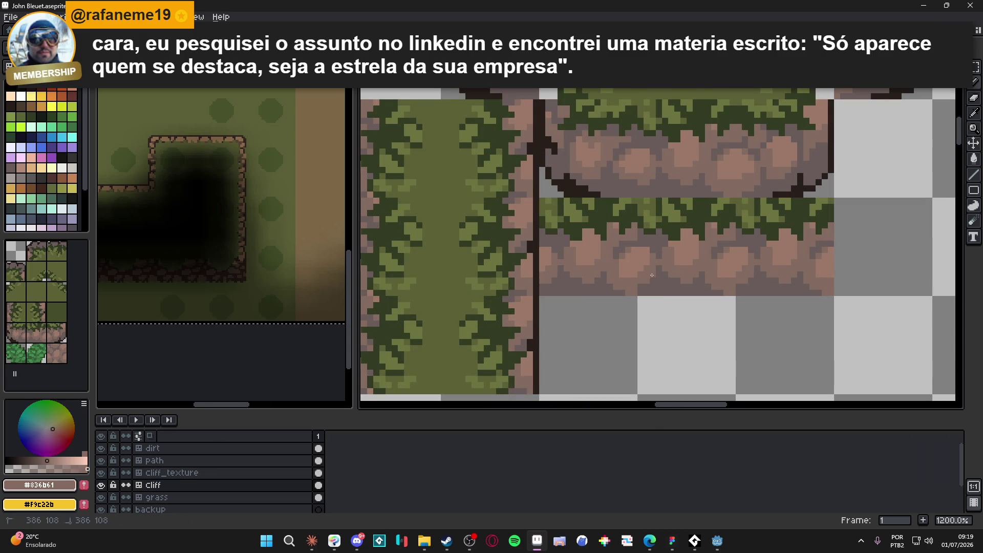
left_click(651, 281, "alt")
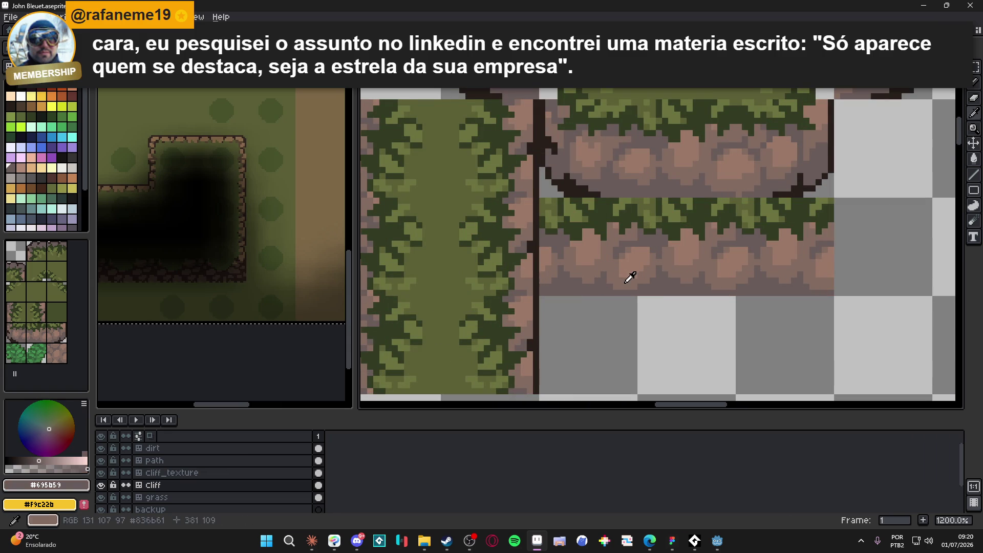
left_click(636, 273, "alt")
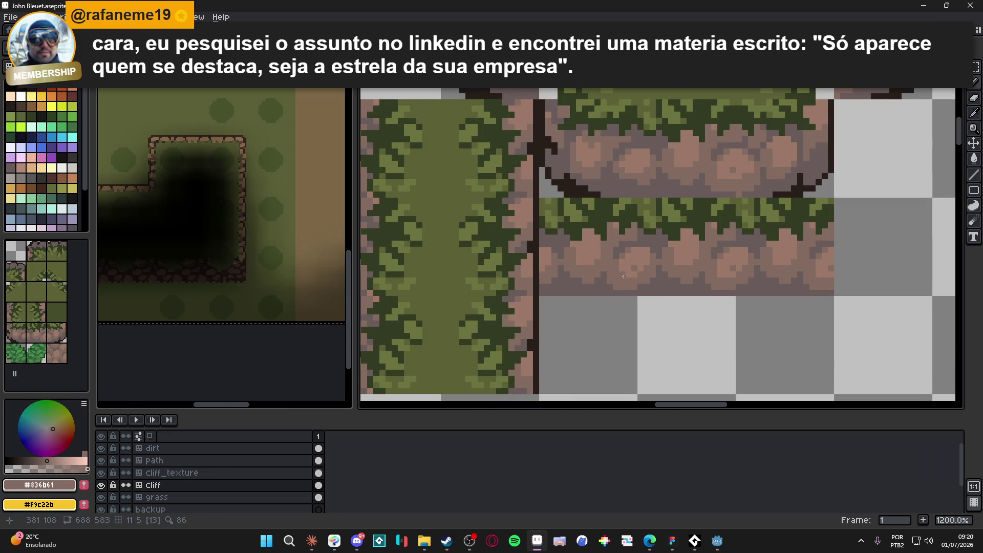
scroll(650, 291, "down", 4)
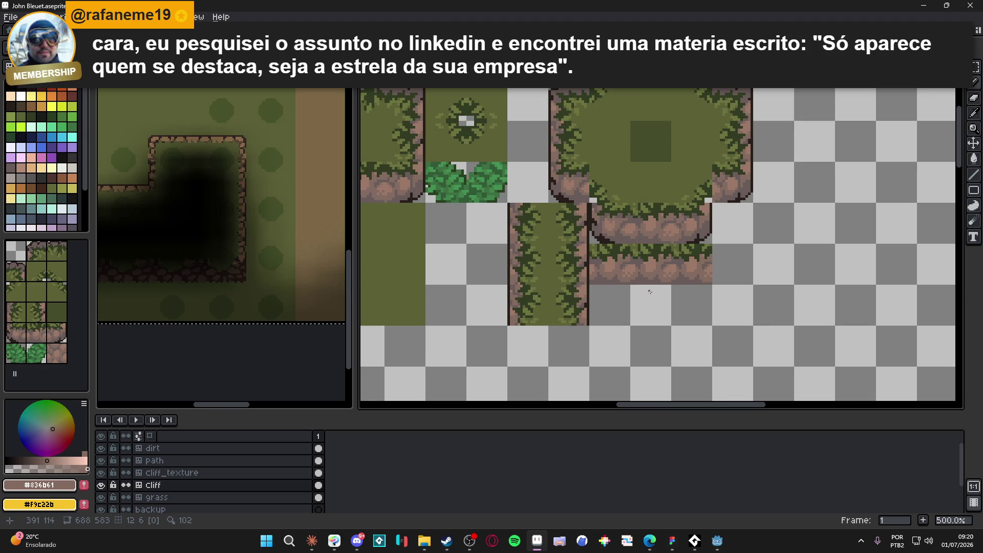
scroll(647, 290, "up", 4)
left_click(622, 270, "alt")
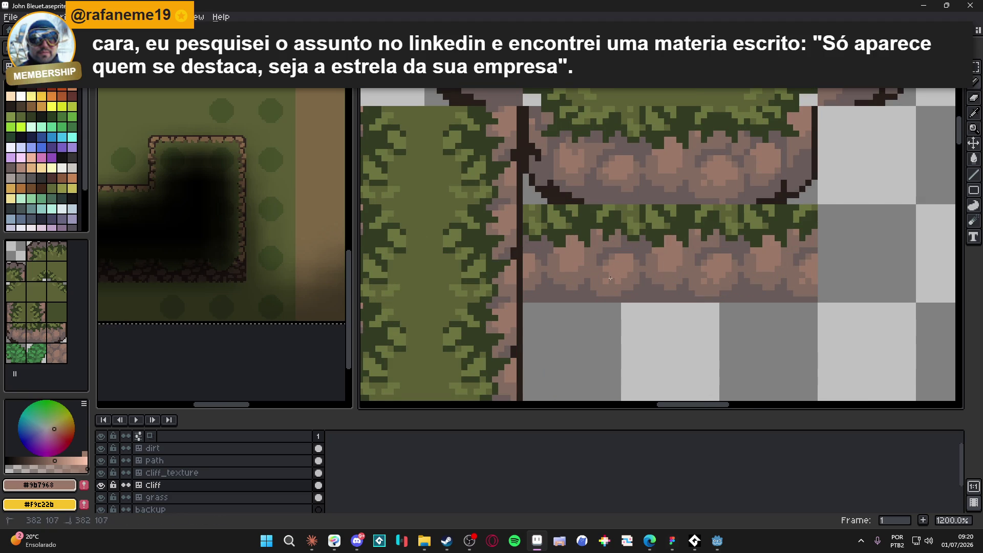
scroll(610, 278, "down", 4)
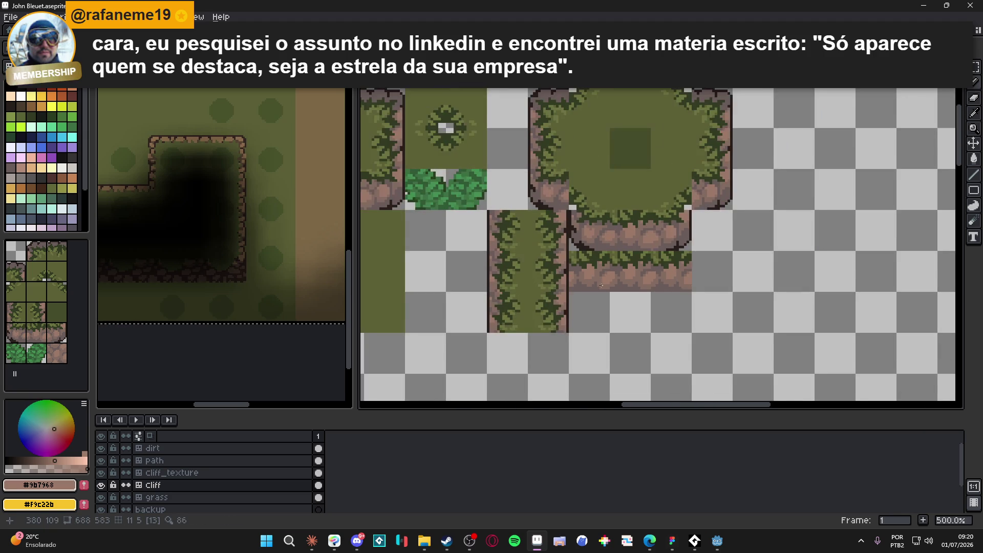
scroll(602, 285, "down", 2)
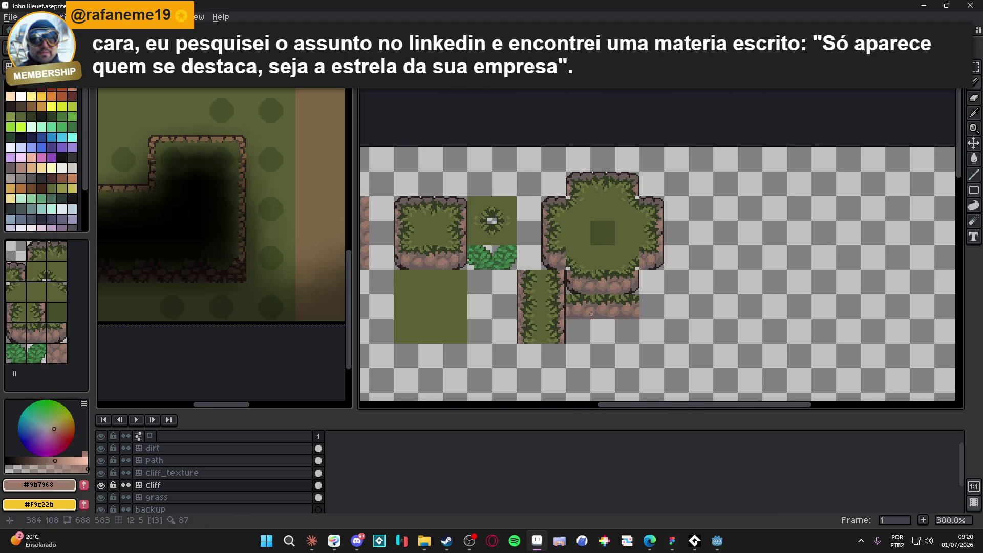
scroll(591, 313, "up", 7)
- Add two light accent pixels along the cobblestone cliff tile's bottom edge
left_click(608, 319)
left_click(665, 327)
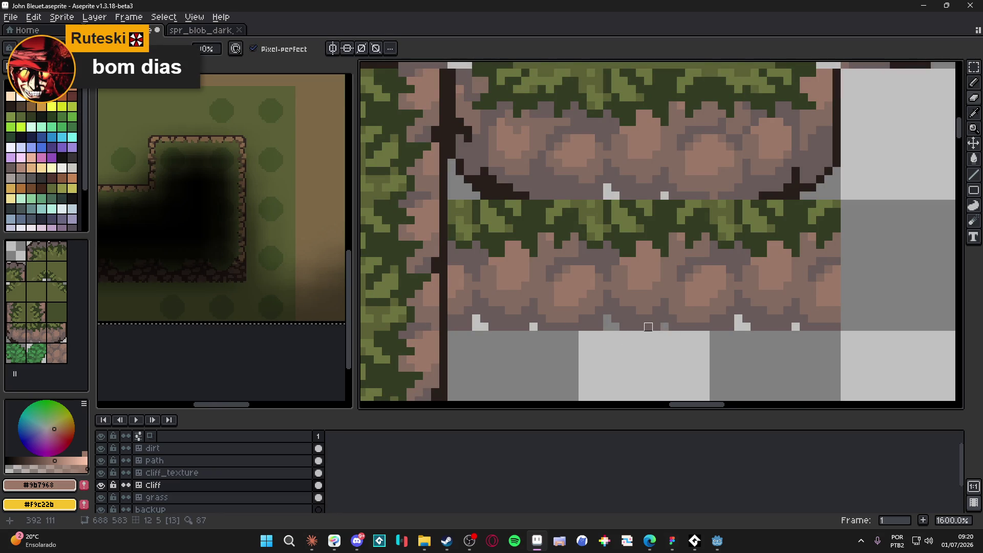
scroll(649, 327, "down", 3)
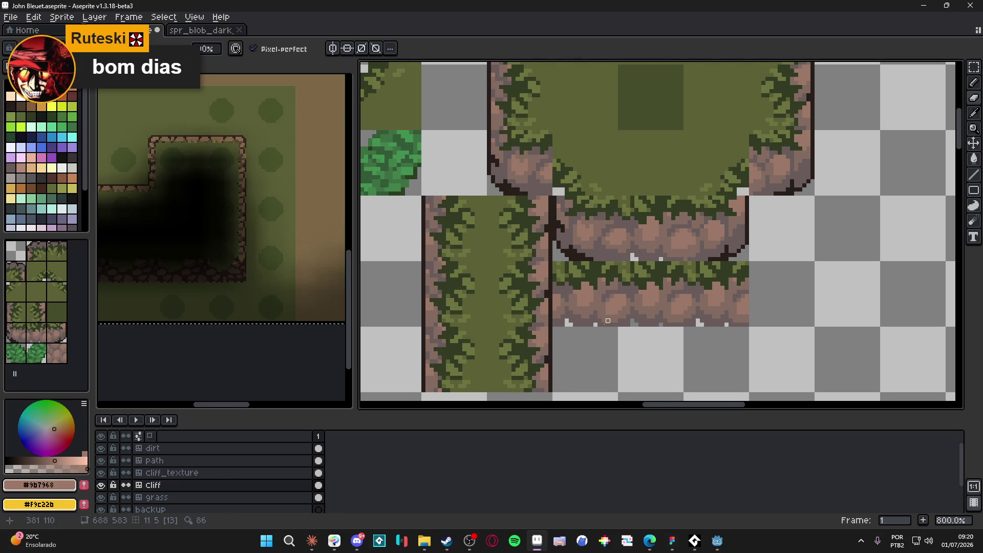
scroll(612, 316, "down", 2)
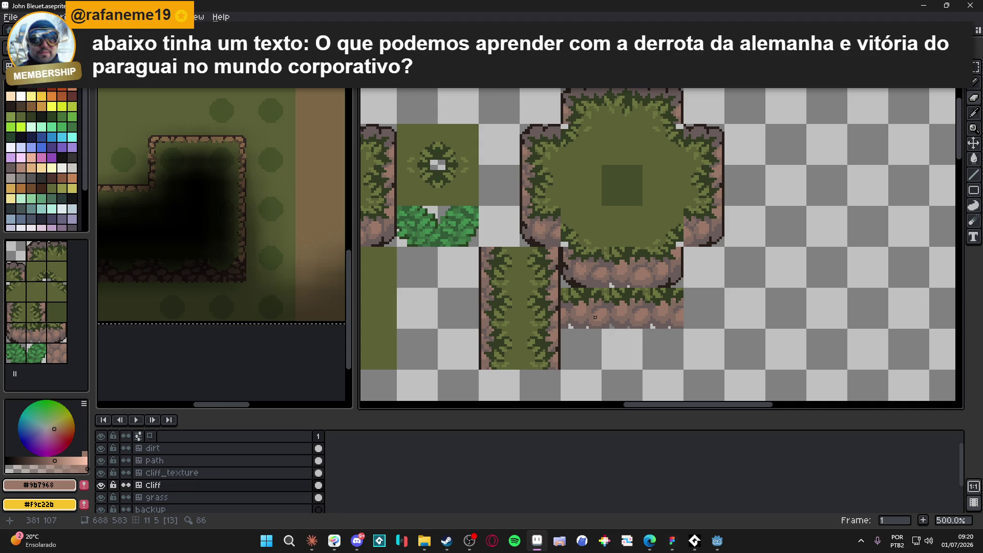
scroll(595, 318, "up", 5)
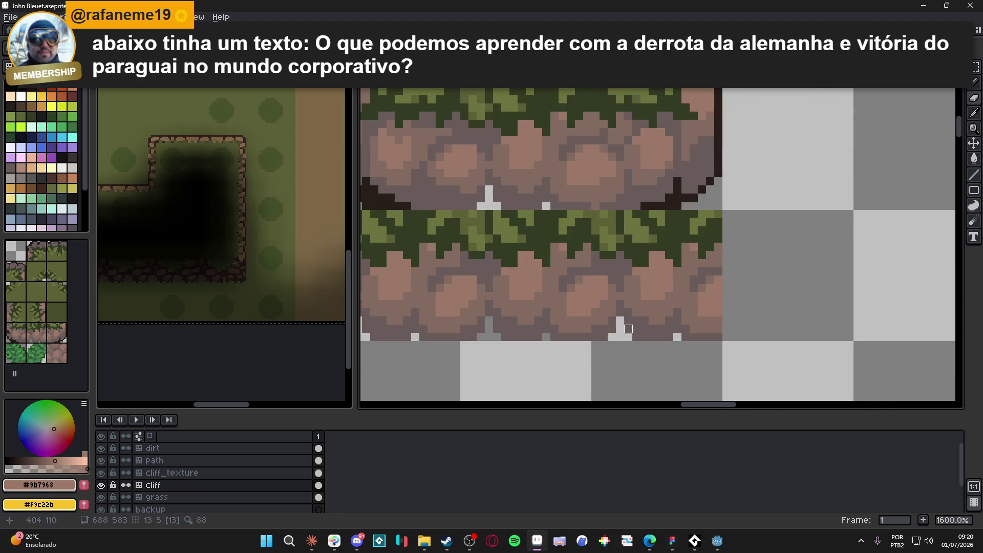
scroll(641, 337, "down", 3)
scroll(643, 336, "up", 5)
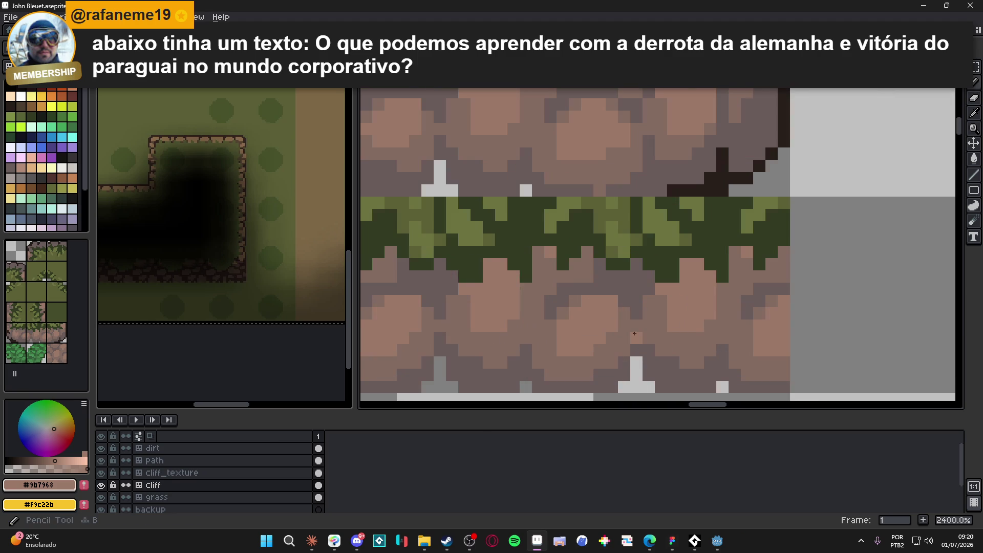
- Sample the dark rock colour #695b59 from the cliff
left_click(637, 326, "alt")
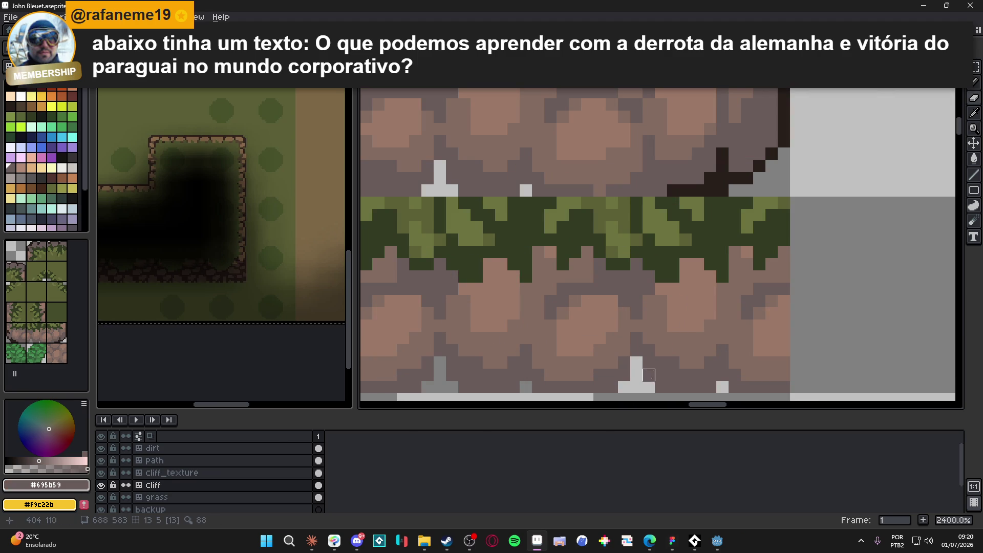
scroll(637, 363, "down", 5)
left_click_drag(656, 361, 651, 339)
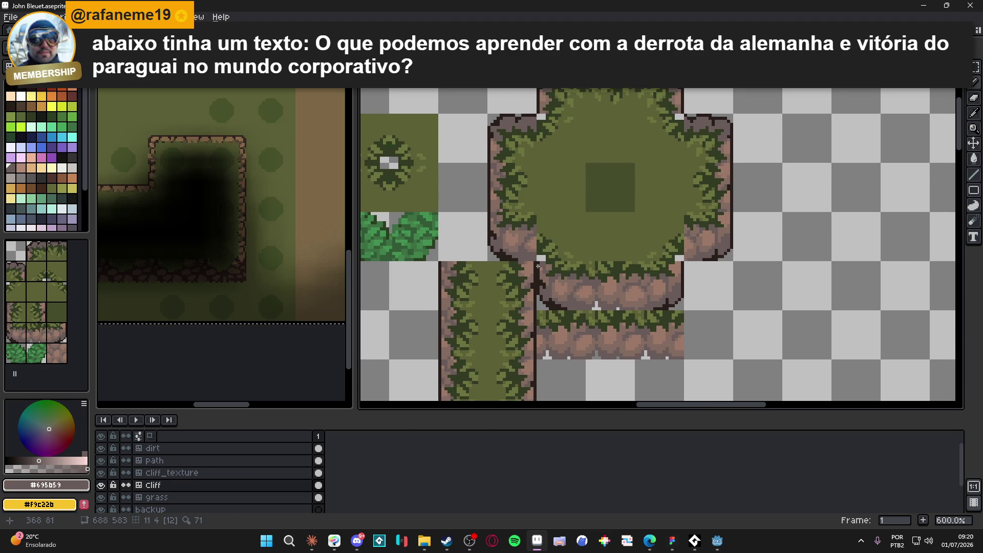
scroll(538, 266, "down", 4)
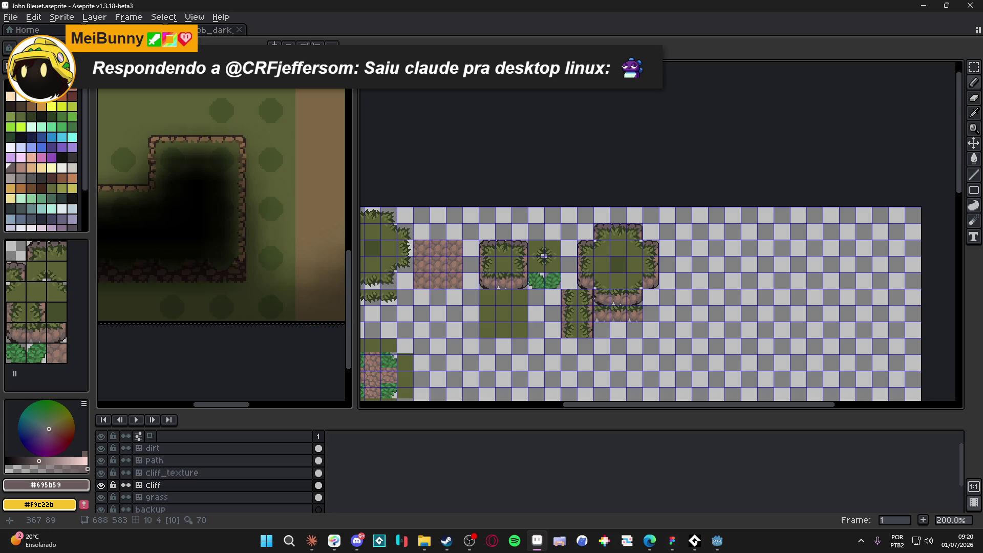
- Zoom in and out around the tilemap to inspect the finished cliff and grass tiles
scroll(593, 303, "up", 4)
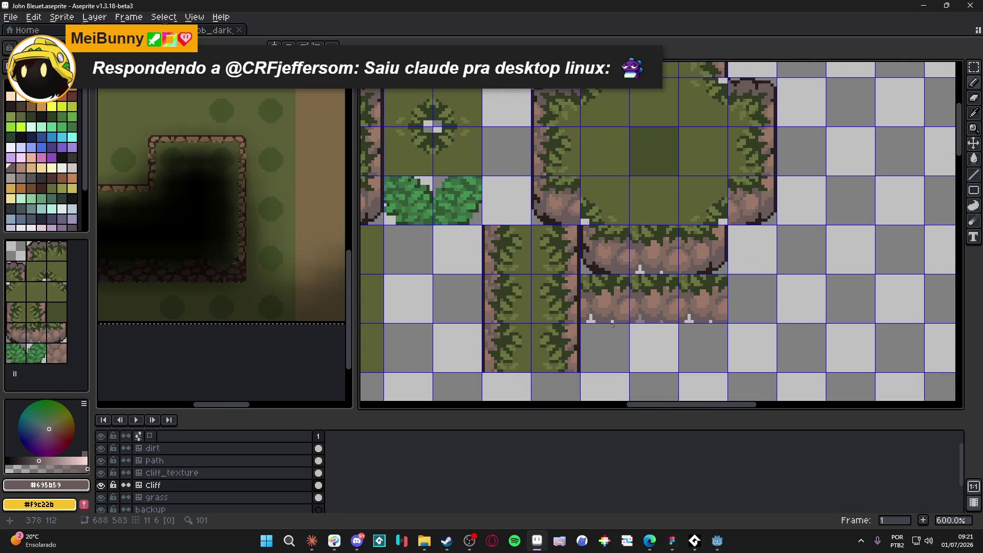
scroll(640, 336, "down", 3)
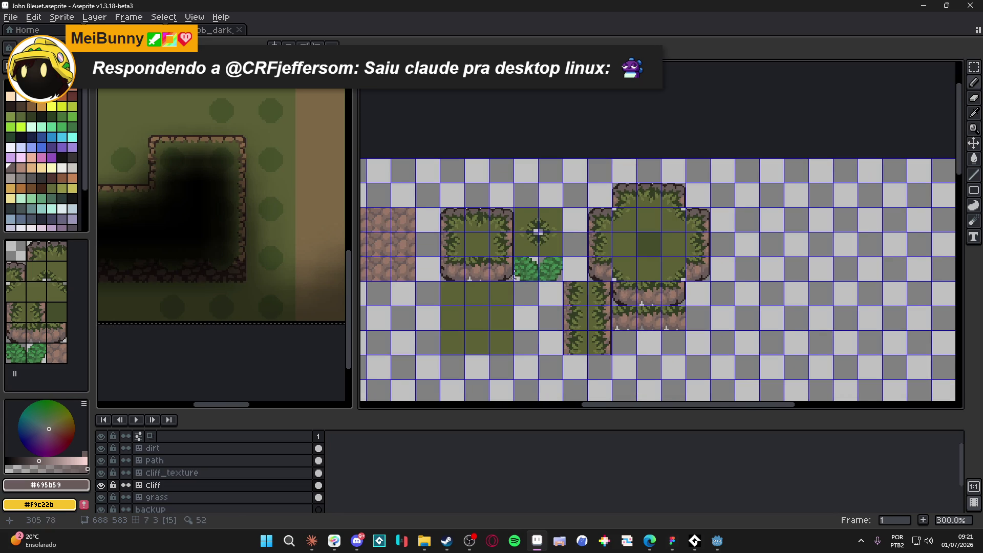
scroll(517, 278, "up", 4)
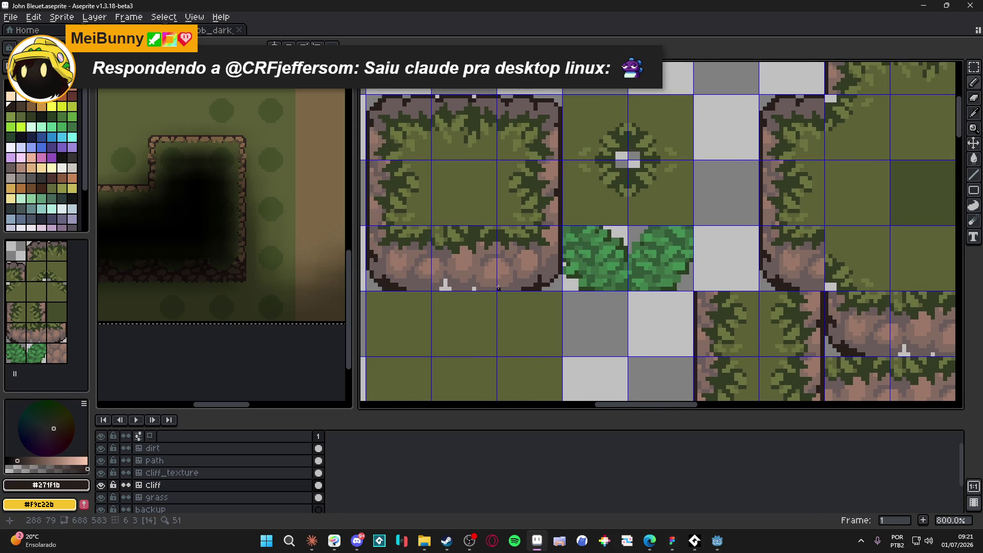
scroll(498, 288, "up", 3)
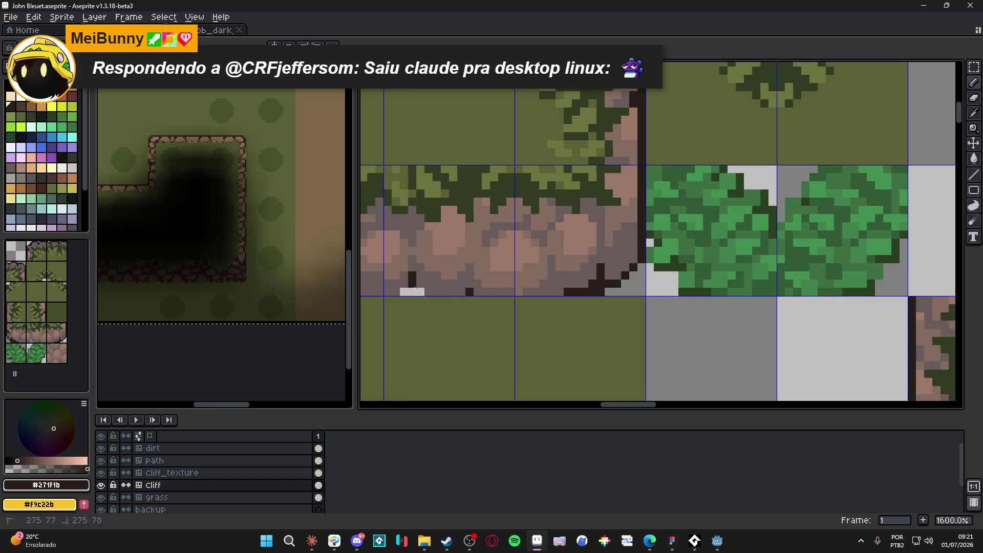
scroll(415, 288, "down", 3)
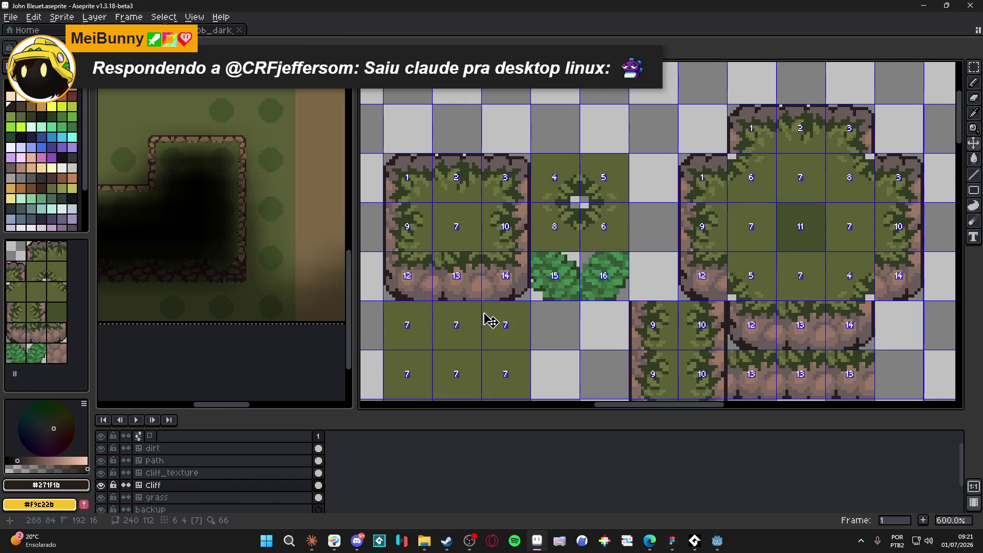
scroll(494, 320, "down", 2)
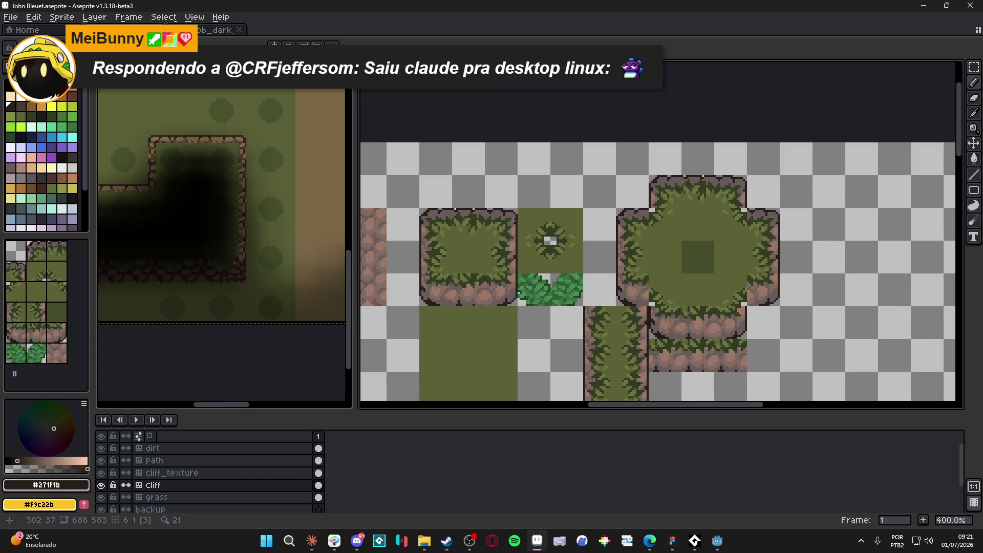
scroll(420, 228, "up", 4)
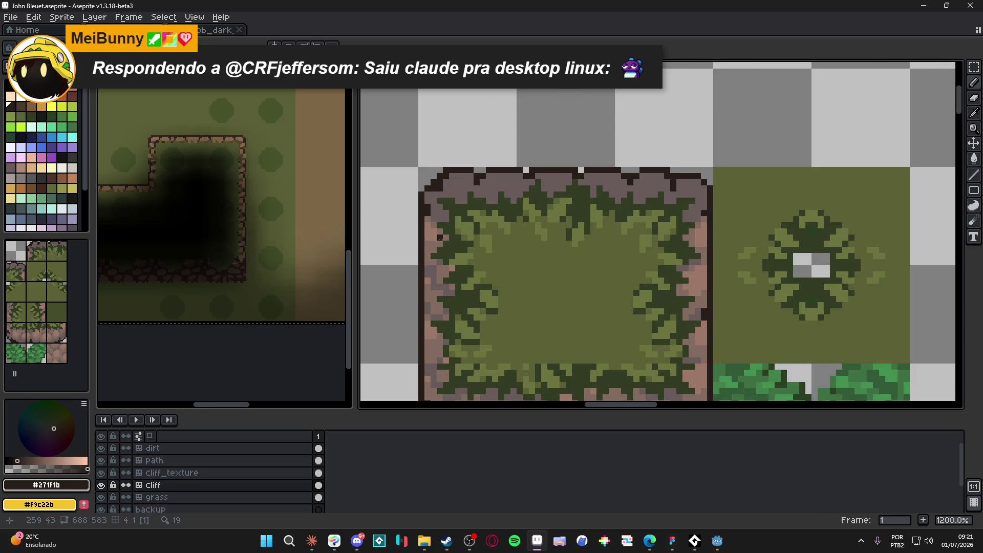
- Pick pink-brown #836b61 and paint it along the left part of the cliff's top row
left_click(441, 239, "alt")
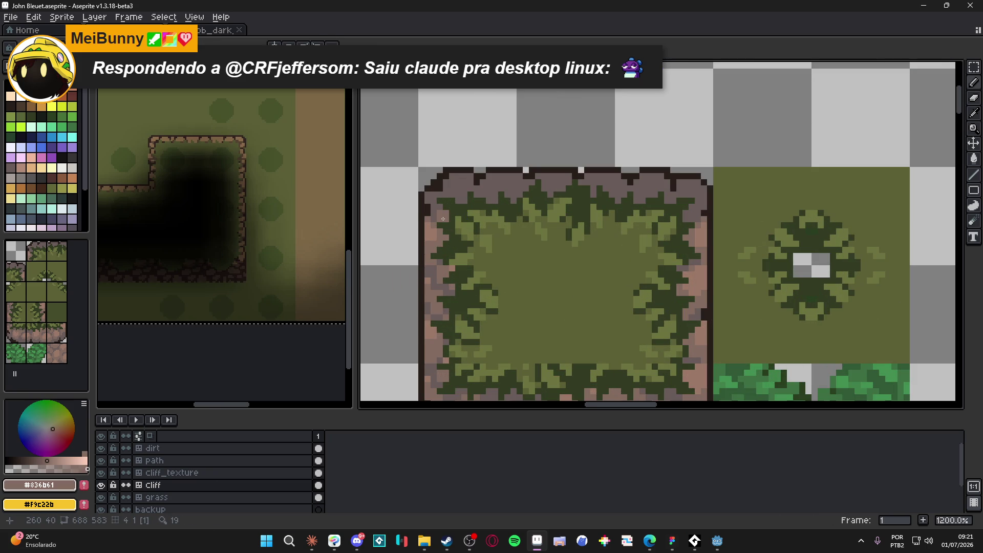
left_click(466, 199)
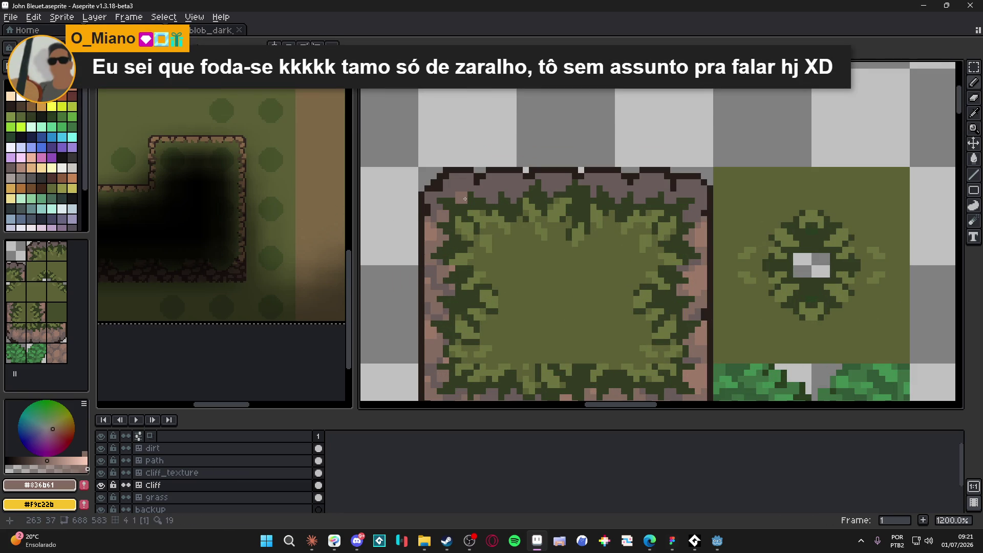
scroll(465, 198, "down", 3)
scroll(466, 198, "up", 4)
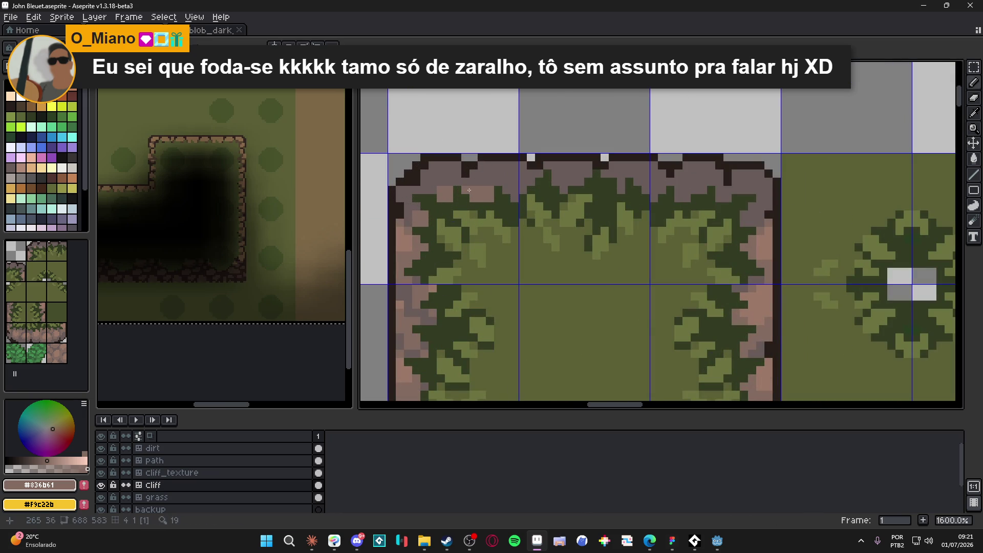
left_click_drag(481, 182, 505, 182)
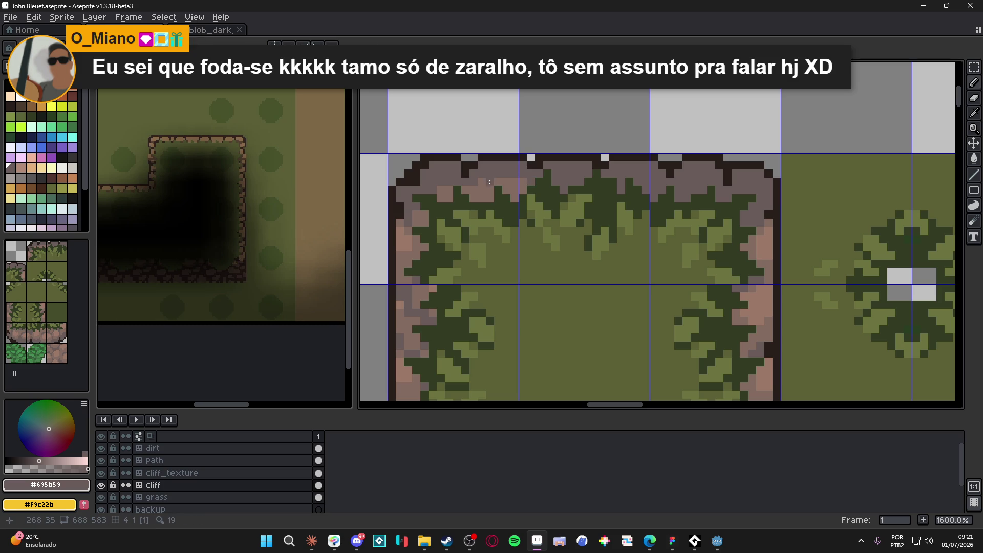
mouse_move(497, 178)
left_mouse_down()
mouse_move(504, 175)
mouse_move(495, 175)
left_mouse_up()
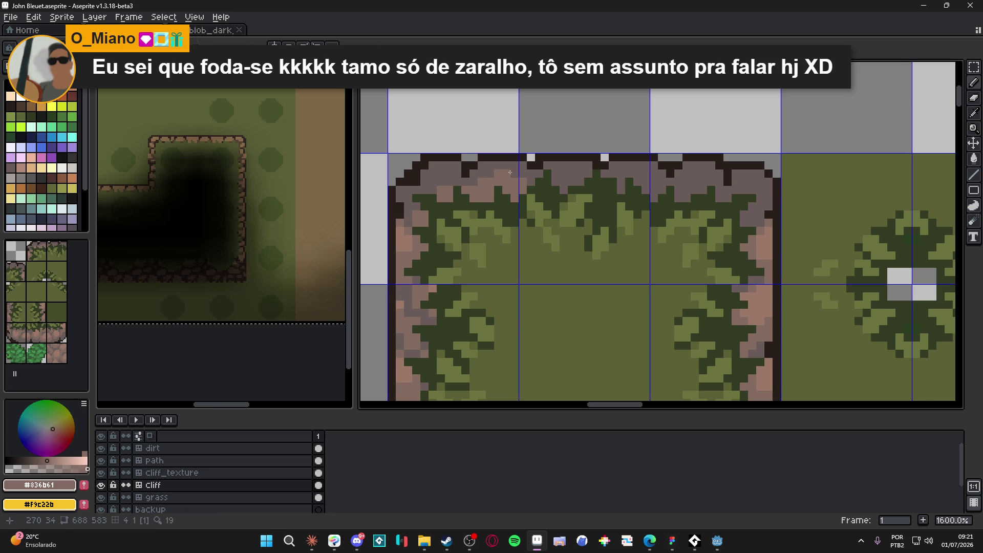
scroll(502, 174, "down", 3)
scroll(489, 166, "up", 5)
- Repaint the middle stretch of cliff-top pixels in #836b61
mouse_move(560, 176)
left_mouse_down()
mouse_move(589, 176)
mouse_move(564, 187)
mouse_move(576, 163)
mouse_move(619, 176)
left_mouse_up()
left_click(650, 188)
left_click(650, 176)
mouse_move(687, 188)
left_mouse_down()
mouse_move(699, 185)
mouse_move(699, 199)
left_mouse_up()
left_click(687, 175)
left_click(674, 175)
left_click(697, 176)
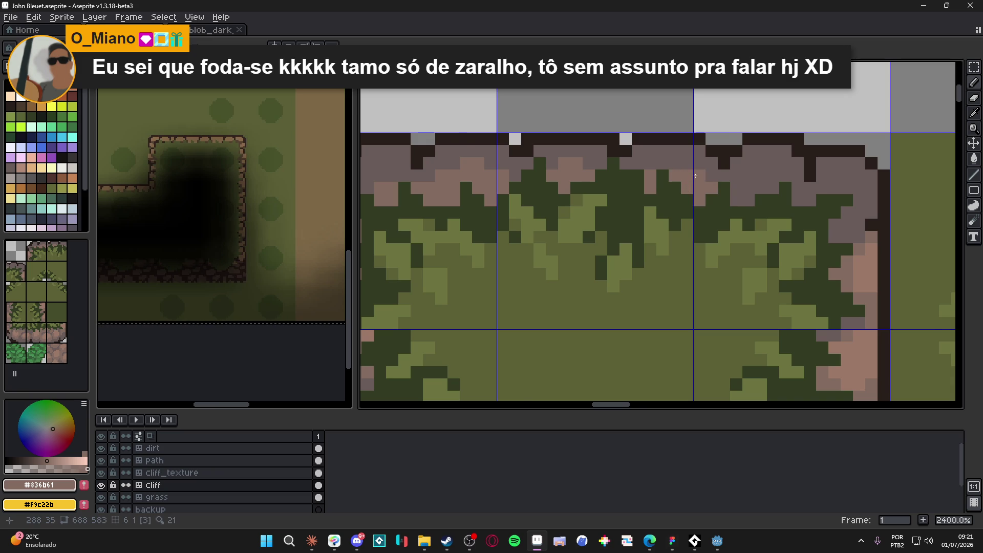
scroll(697, 175, "down", 2)
scroll(729, 200, "up", 2)
- Touch up the remaining #836b61 pixels toward the right end of the cliff's top edge
left_click(724, 192)
left_click(749, 184)
left_click(739, 184)
left_click(749, 172)
left_click(737, 172)
left_click(727, 172)
left_click(763, 172)
left_click(727, 160)
left_click(764, 172)
left_click(788, 196)
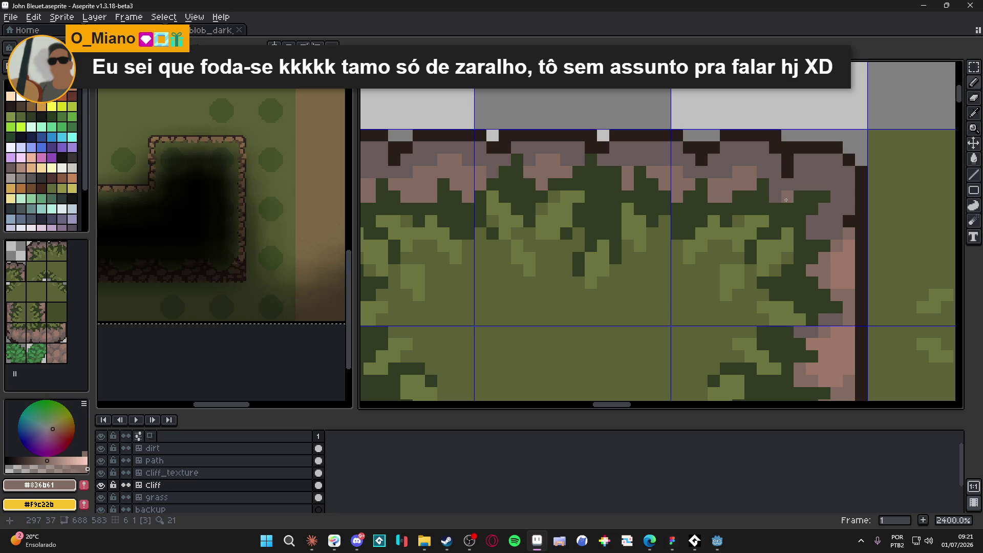
scroll(757, 192, "down", 5)
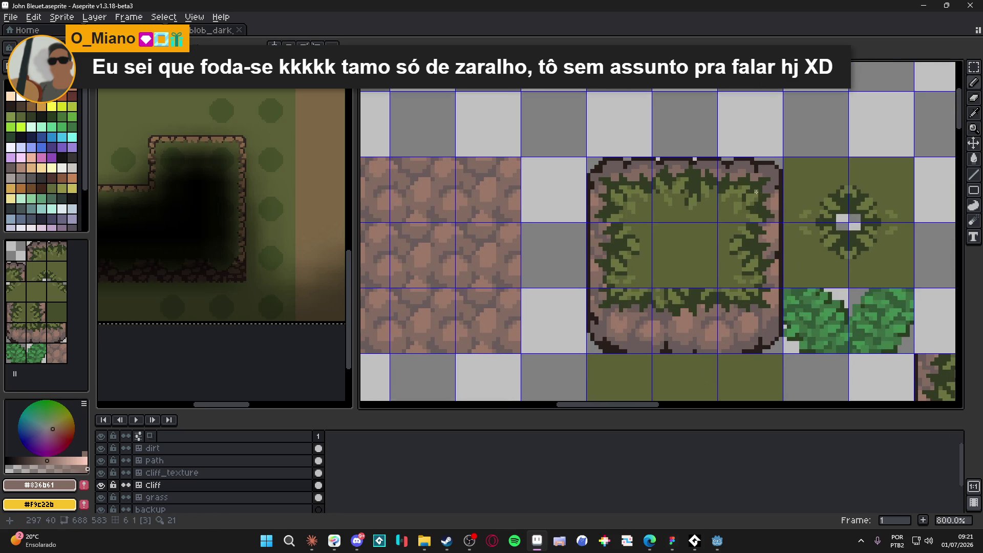
scroll(757, 192, "down", 1)
scroll(674, 287, "down", 1)
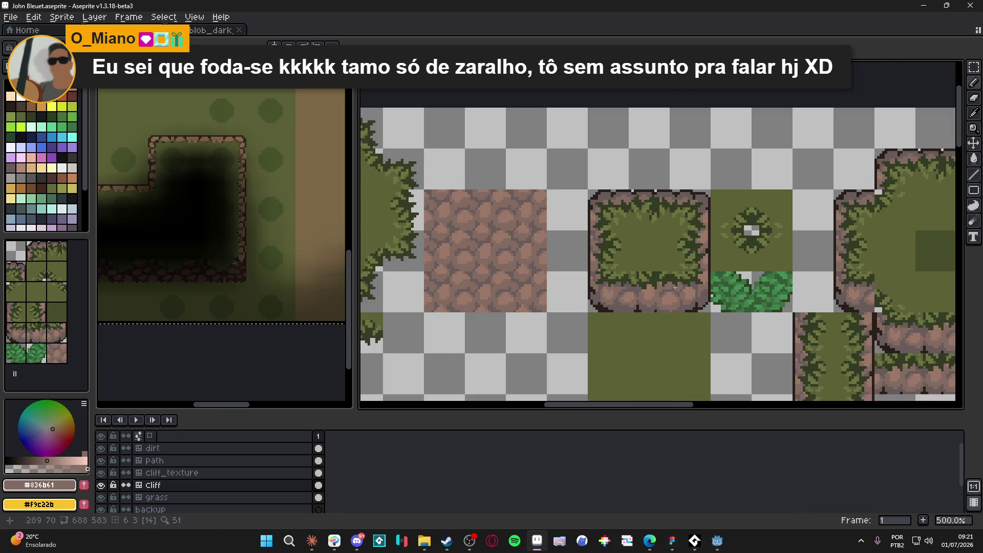
left_click_drag(674, 287, 638, 290)
scroll(573, 212, "up", 4)
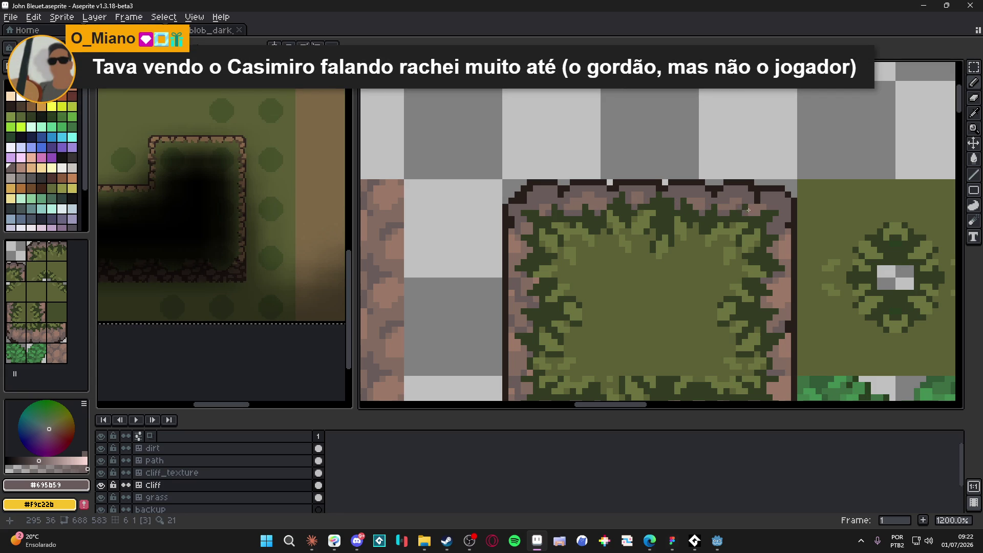
scroll(744, 208, "down", 3)
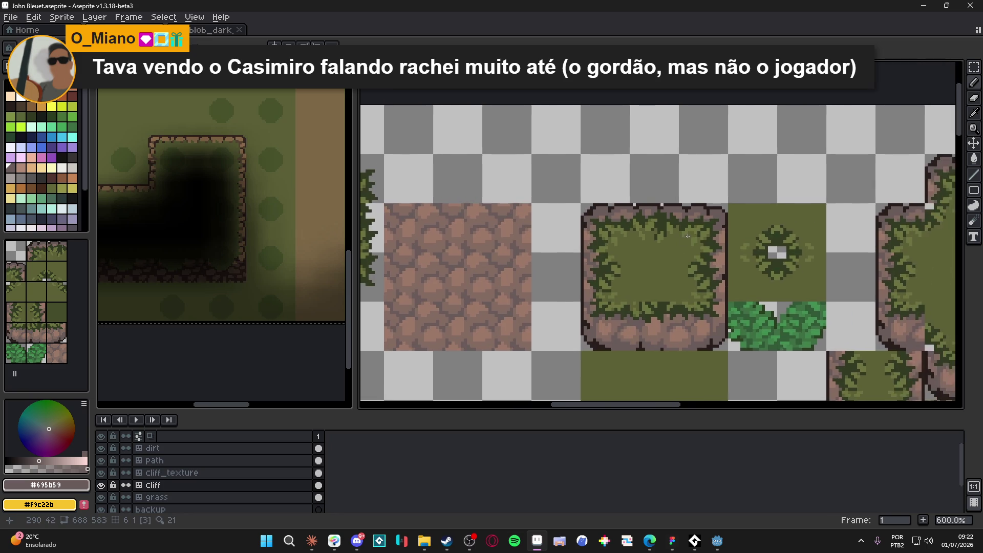
scroll(687, 238, "down", 3)
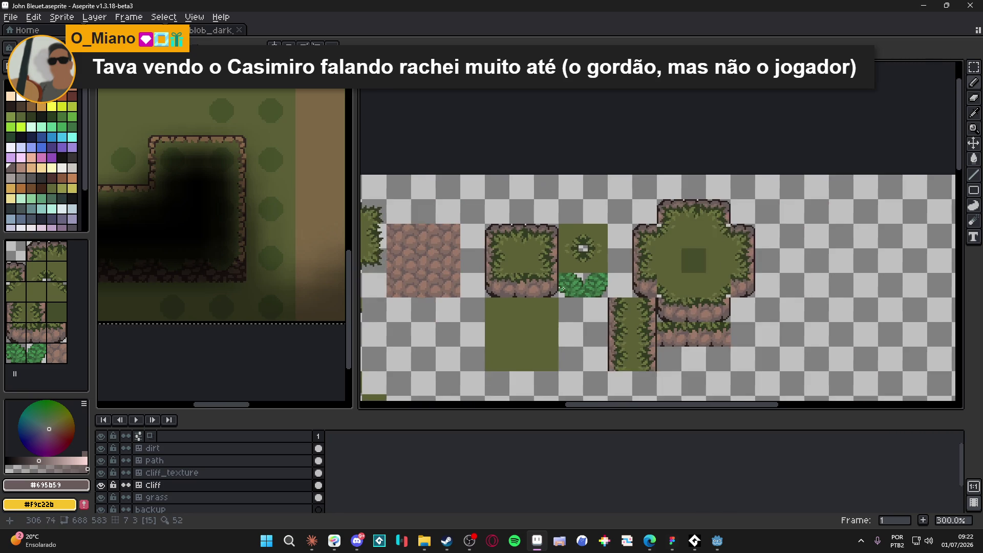
scroll(564, 288, "right", 3)
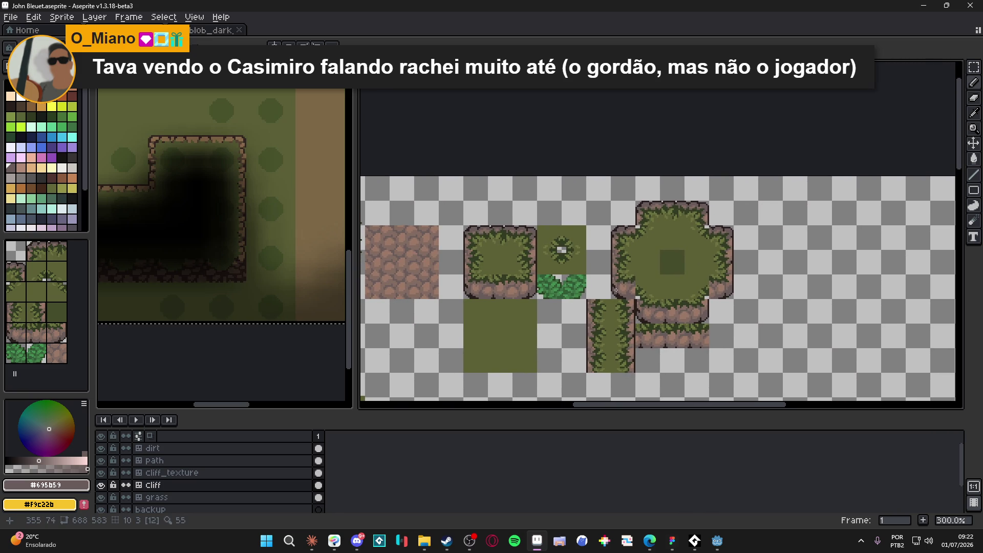
scroll(630, 307, "left", 1)
key("ctrl")
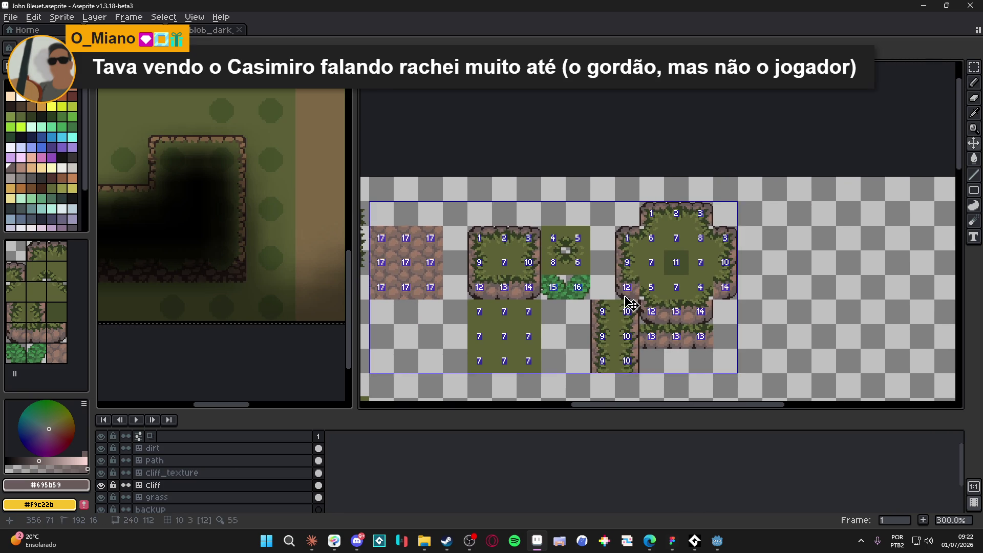
scroll(586, 319, "left", 2)
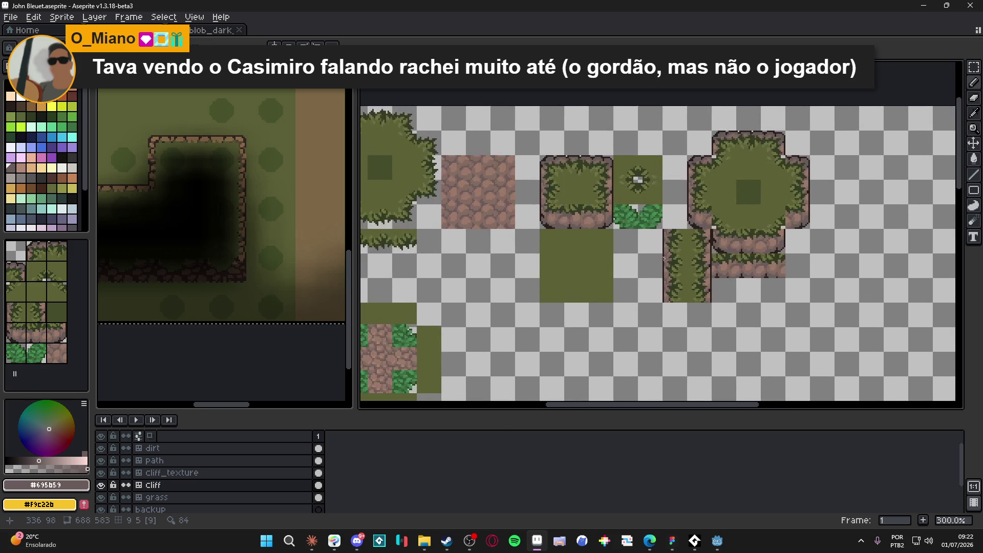
scroll(635, 279, "down", 1)
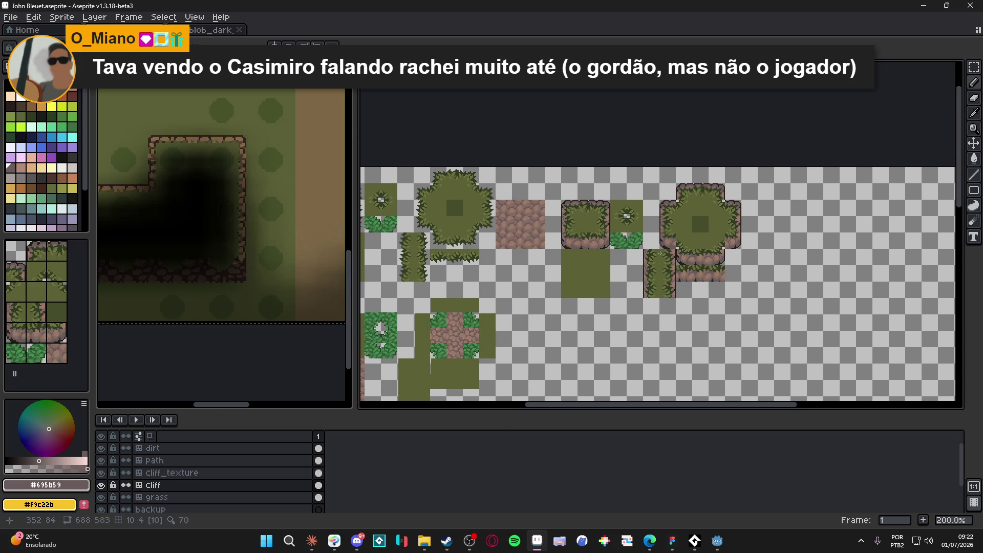
scroll(711, 276, "right", 1)
key("ctrl")
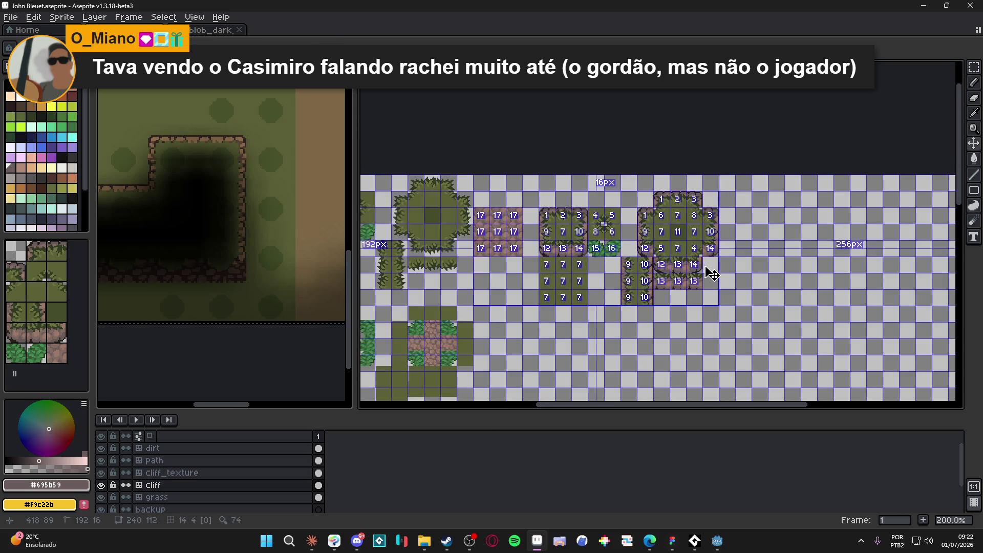
scroll(712, 276, "up", 2)
scroll(717, 277, "down", 1)
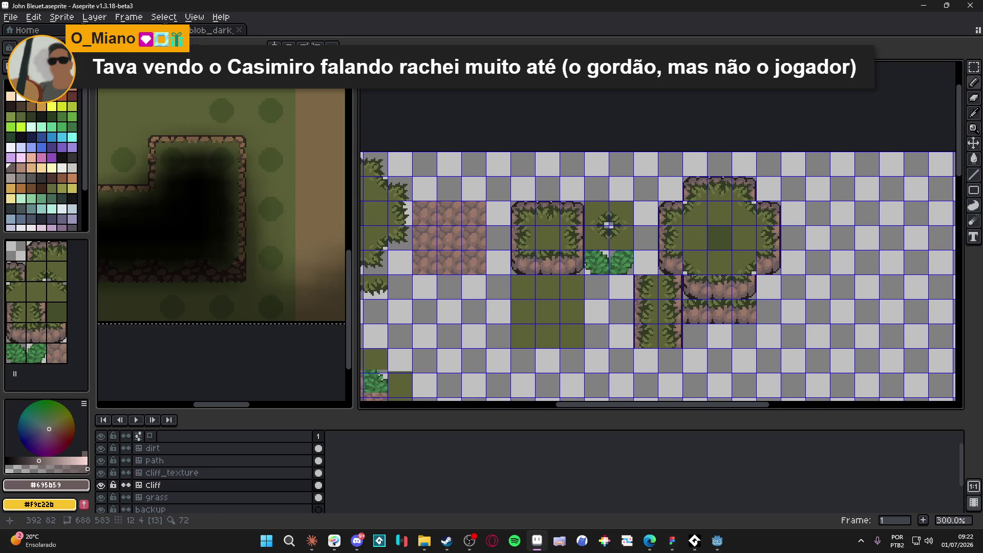
scroll(717, 274, "down", 1)
scroll(589, 297, "up", 1)
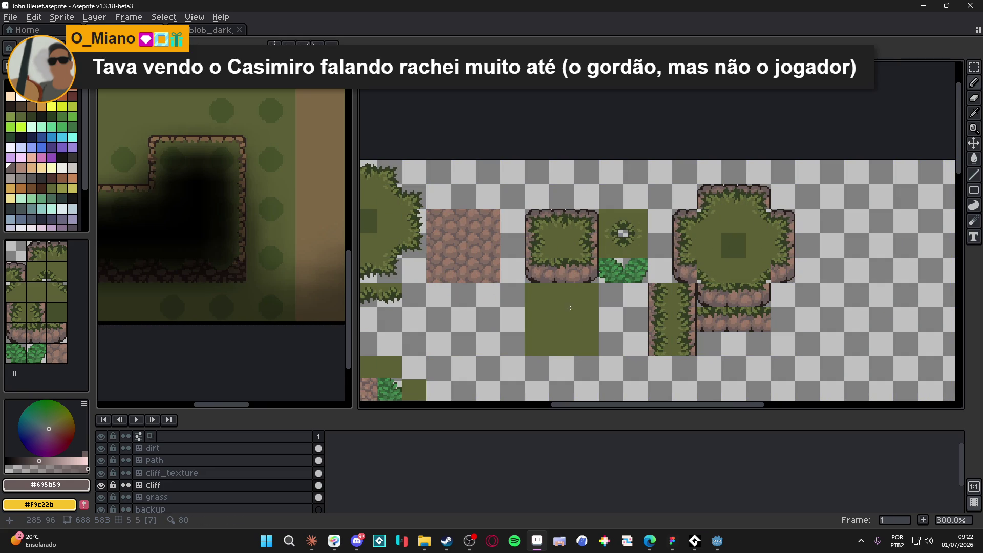
scroll(614, 315, "down", 1)
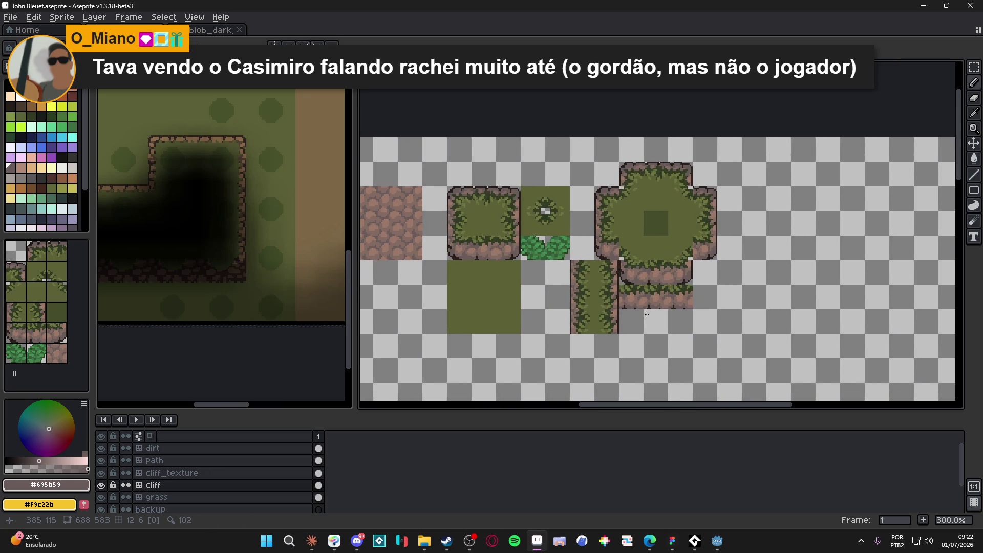
scroll(658, 309, "up", 4)
scroll(658, 309, "up", 3)
scroll(614, 292, "down", 2)
scroll(602, 278, "up", 2)
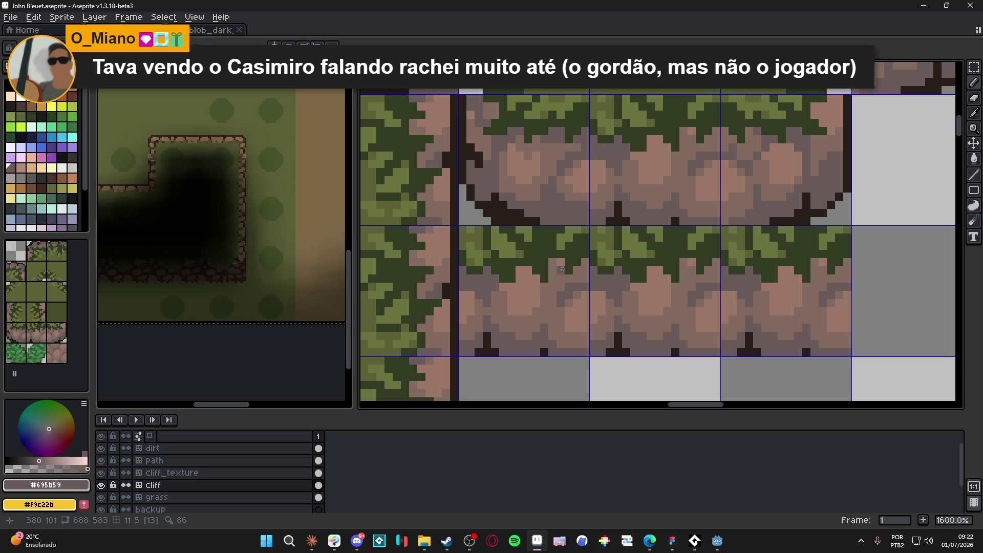
- Sample the cliff brown #836b61 from the canvas and save the tileset
left_click(567, 269, "alt")
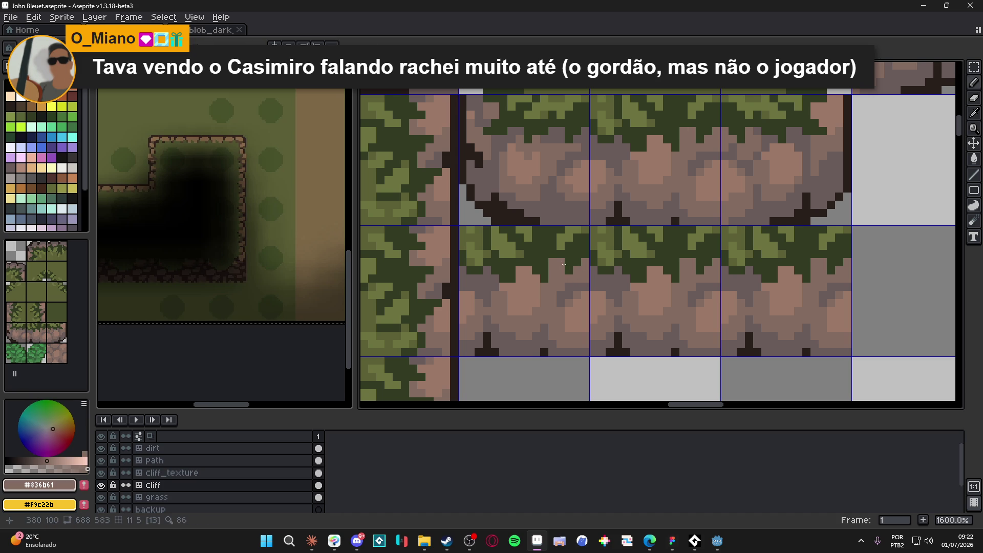
scroll(612, 280, "down", 1)
scroll(639, 279, "up", 1)
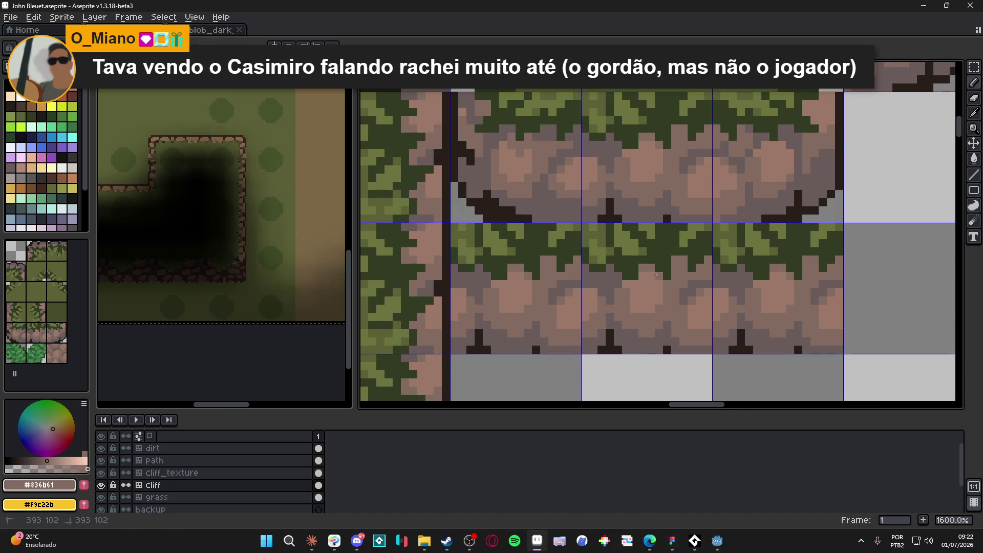
scroll(630, 282, "down", 4)
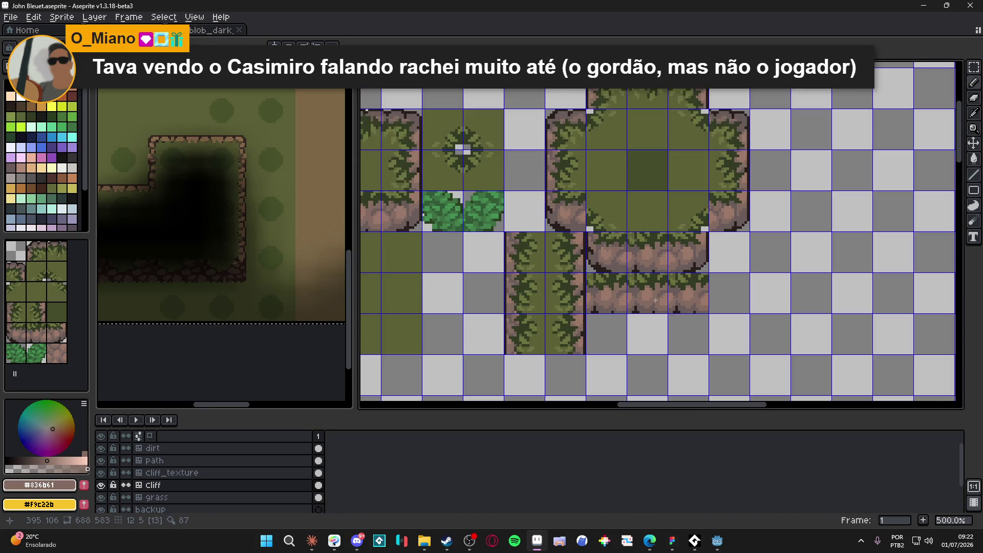
scroll(645, 306, "down", 2)
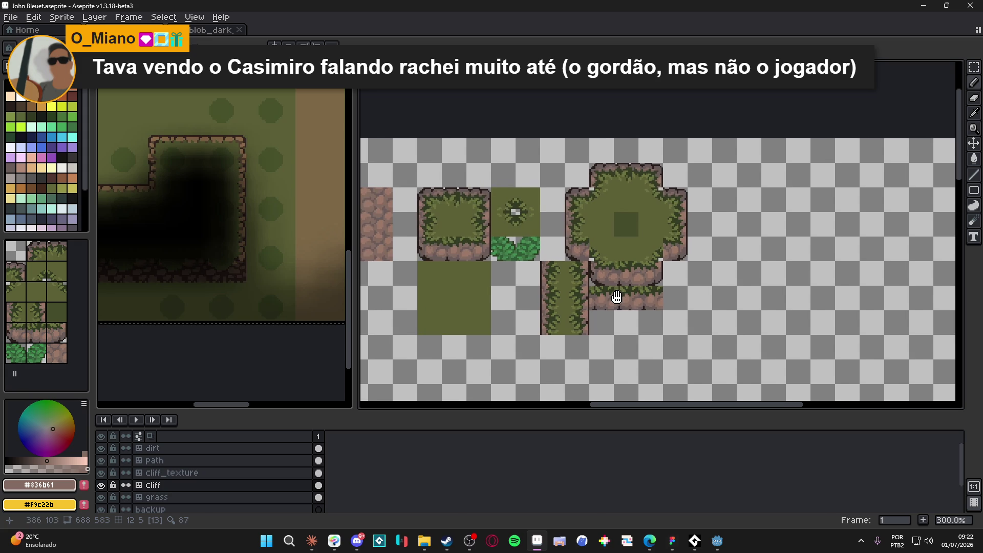
key("ctrl+s")
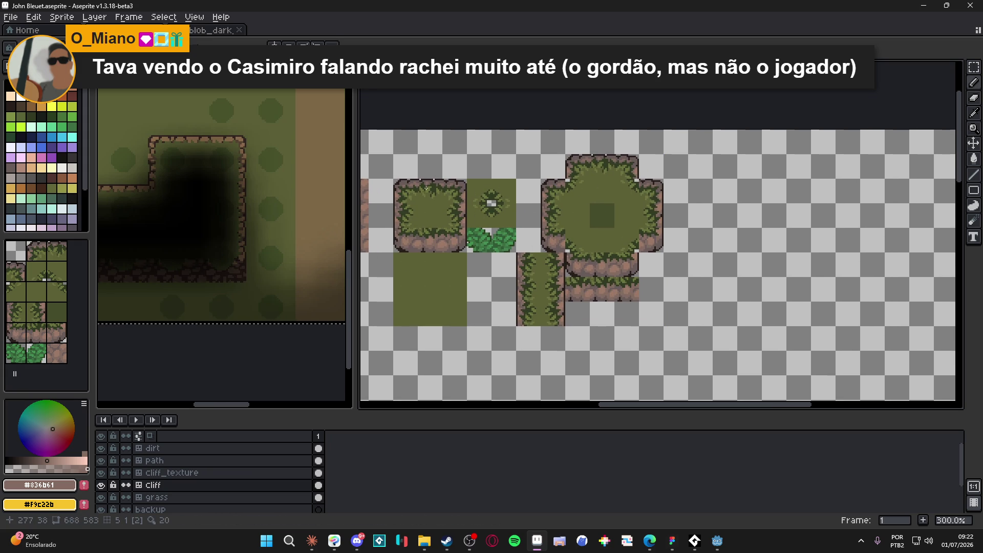
- Pan across the canvas to bring the other tiles into view
scroll(434, 180, "up", 3)
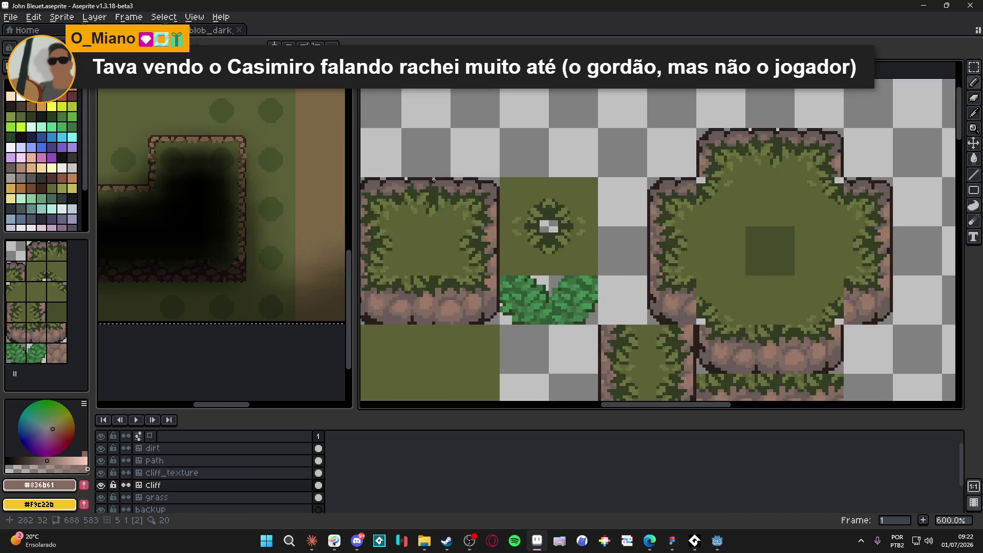
scroll(445, 179, "down", 2)
mouse_move(449, 178)
left_mouse_down()
mouse_move(555, 145)
mouse_move(608, 153)
left_mouse_up()
scroll(623, 229, "up", 1)
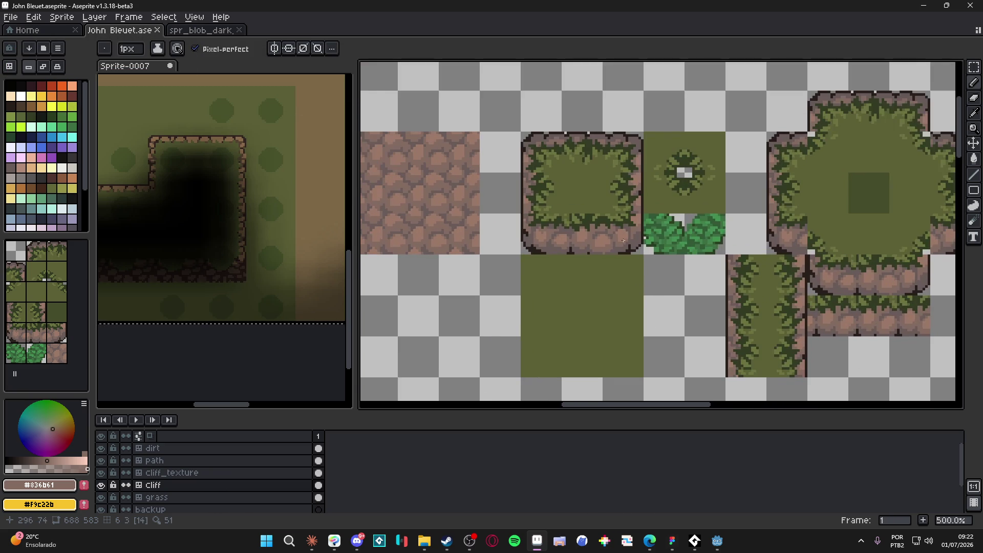
scroll(628, 235, "down", 1)
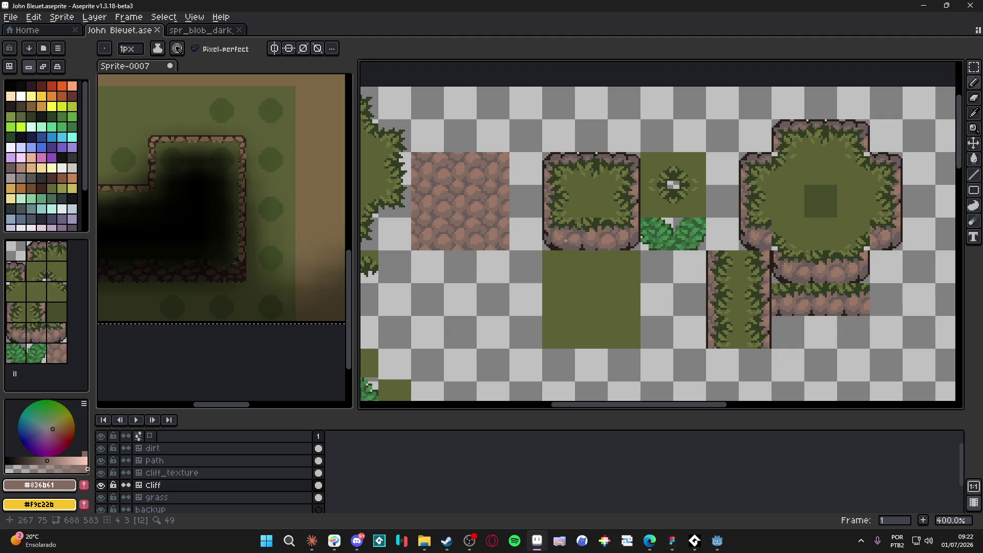
left_click_drag(562, 240, 553, 240)
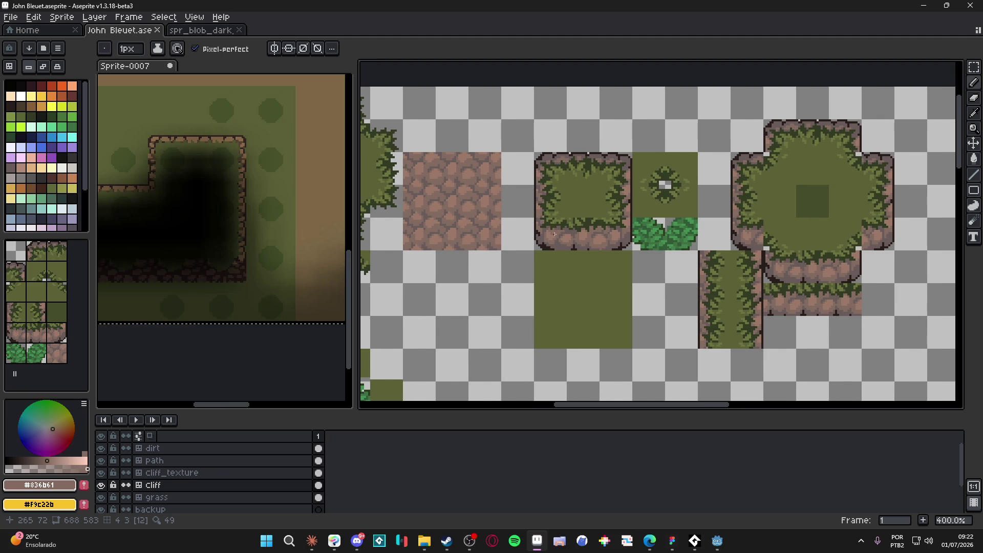
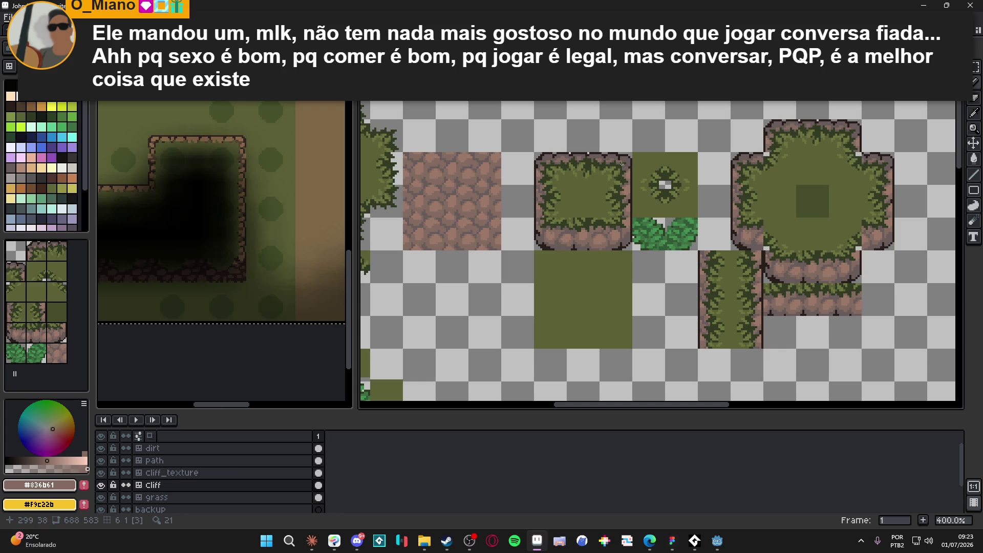
- Eyedrop the dark outline colour and try filling the cliff's top-edge gaps, undoing each fill
scroll(596, 154, "up", 6)
left_click(569, 148, "alt")
left_click(557, 149)
key("ctrl+z")
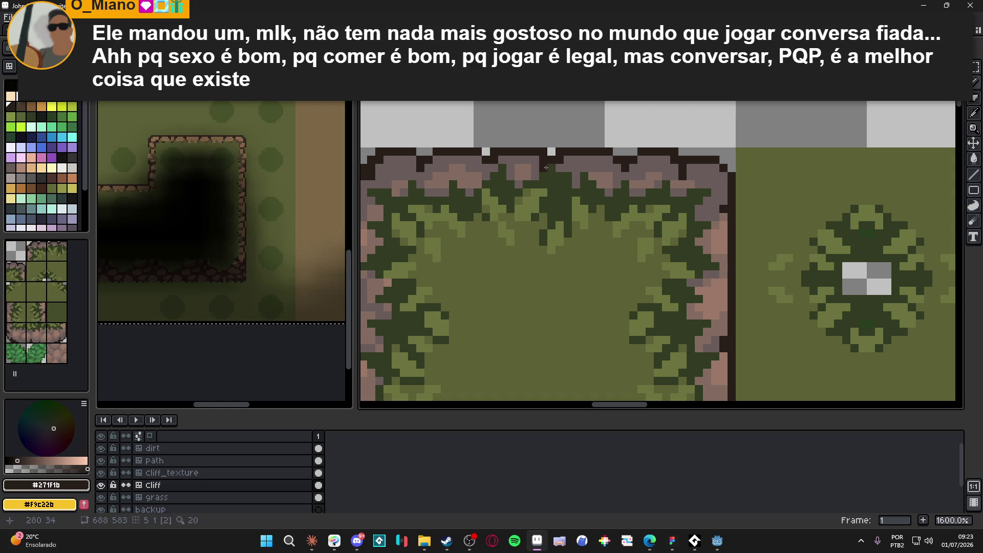
key("ctrl+z")
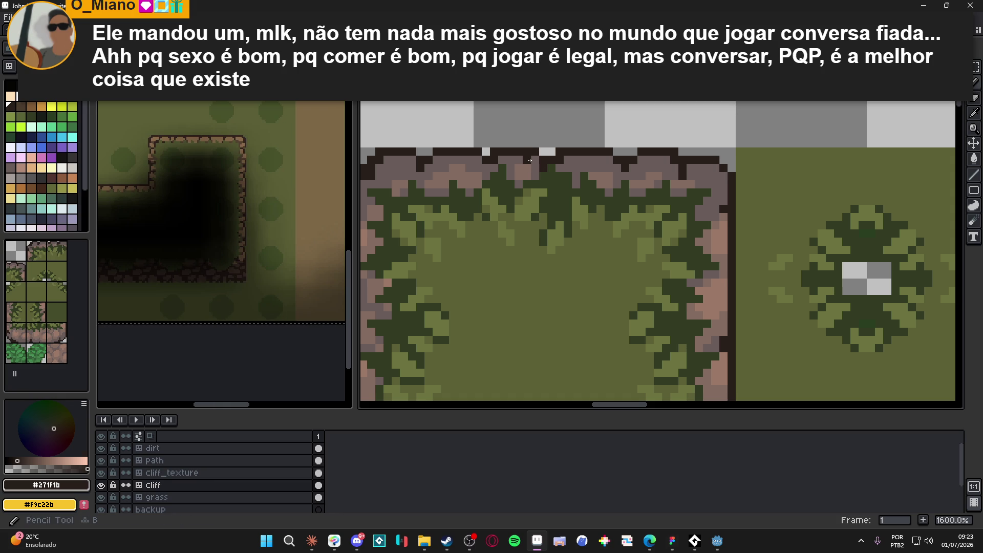
left_click(549, 151)
key("ctrl+z")
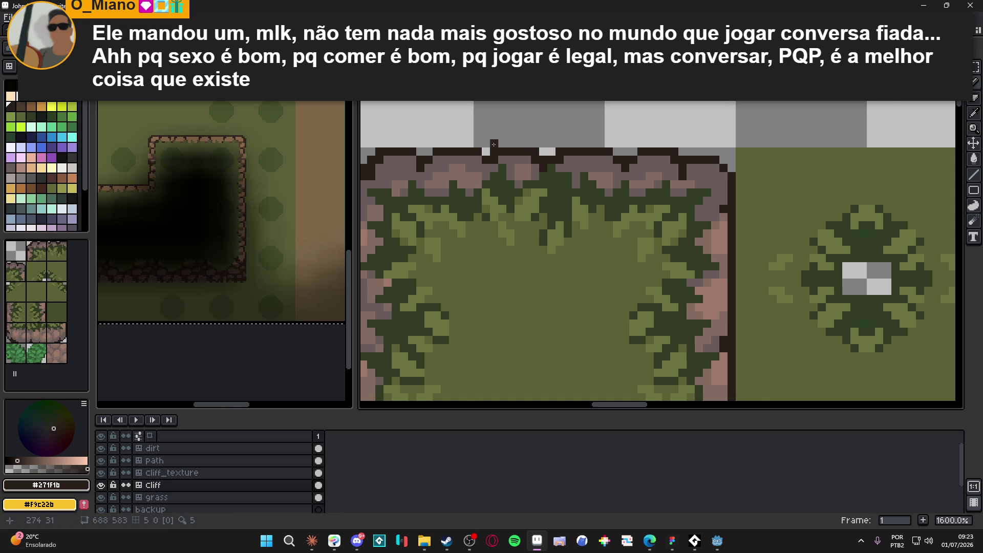
left_click_drag(495, 149, 523, 155)
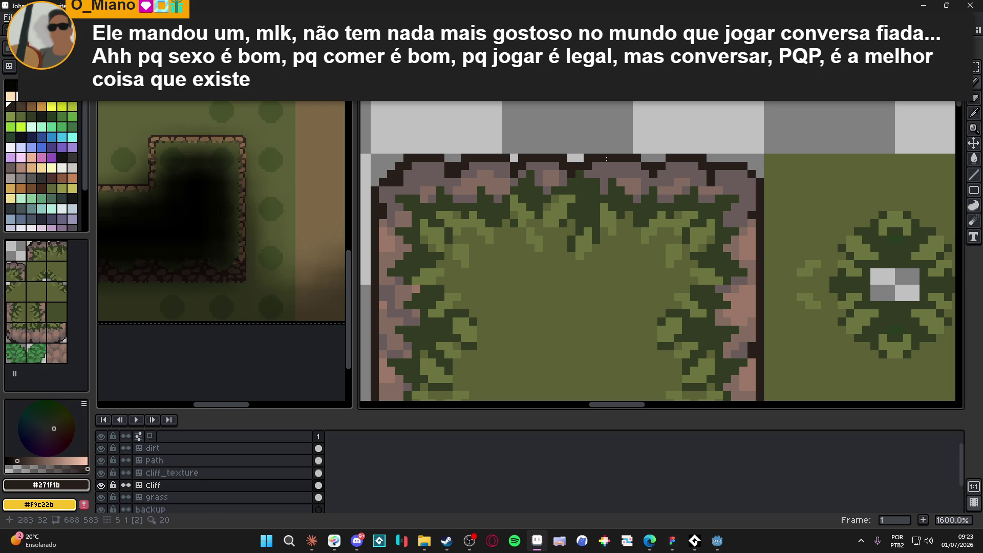
left_click(580, 160)
key("ctrl+z")
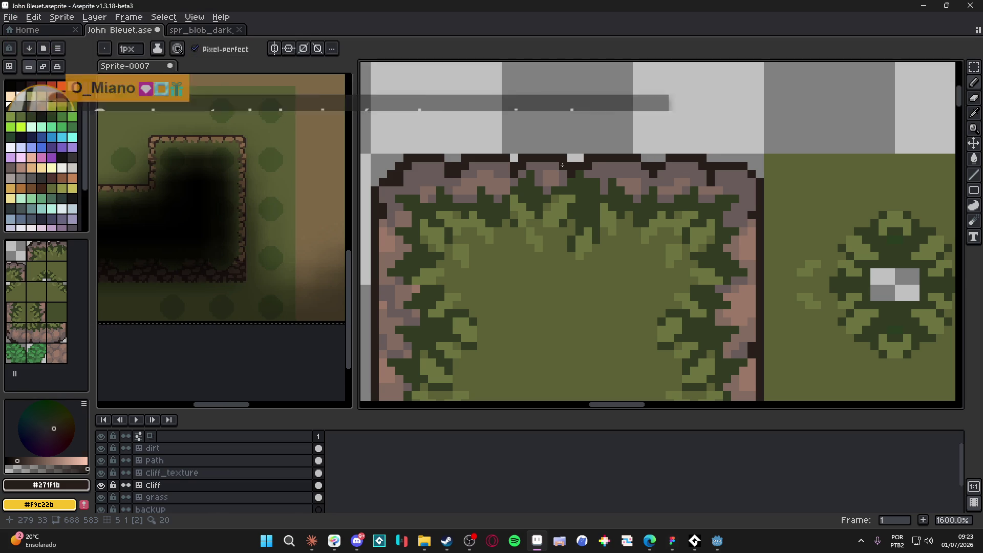
- Save the tileset file and switch back to the Pencil tool
scroll(564, 170, "down", 4)
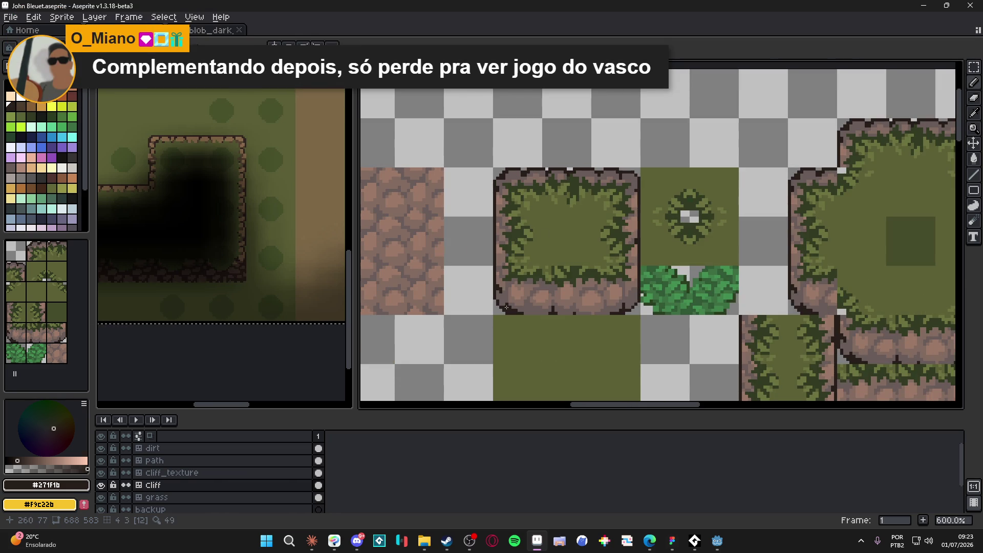
scroll(516, 324, "up", 4)
scroll(517, 324, "down", 3)
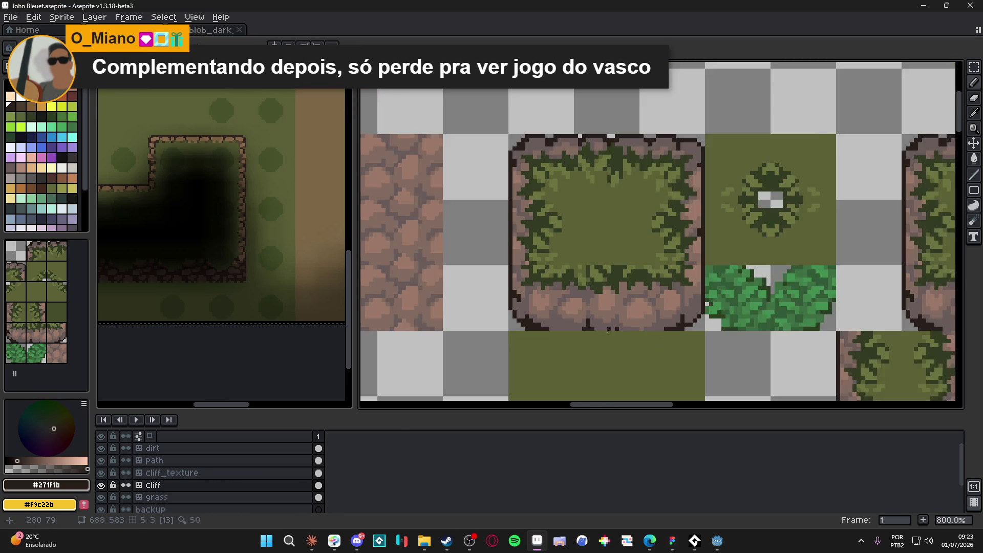
scroll(625, 328, "up", 4)
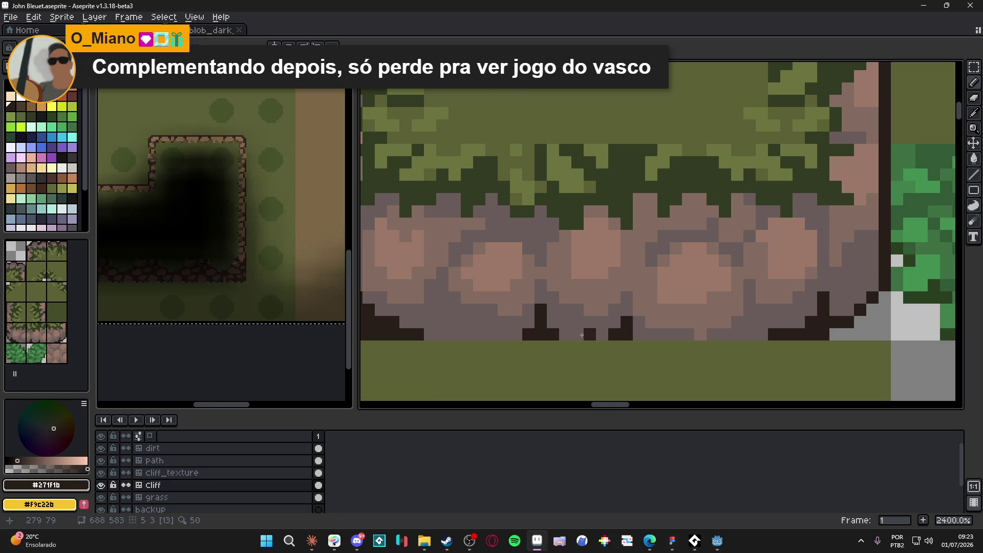
scroll(480, 333, "down", 5)
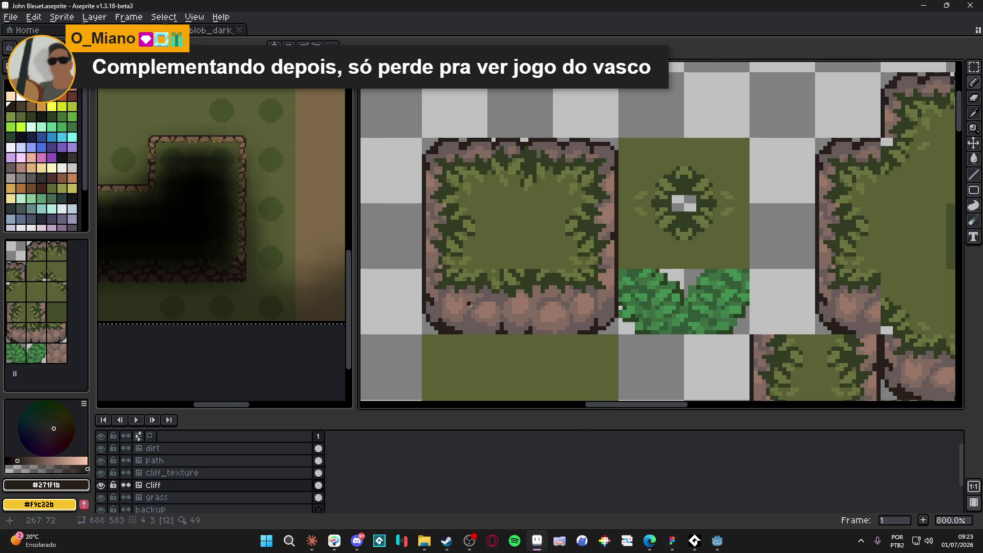
scroll(473, 303, "down", 1)
key("ctrl+s")
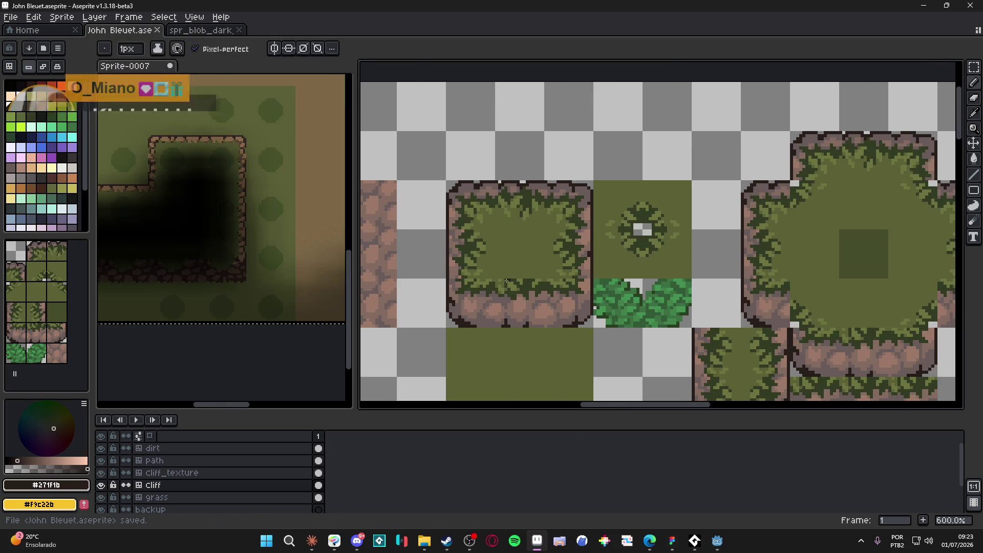
scroll(454, 308, "up", 3)
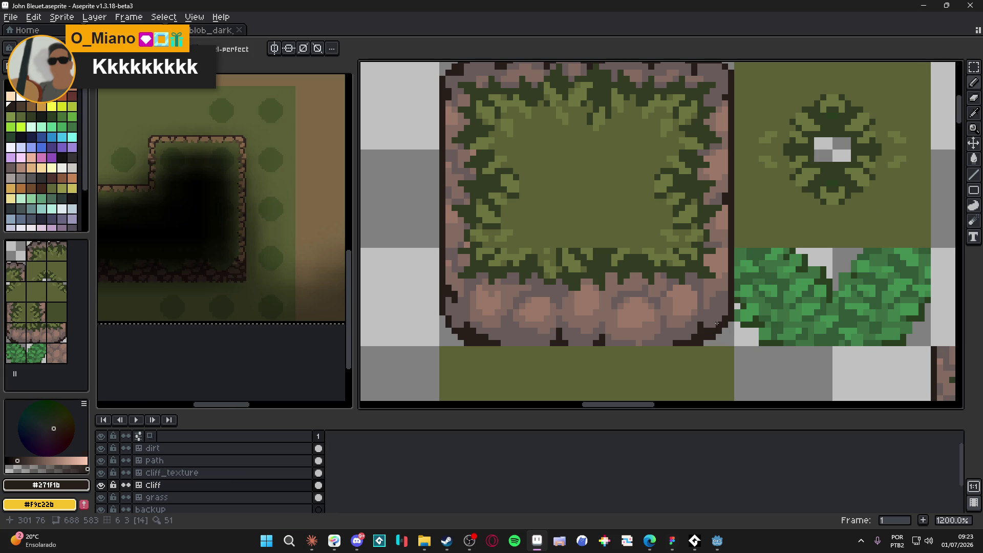
key("b")
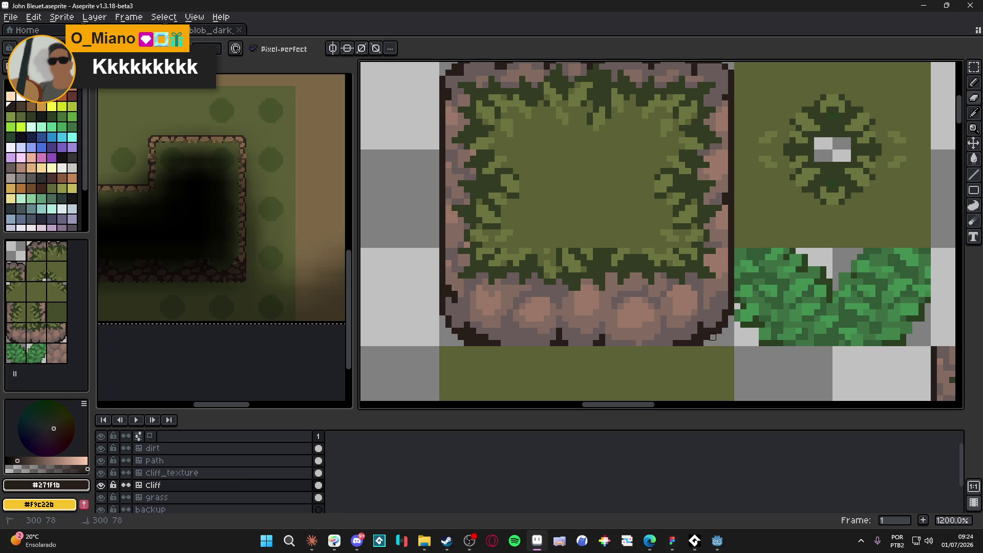
scroll(728, 352, "down", 4)
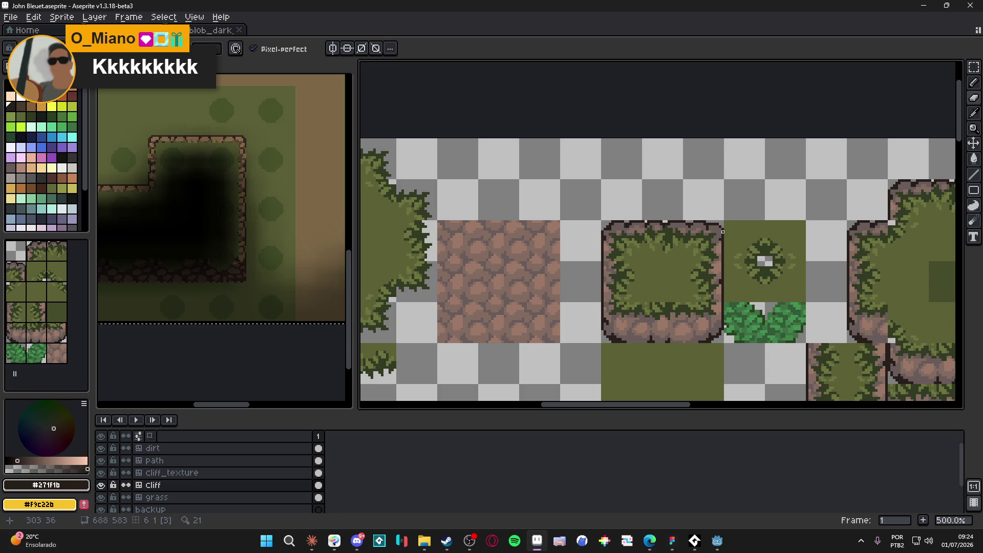
scroll(724, 238, "up", 5)
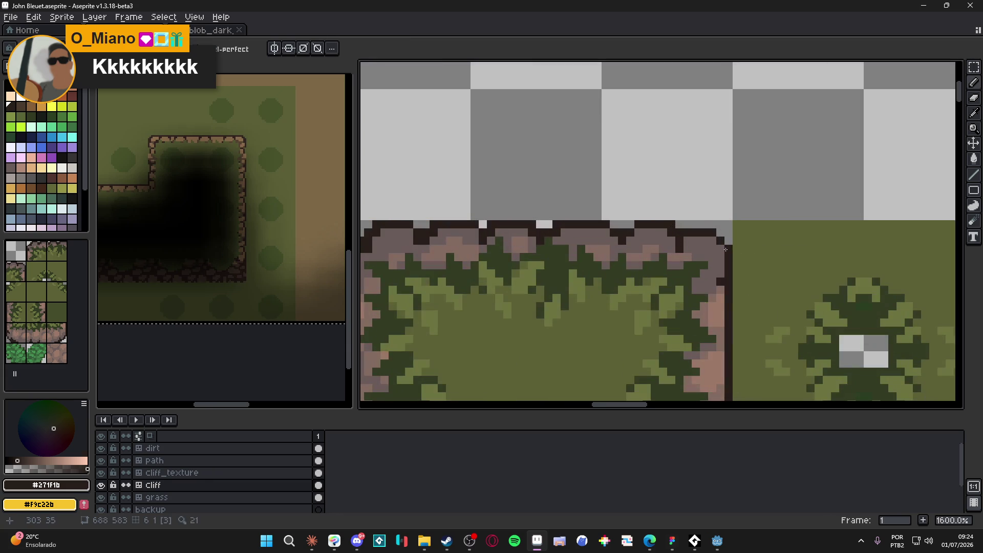
- Round off the cliff tile's top-right corner with eraser strokes and a dark outline pixel
left_click(712, 241)
key("e")
left_click(712, 233)
left_click_drag(720, 241, 729, 249)
key("b")
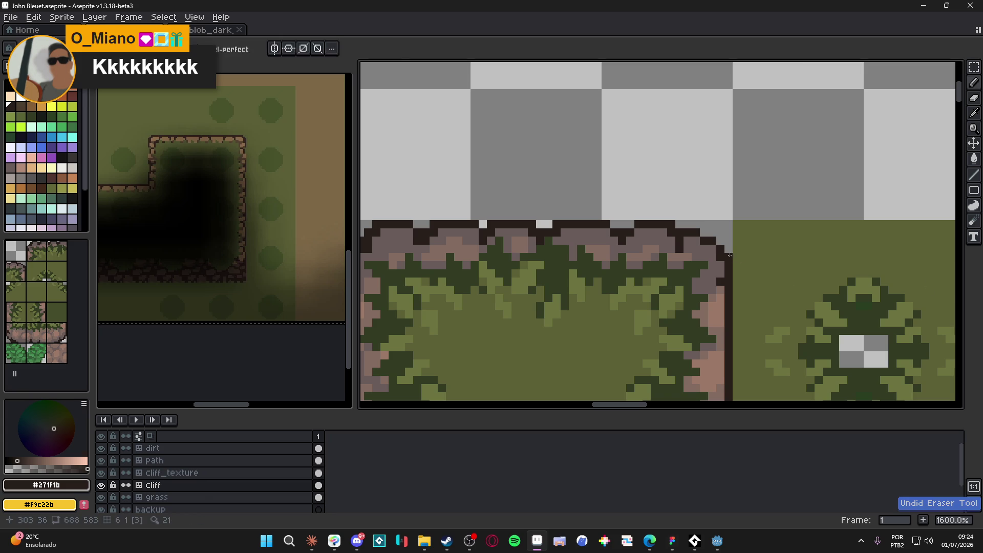
- Add dark outline pixels at the top-left corner, eyedropping the mauve and outline colours
scroll(660, 274, "down", 3)
left_click_drag(661, 274, 623, 234)
scroll(500, 217, "up", 3)
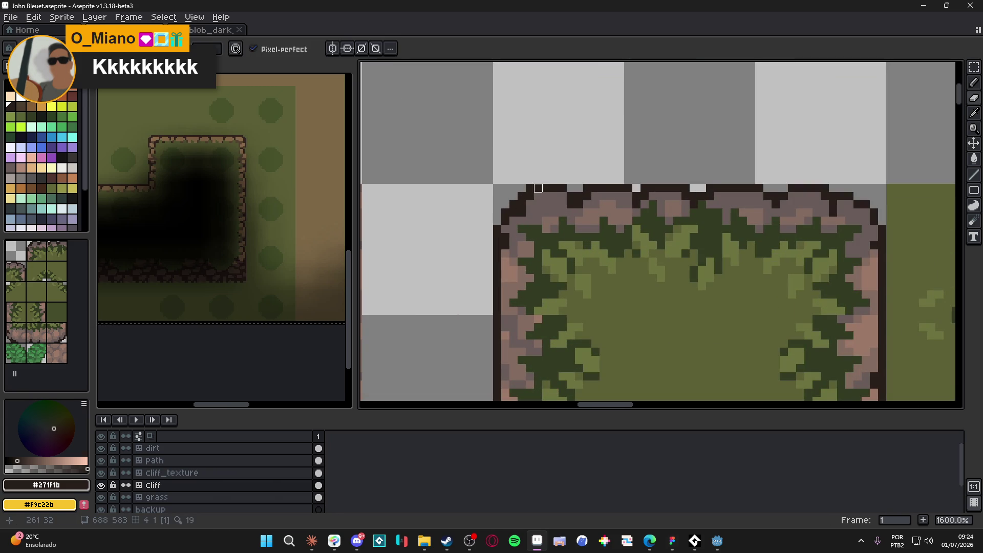
left_click(530, 188)
scroll(497, 221, "down", 4)
scroll(485, 186, "up", 4)
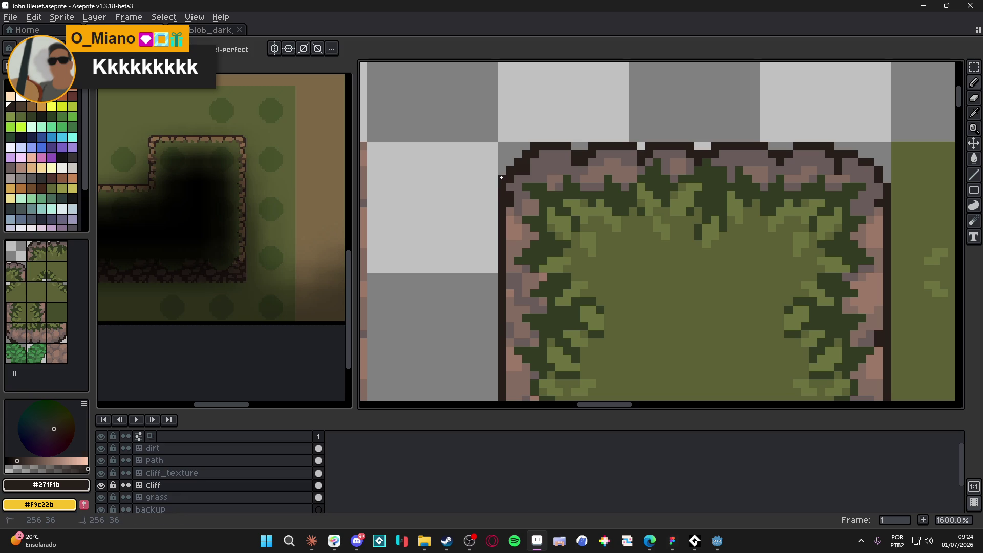
left_click(512, 182, "alt")
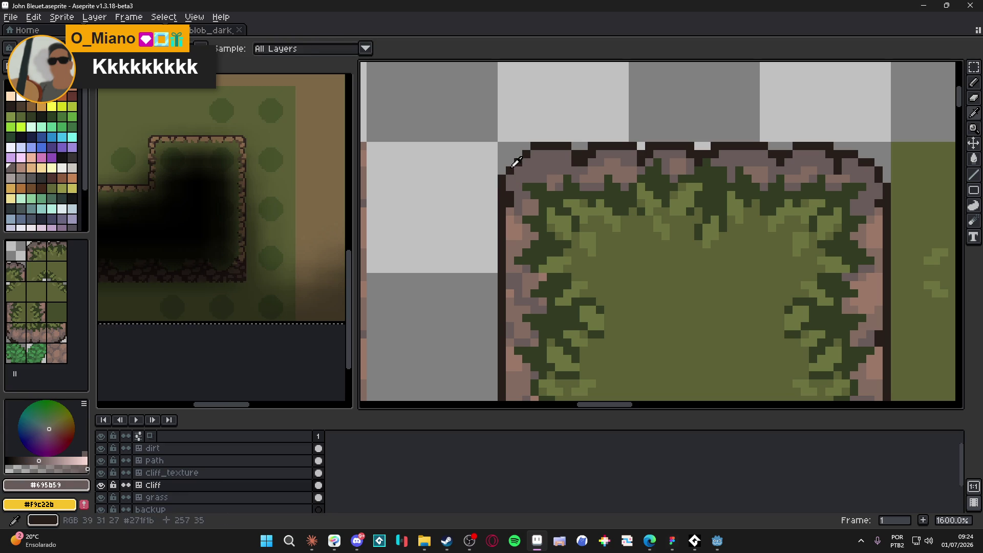
left_click(505, 178, "alt")
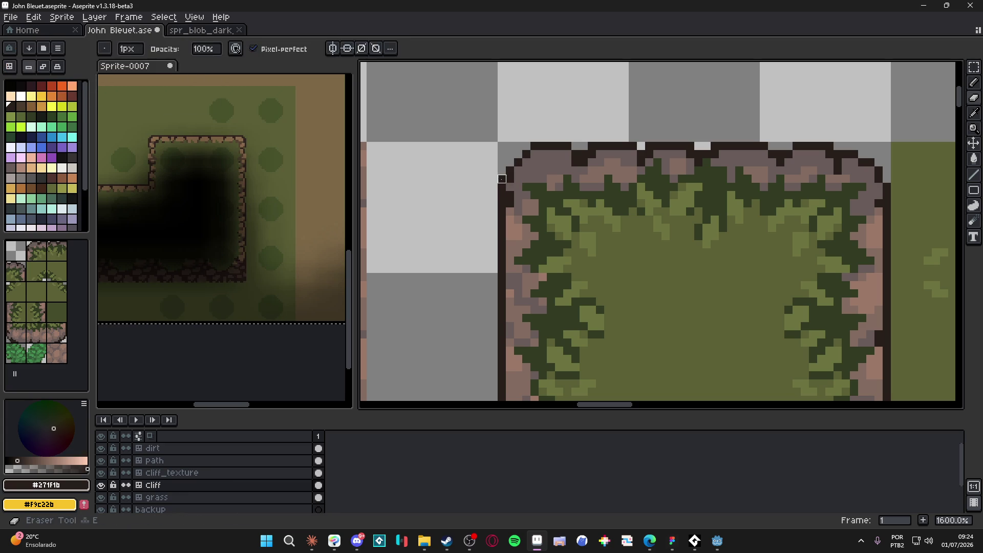
- Pick the mauve cliff colour again and save the tileset
scroll(533, 148, "down", 4)
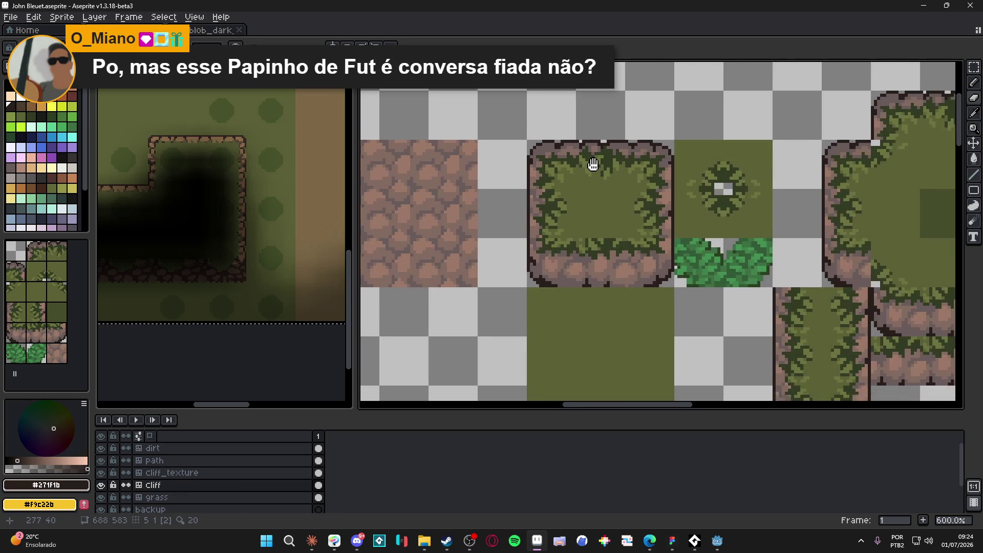
scroll(582, 155, "down", 1)
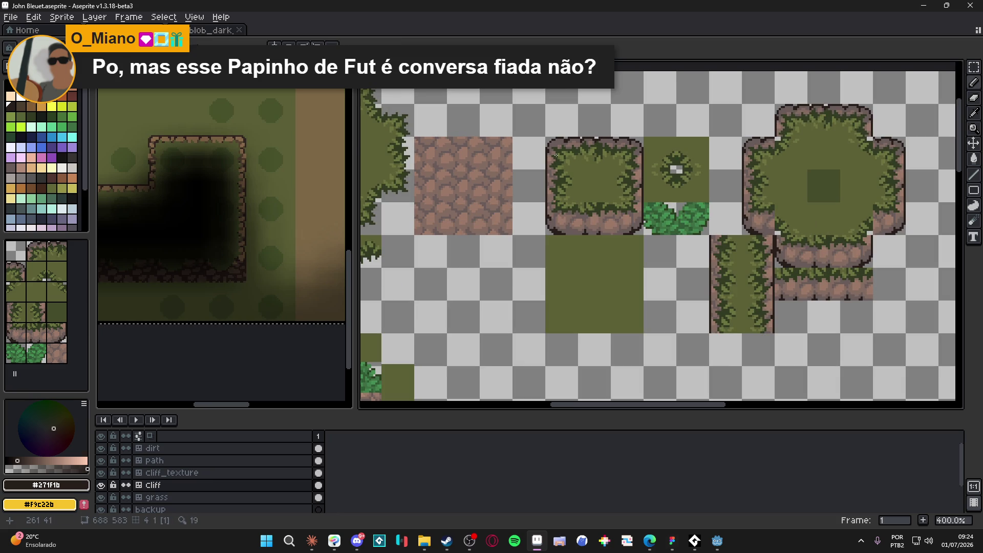
scroll(564, 236, "up", 1)
left_click(575, 220, "alt")
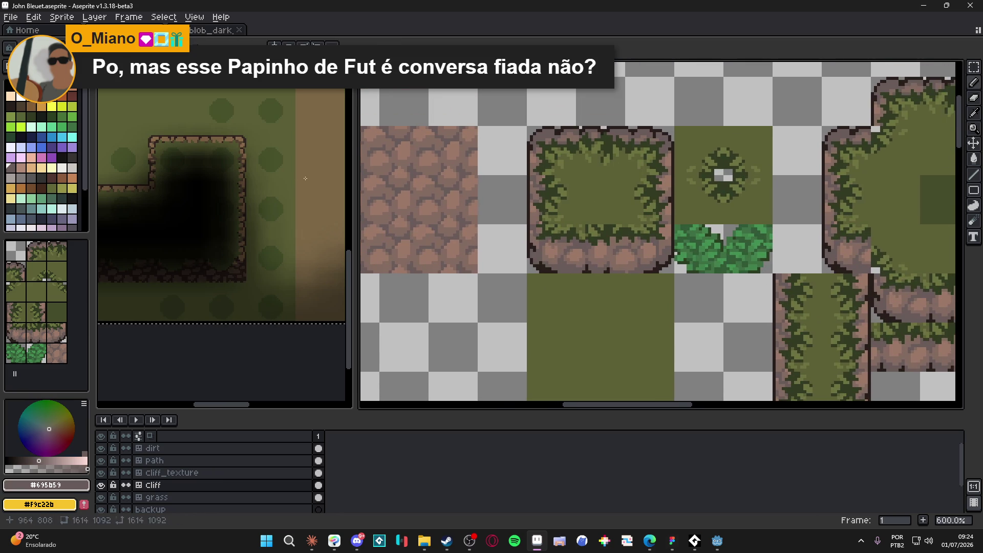
key("ctrl+s")
scroll(563, 166, "down", 1)
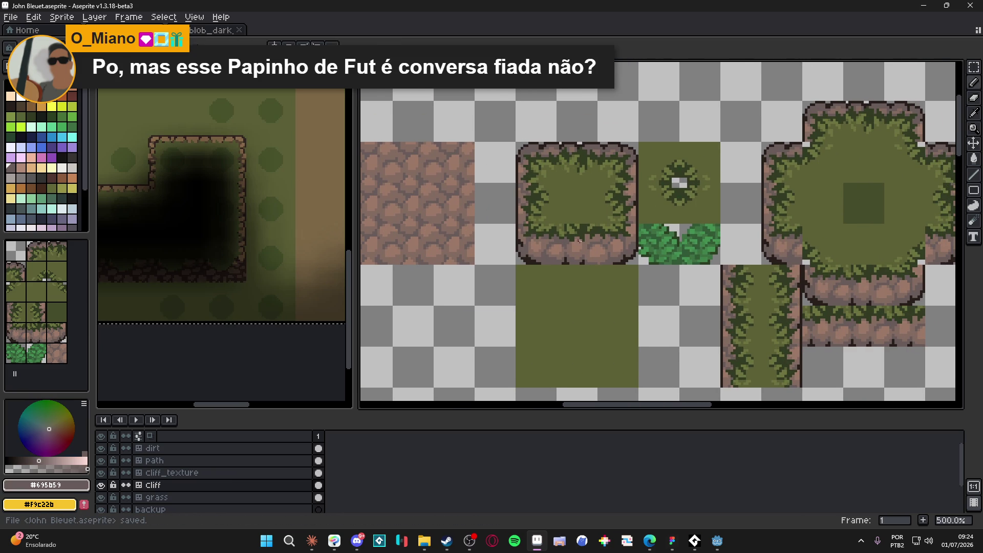
scroll(558, 251, "up", 4)
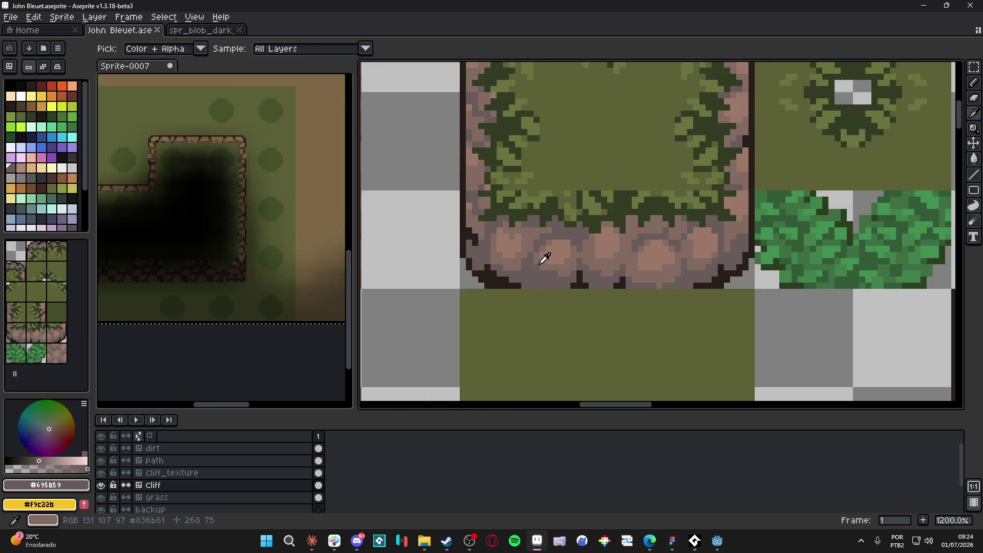
- Pick the rock face colour #836b61 and save the tileset
left_click(543, 248, "alt")
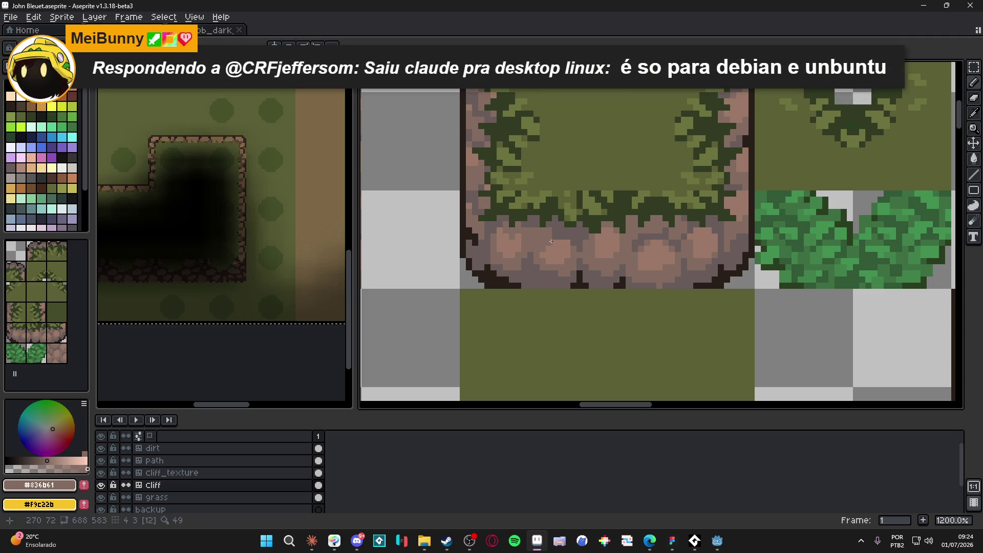
left_click(557, 235)
key("ctrl+s")
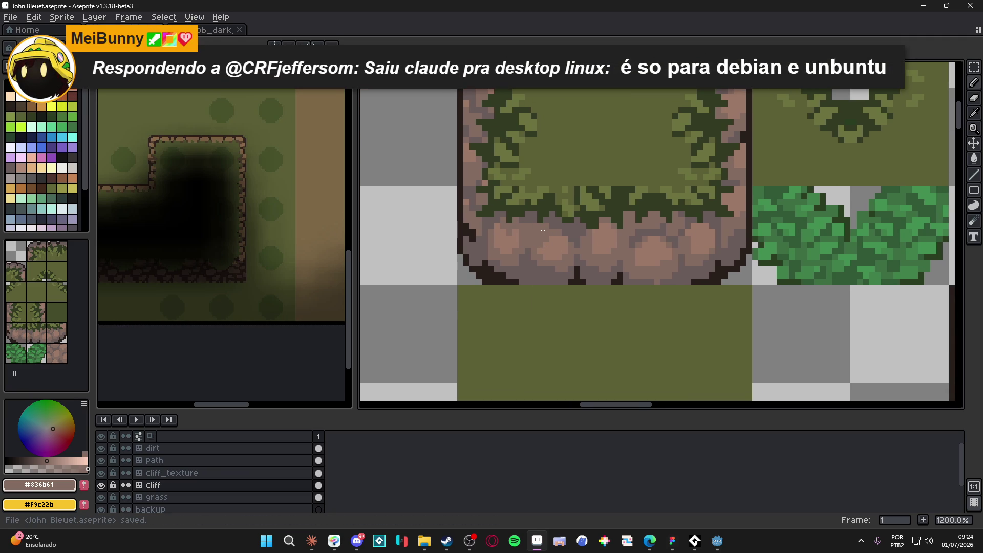
- Lighten a darker rock patch to #9b7968, comparing before and after with undo/redo
scroll(543, 231, "up", 3)
left_click(478, 233, "alt")
mouse_move(479, 233)
left_mouse_down()
mouse_move(507, 221)
mouse_move(505, 236)
mouse_move(471, 221)
mouse_move(489, 233)
left_mouse_up()
key("ctrl+z")
key("ctrl+z")
key("ctrl+y")
key("ctrl+z")
key("ctrl+y")
key("ctrl+z")
key("ctrl+y")
left_click(505, 234)
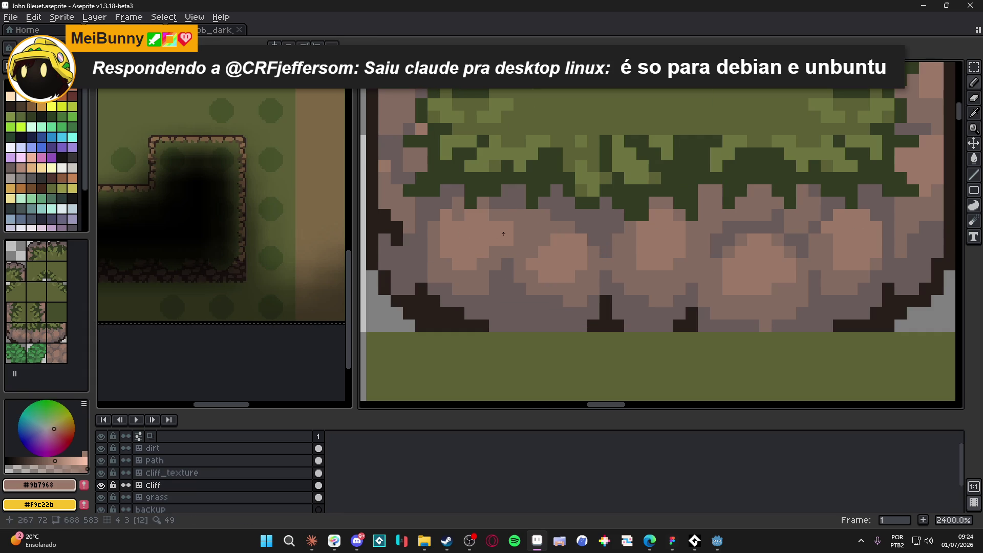
- Sample the #836b61, #9b7968 and #695b59 rock shades across the cliff face to compare them
left_click(484, 207, "alt")
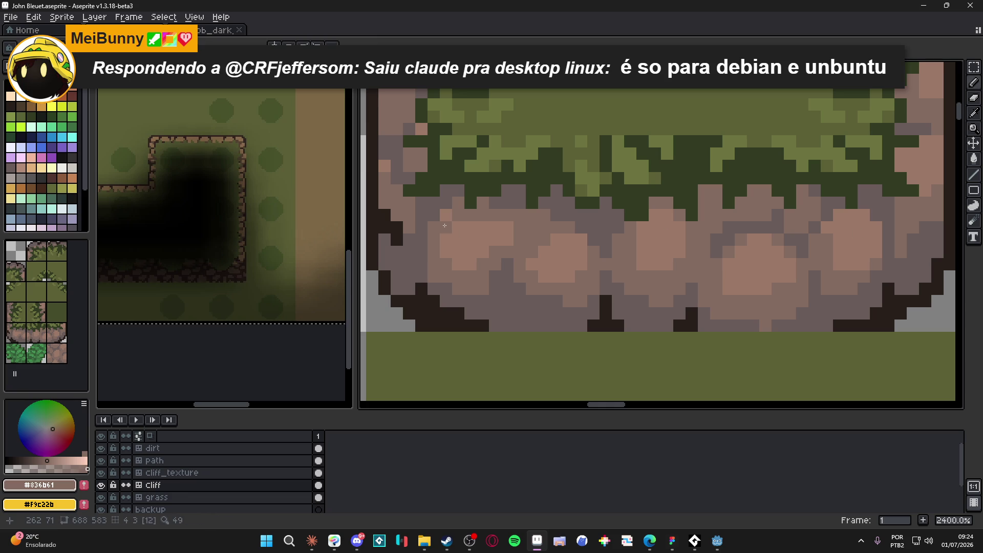
left_click(530, 242, "alt")
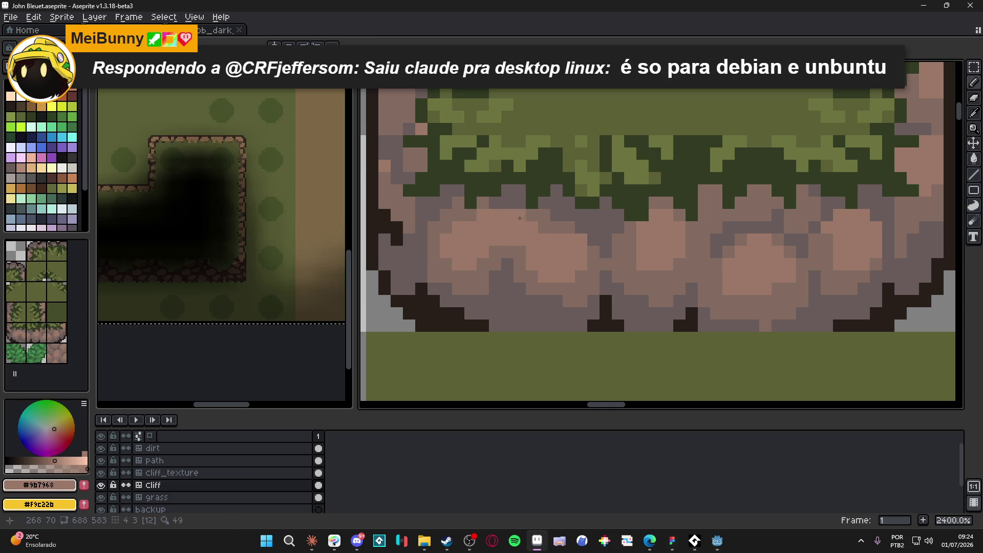
left_click(527, 227, "alt")
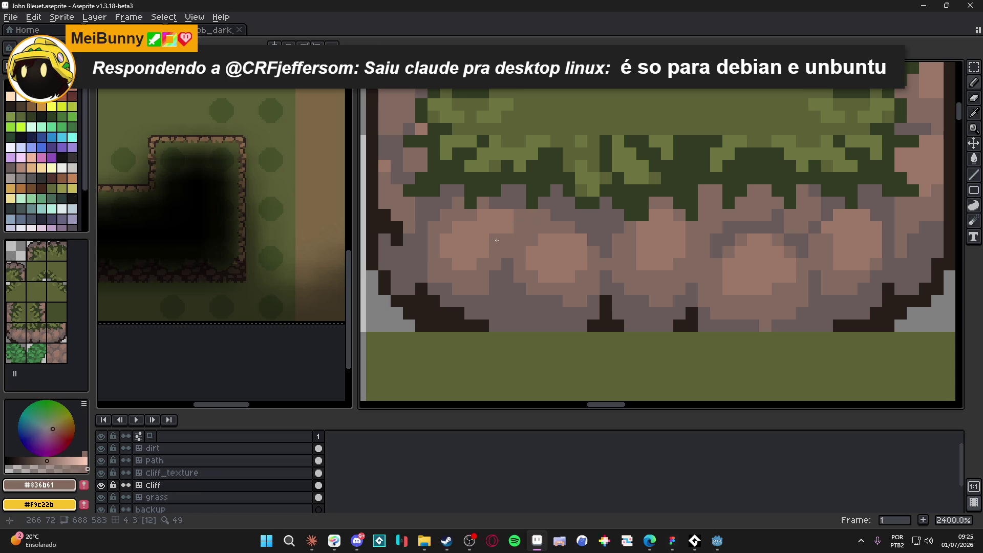
left_click(502, 217, "alt")
scroll(533, 238, "down", 5)
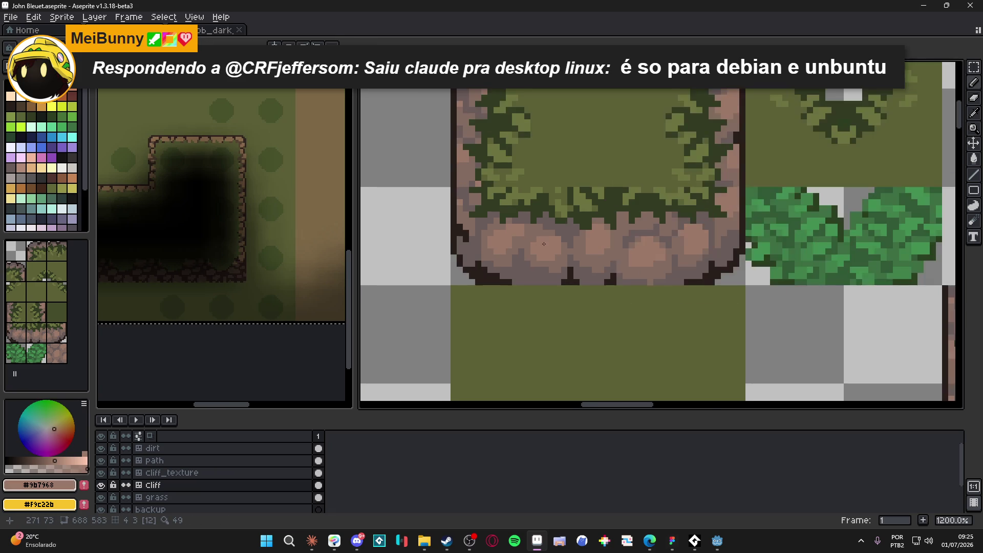
scroll(572, 255, "right", 3)
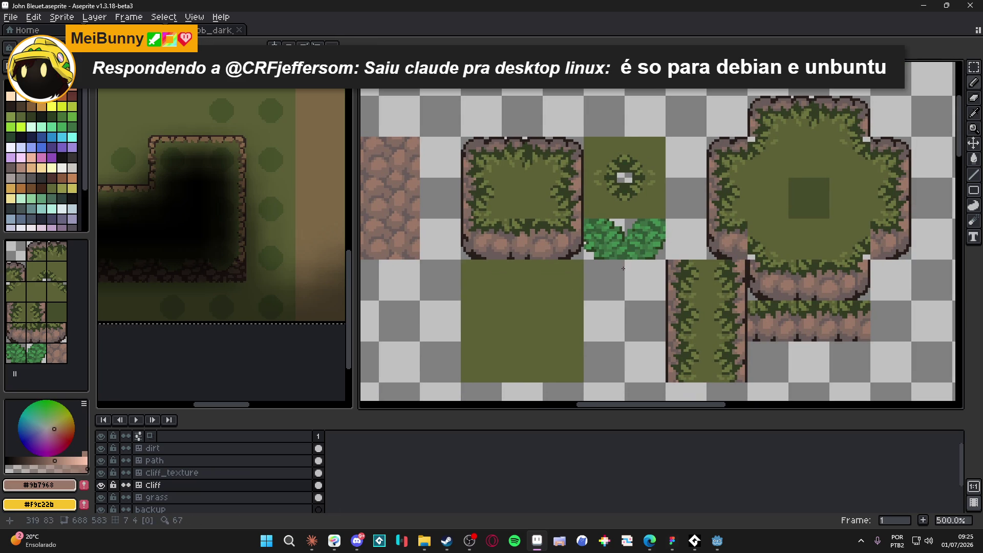
scroll(499, 226, "up", 5)
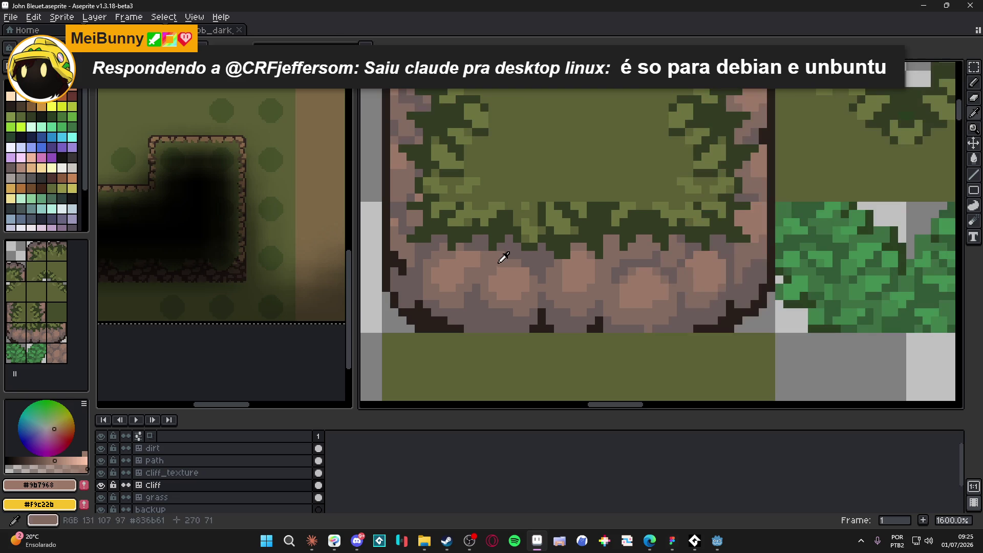
left_click(480, 255, "alt")
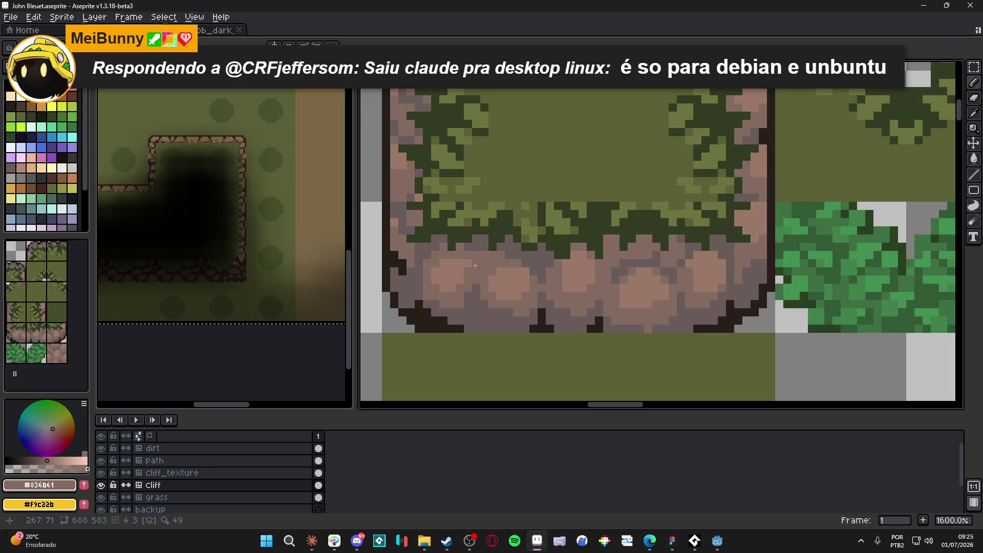
left_click(465, 264, "alt")
scroll(479, 273, "down", 3)
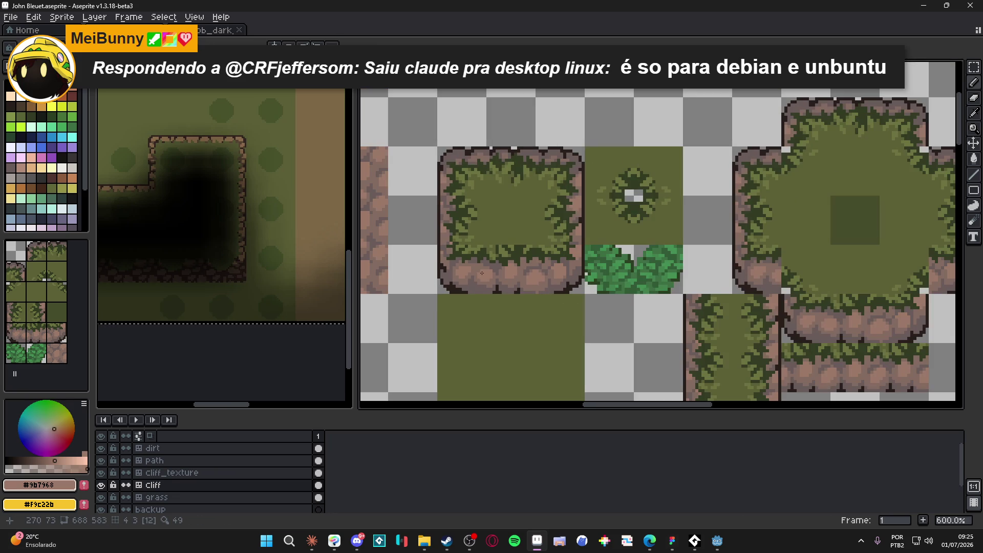
scroll(482, 274, "up", 3)
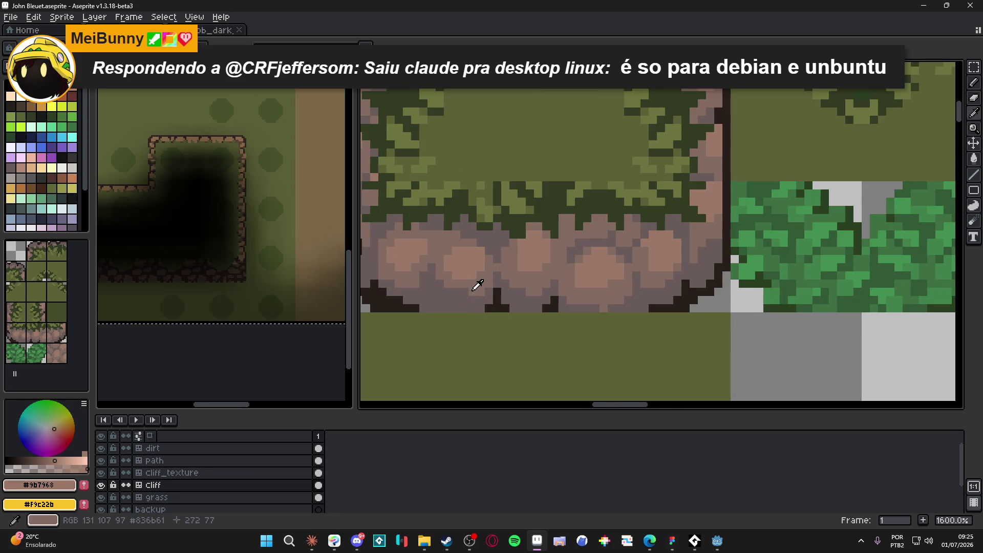
left_click(479, 294, "alt")
left_click(508, 272, "alt")
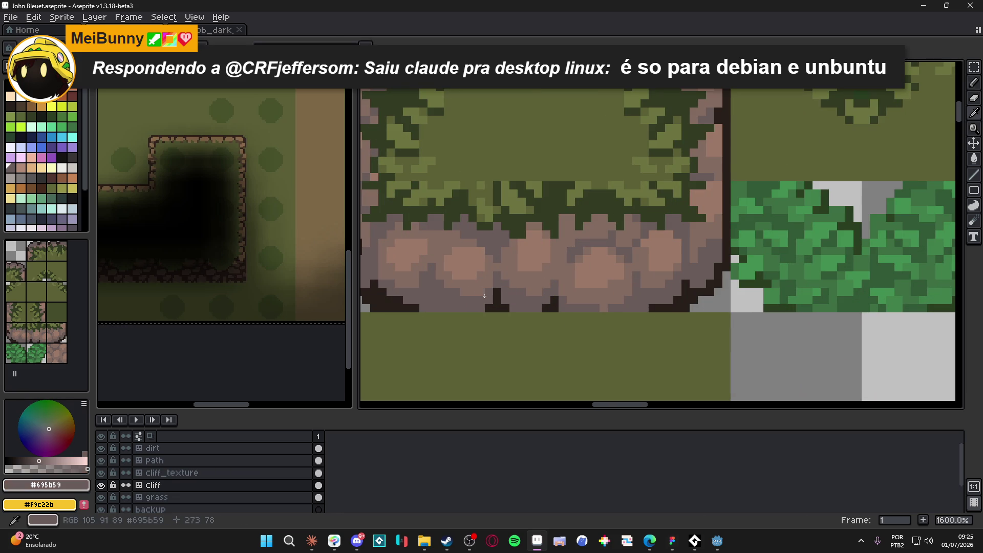
left_click(524, 272, "alt")
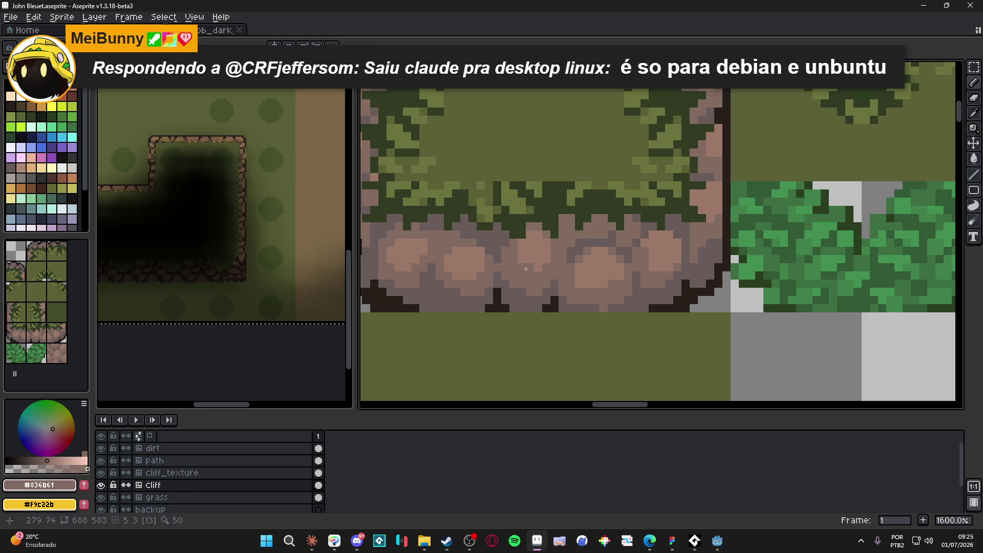
left_click(557, 271, "alt")
left_click(585, 286, "alt")
- Check more rock highlights and shades, ending on dark #695b59, then return to a painting tool
scroll(603, 282, "down", 5)
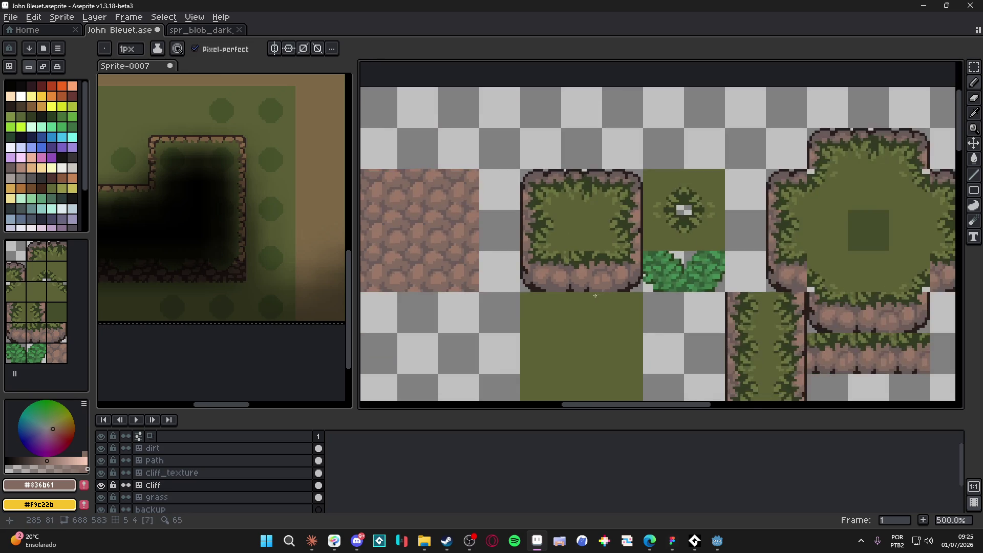
scroll(602, 276, "up", 5)
left_click(601, 269, "alt")
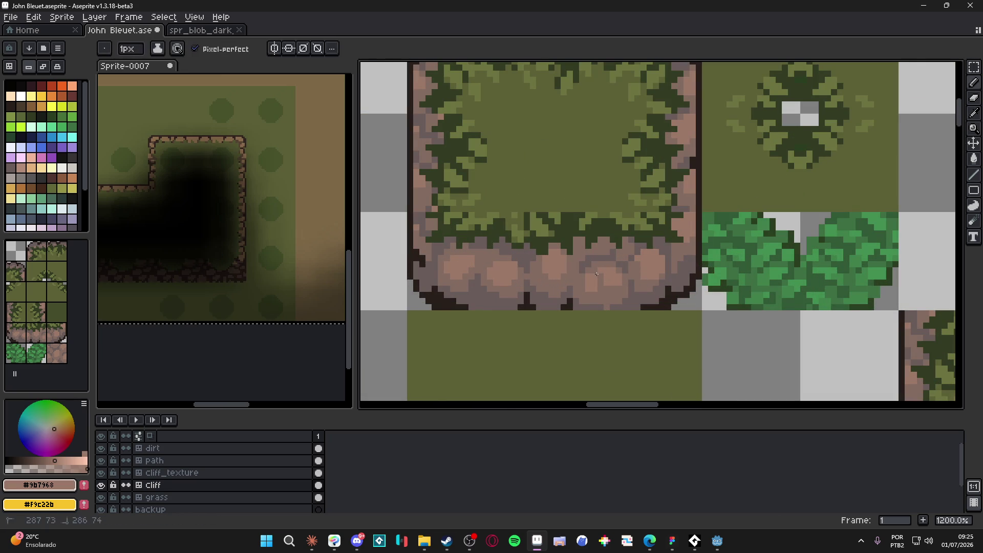
left_click(601, 290, "alt")
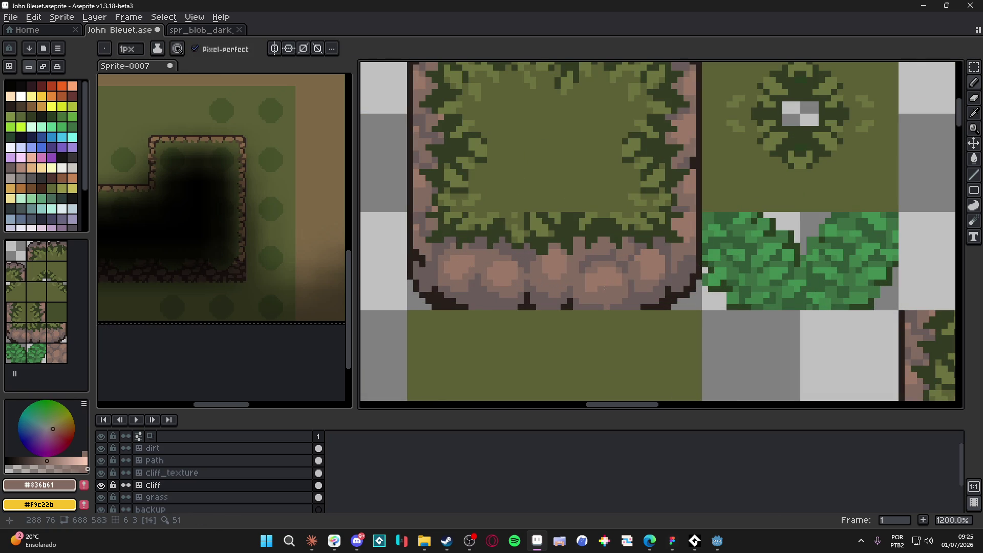
left_click(619, 271, "alt")
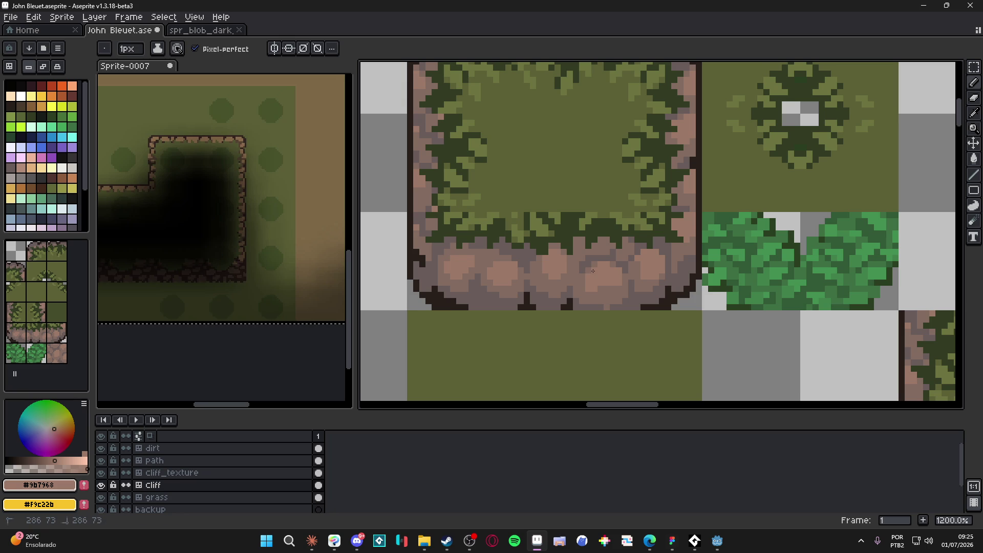
left_click_drag(592, 269, 595, 266)
scroll(565, 248, "up", 1)
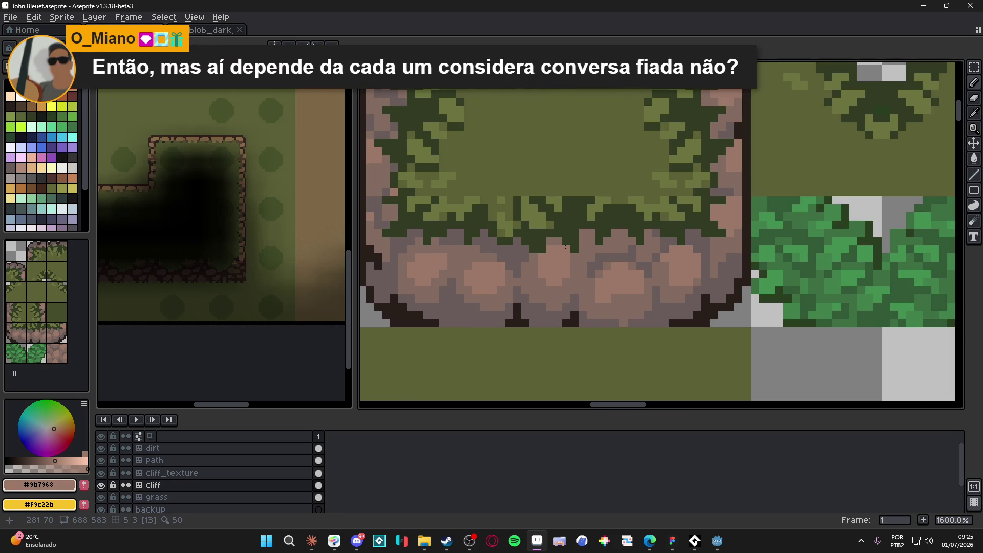
left_click(548, 251, "alt")
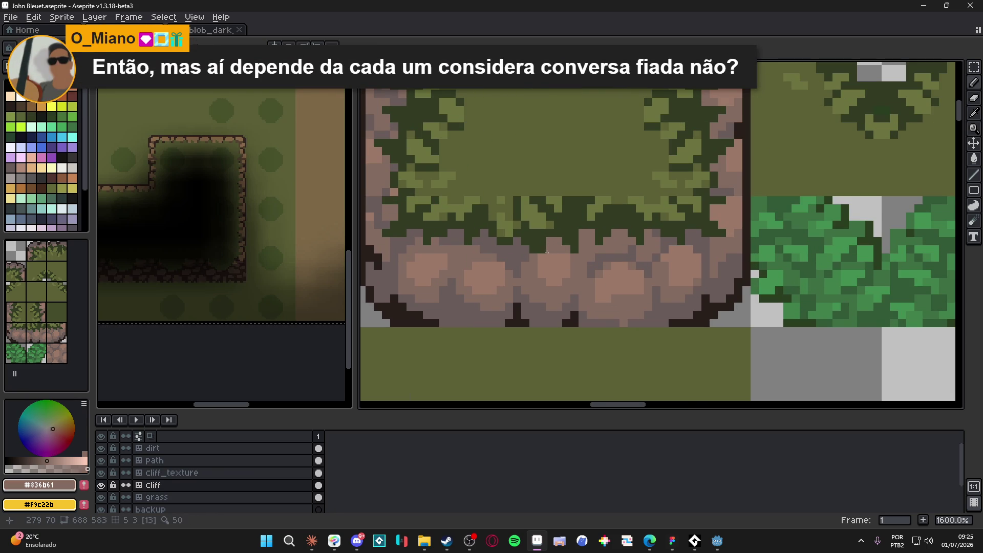
left_click(469, 260, "alt")
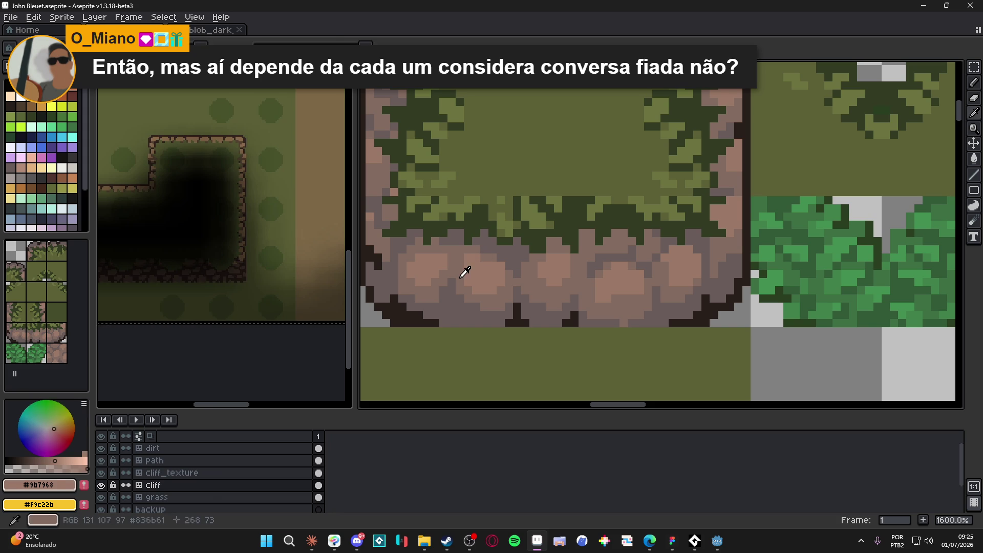
left_click(463, 272, "alt")
scroll(499, 290, "down", 4)
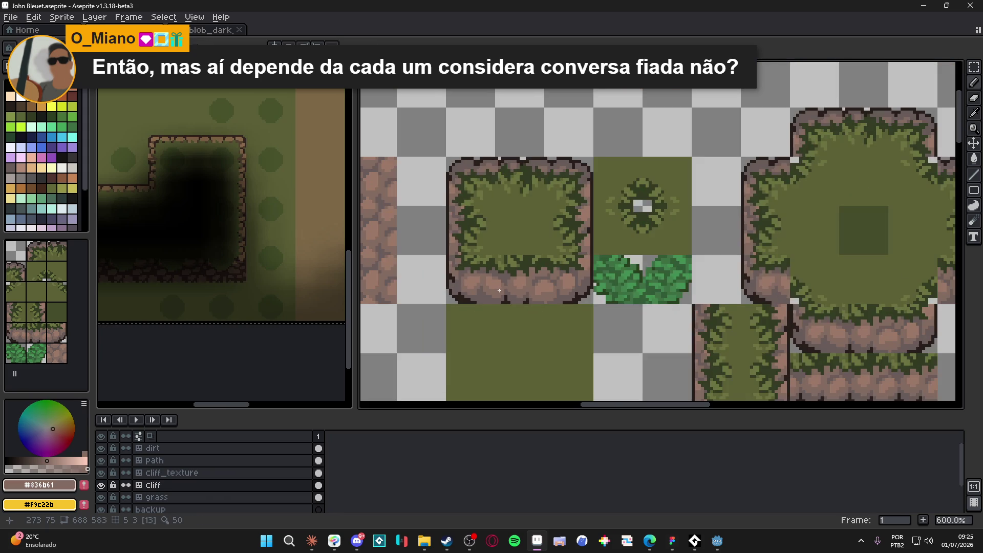
scroll(498, 290, "up", 3)
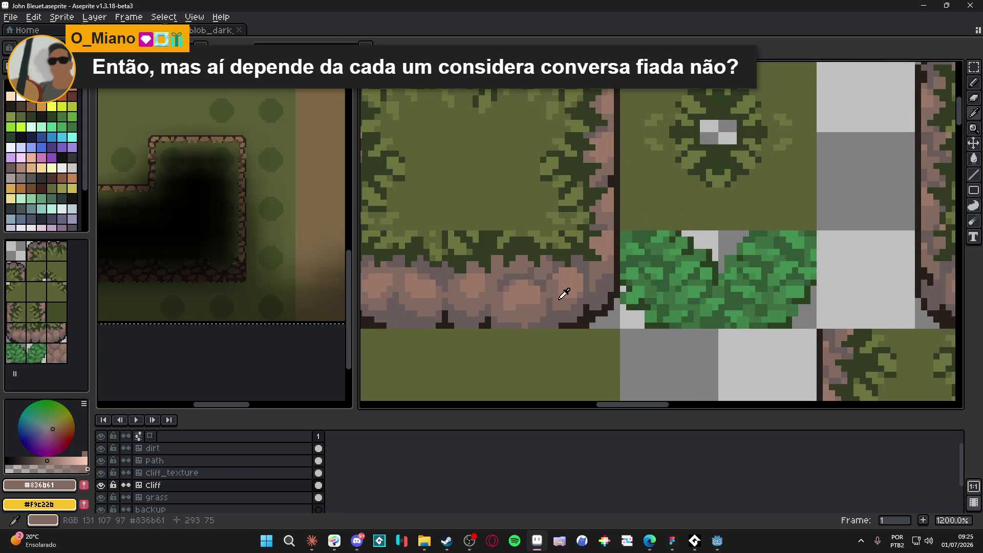
scroll(576, 270, "down", 3)
scroll(571, 276, "up", 1)
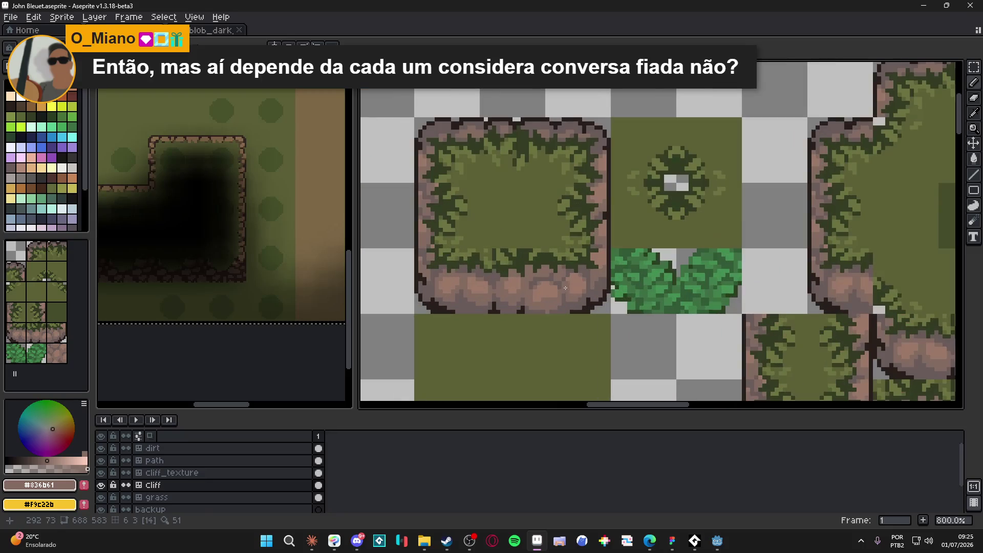
left_click(569, 279, "alt")
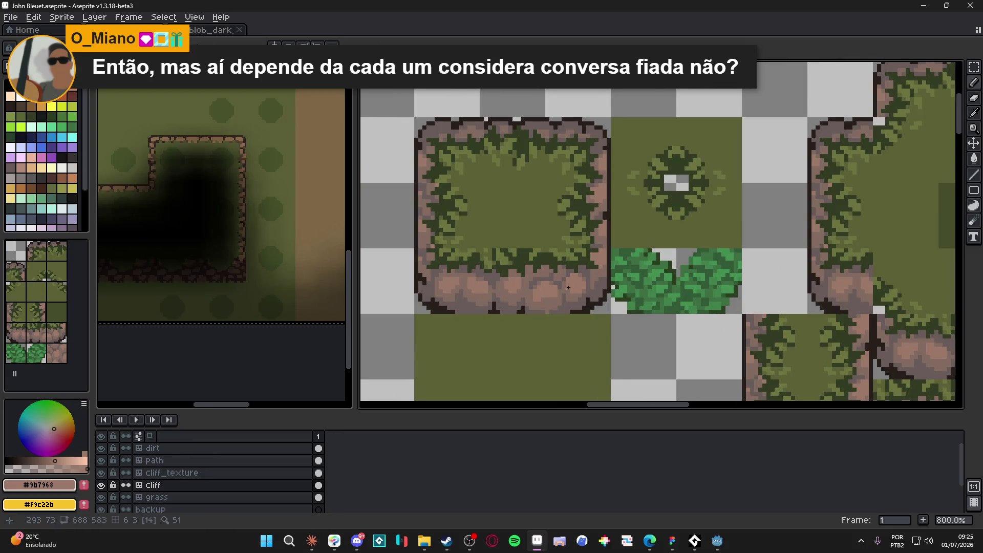
scroll(568, 287, "down", 2)
scroll(544, 302, "down", 2)
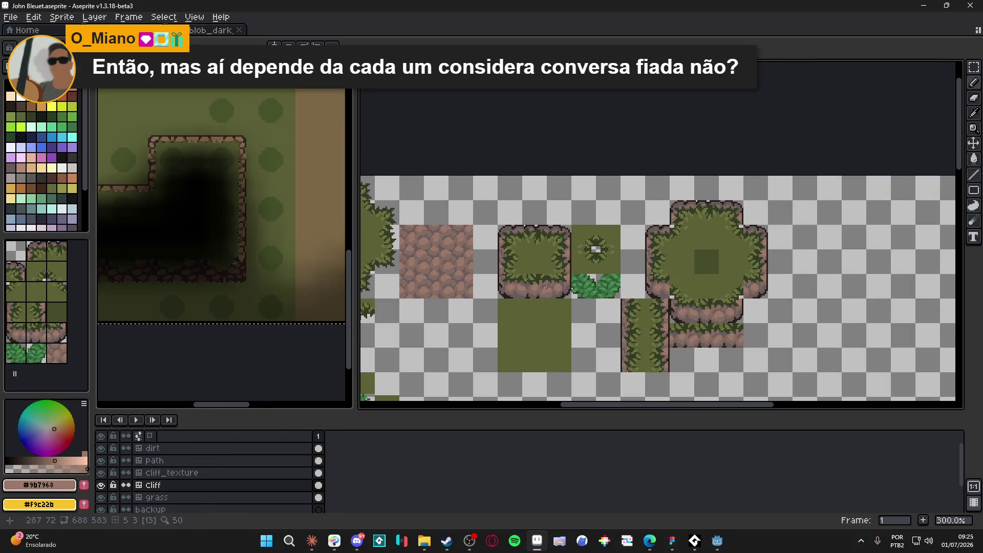
scroll(562, 290, "up", 2)
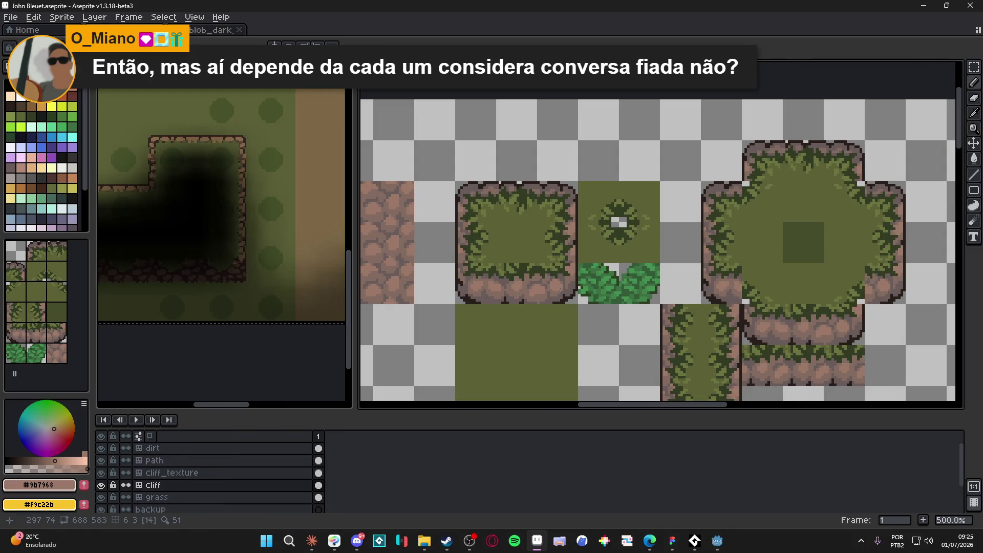
scroll(489, 268, "up", 4)
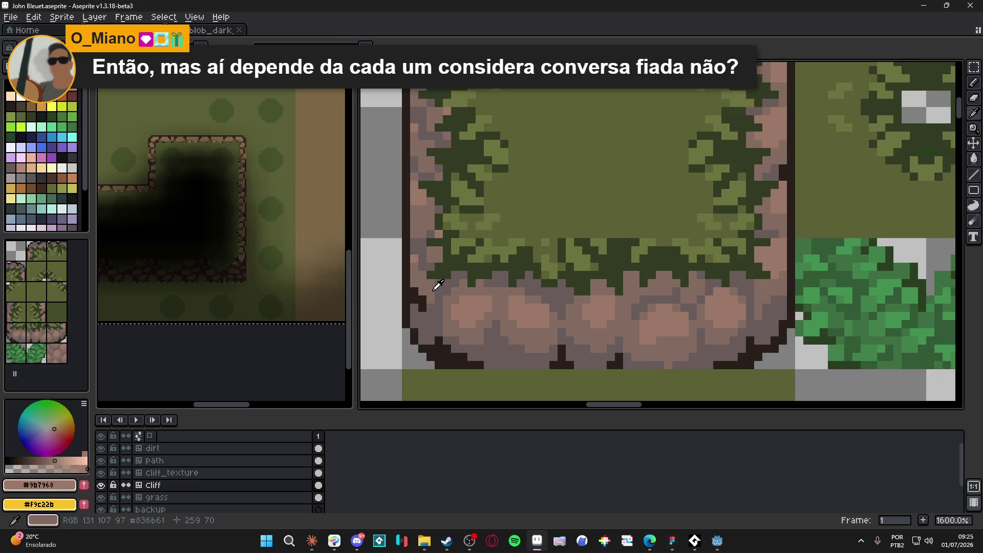
left_click(430, 287, "alt")
key("g")
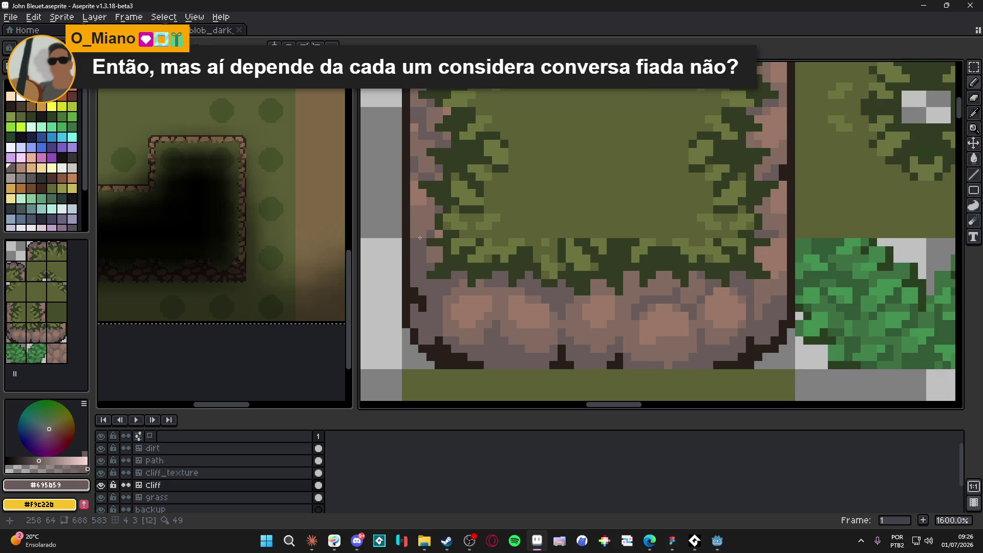
scroll(432, 248, "down", 4)
scroll(422, 243, "up", 2)
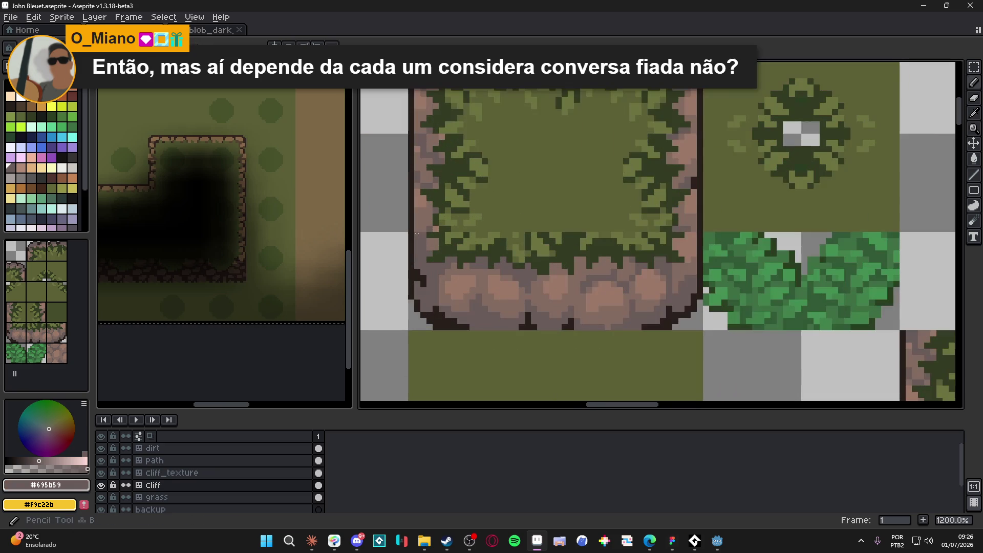
scroll(447, 270, "down", 3)
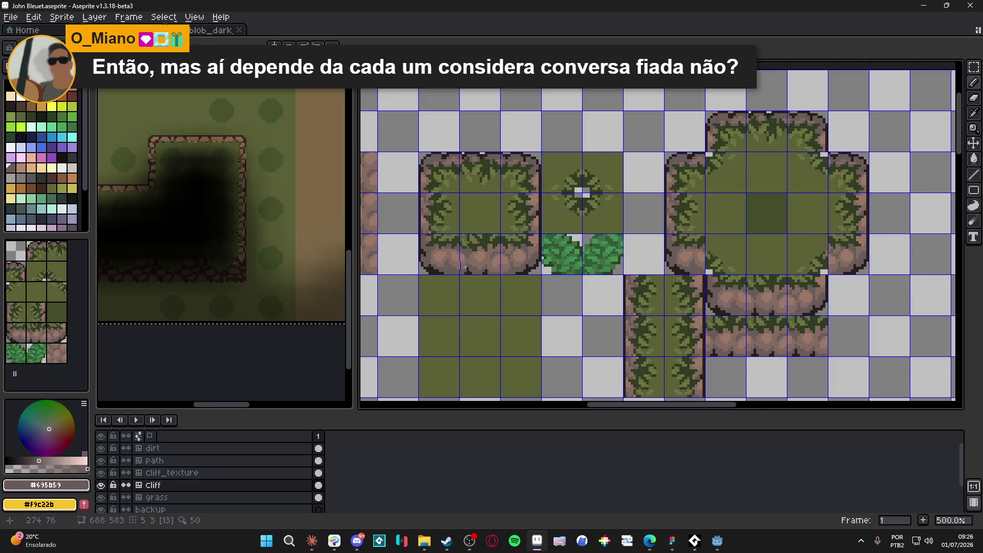
- Hide the tile grid with Ctrl+' and pick the #9b7968 rock highlight colour
scroll(516, 153, "down", 1)
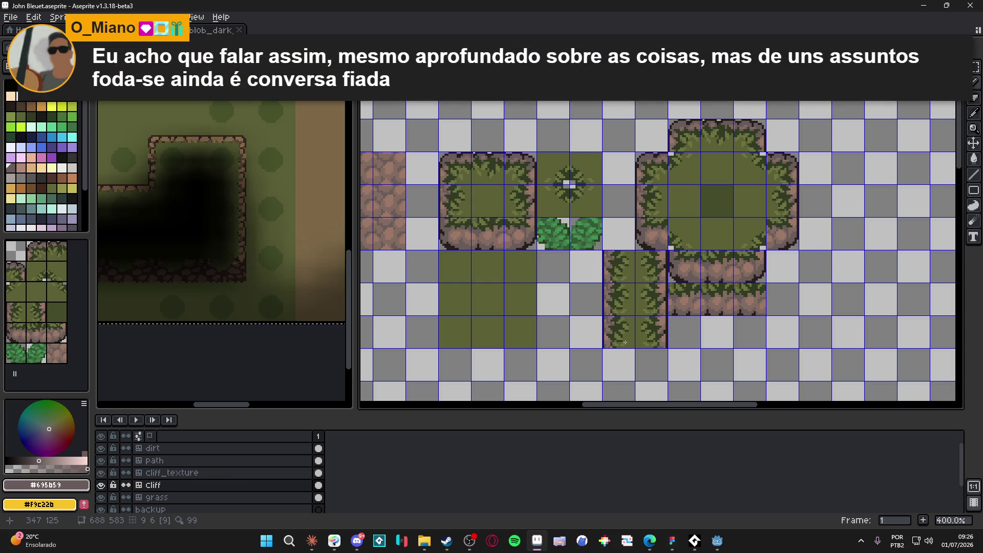
key("ctrl+apostrophe")
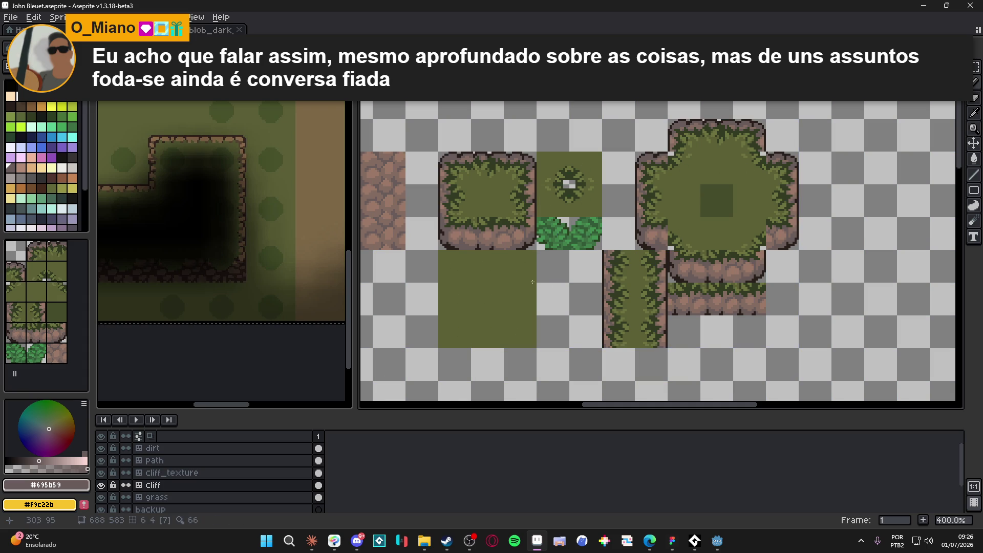
scroll(453, 252, "down", 1)
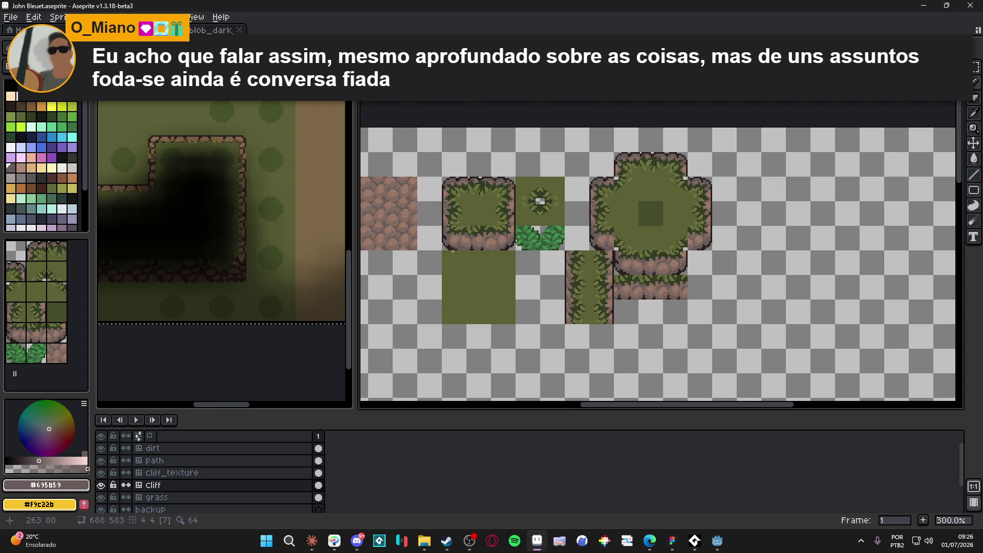
scroll(445, 199, "up", 1)
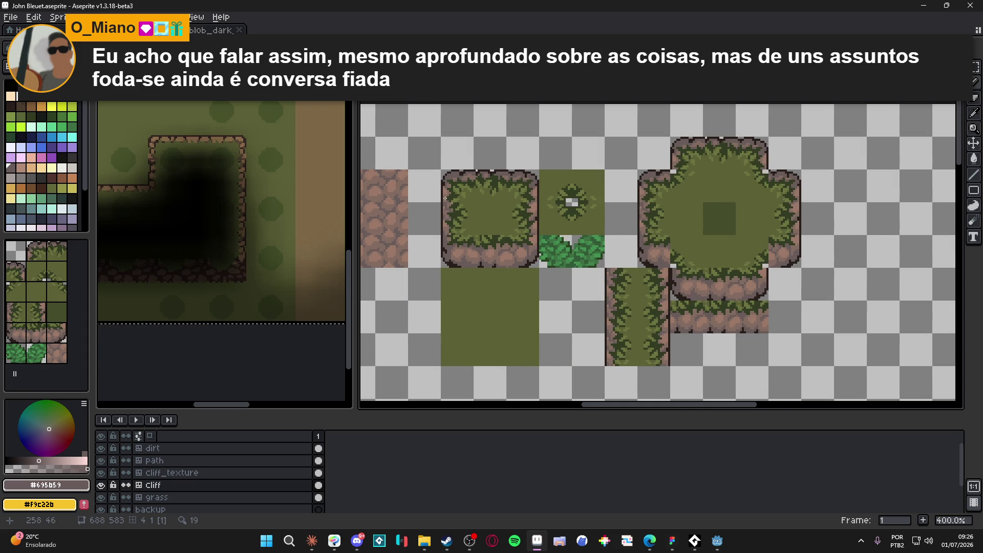
scroll(558, 241, "up", 3)
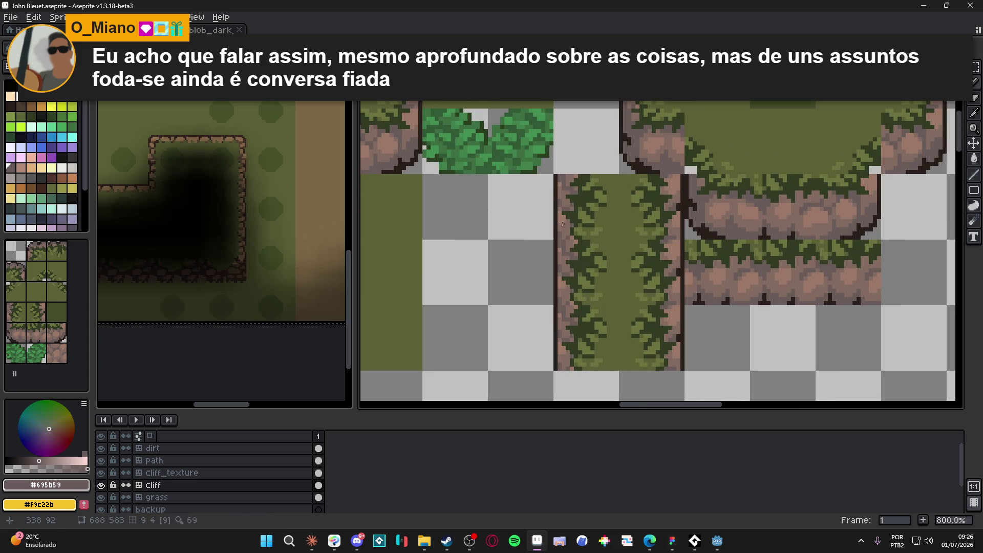
left_click(566, 214, "alt")
- Try pinkish pixels on the cliff's left edge, undo them, and save the tileset
scroll(567, 225, "up", 3)
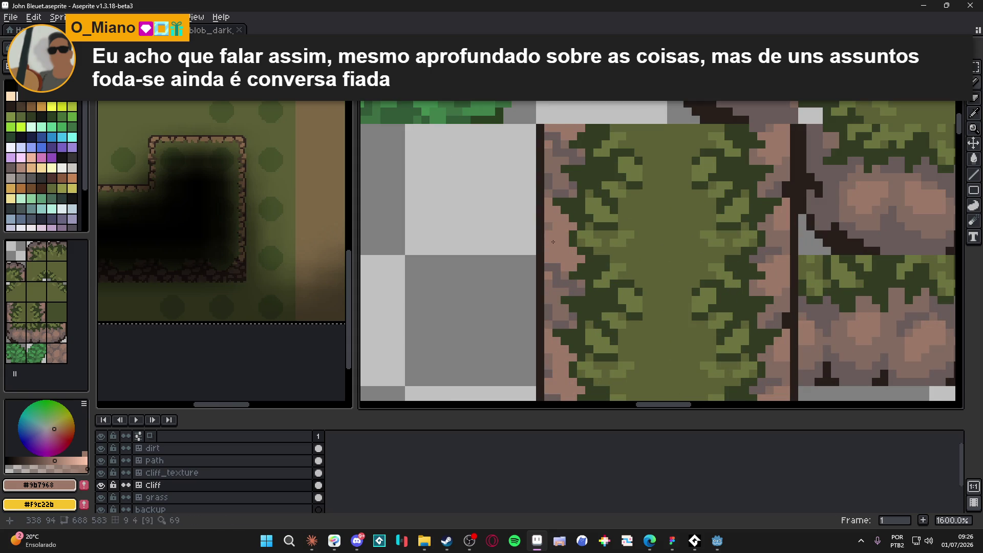
mouse_move(560, 272)
left_mouse_down()
mouse_move(561, 287)
mouse_move(579, 287)
mouse_move(553, 288)
mouse_move(552, 277)
mouse_move(558, 324)
left_mouse_up()
key("ctrl+z")
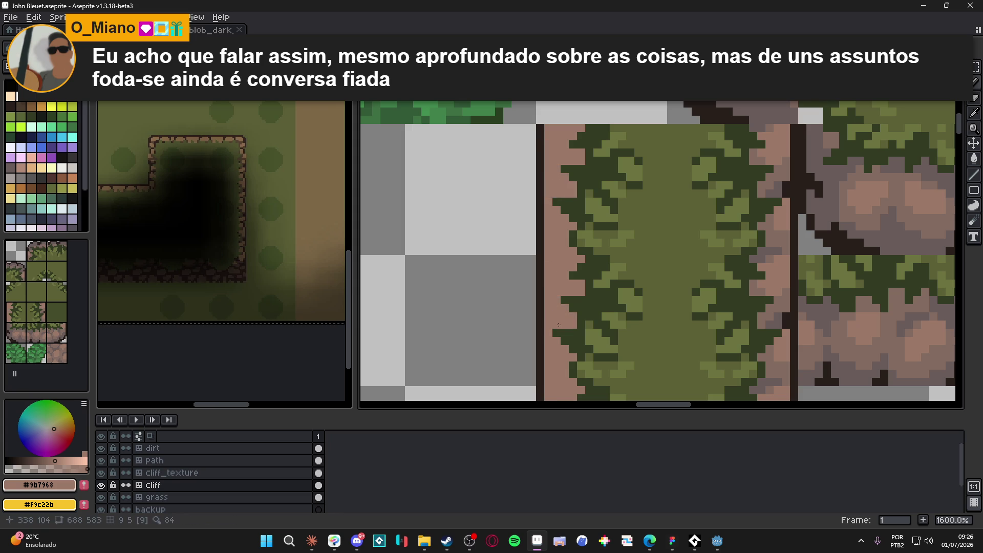
scroll(559, 325, "down", 3)
scroll(657, 275, "up", 2)
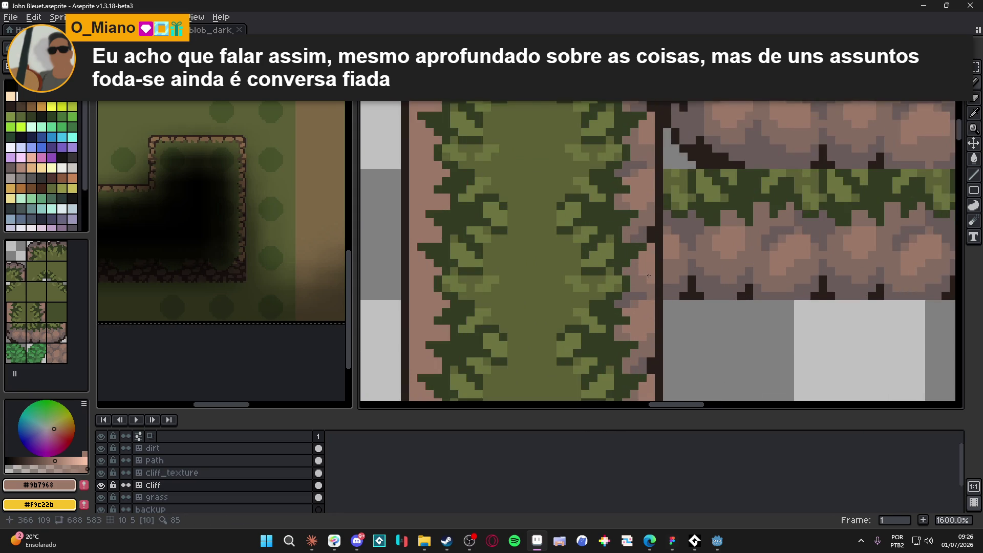
scroll(661, 287, "down", 1)
scroll(693, 307, "down", 3)
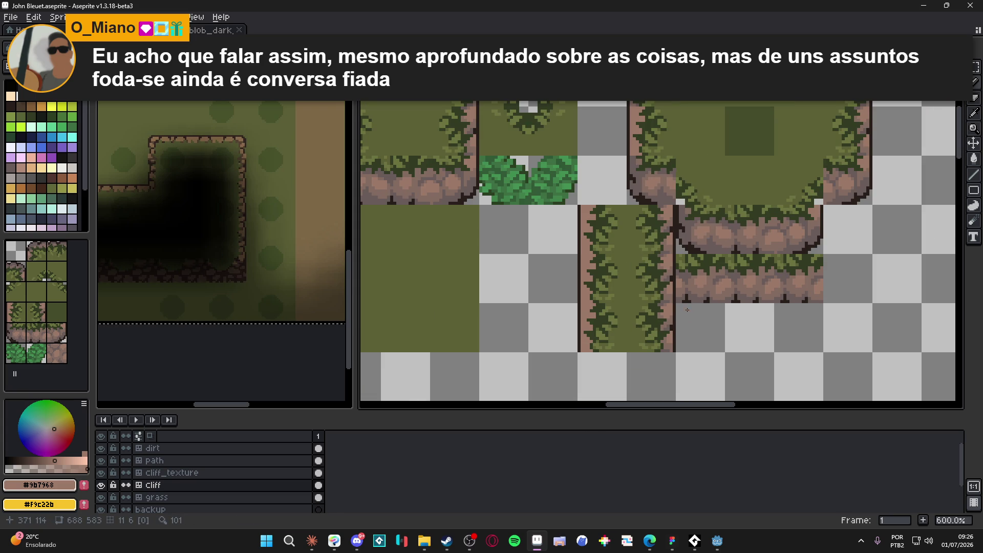
scroll(661, 278, "up", 4)
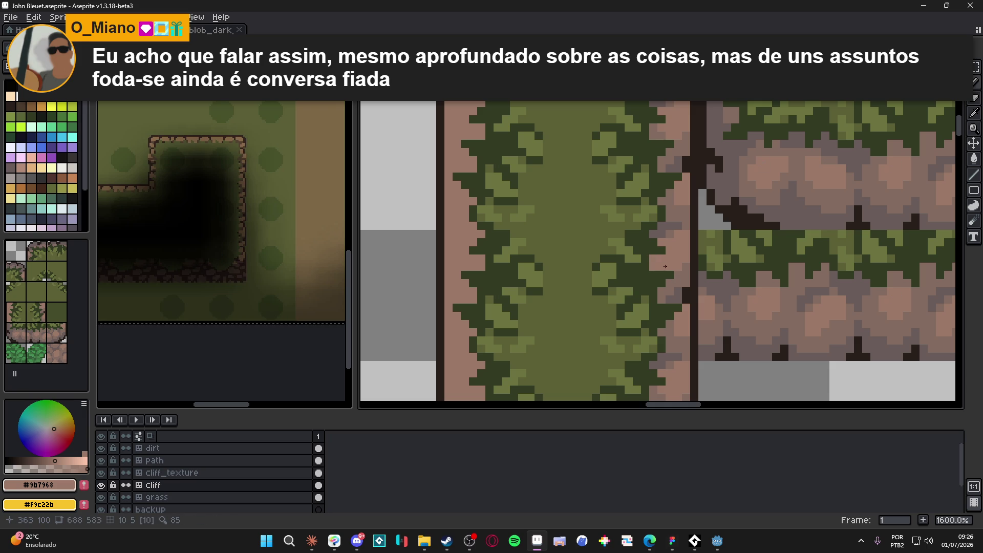
key("ctrl+s")
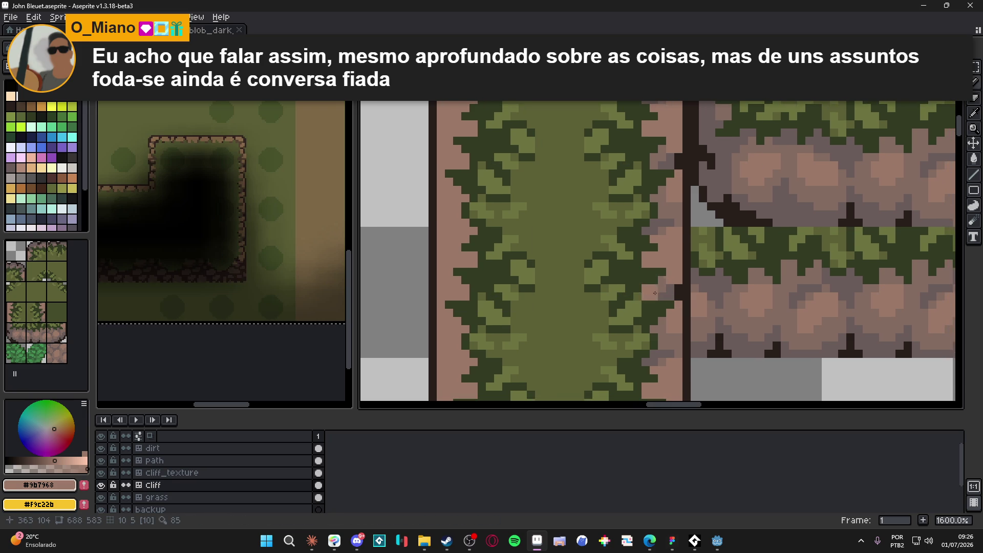
- Sample the grey-brown #695b59 rock colour from the cliff and show the tile grid again
left_click(665, 297)
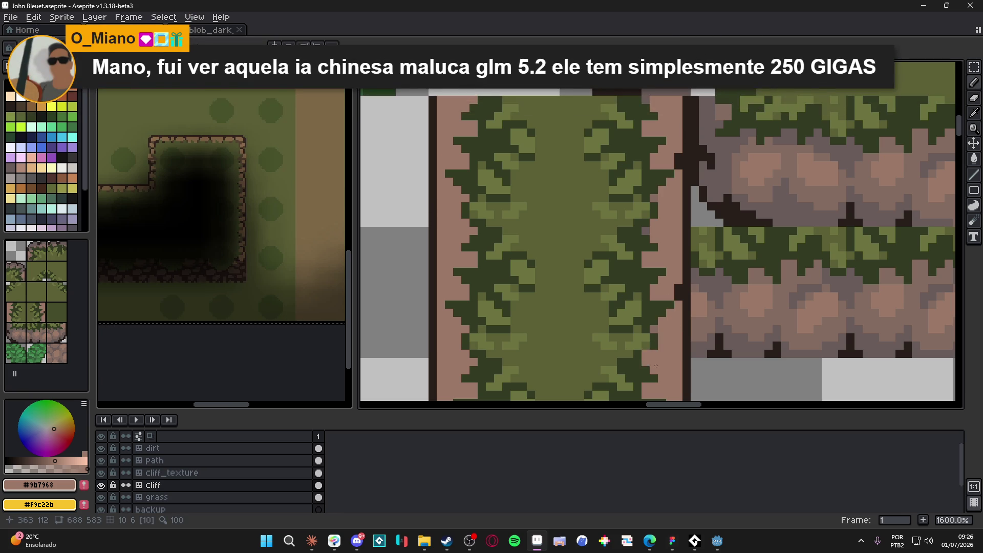
scroll(657, 327, "down", 3)
scroll(641, 227, "up", 3)
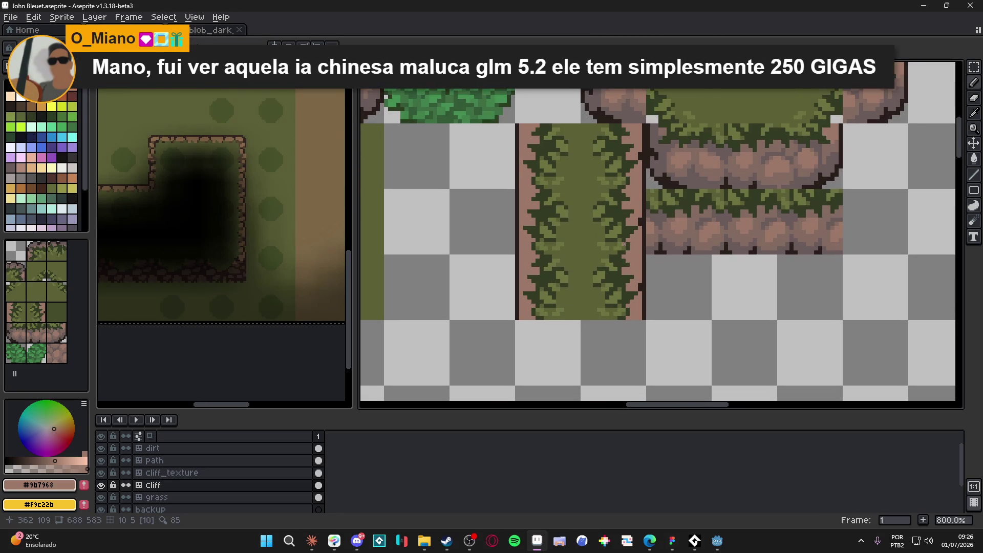
scroll(642, 227, "down", 4)
left_click_drag(564, 179, 561, 266)
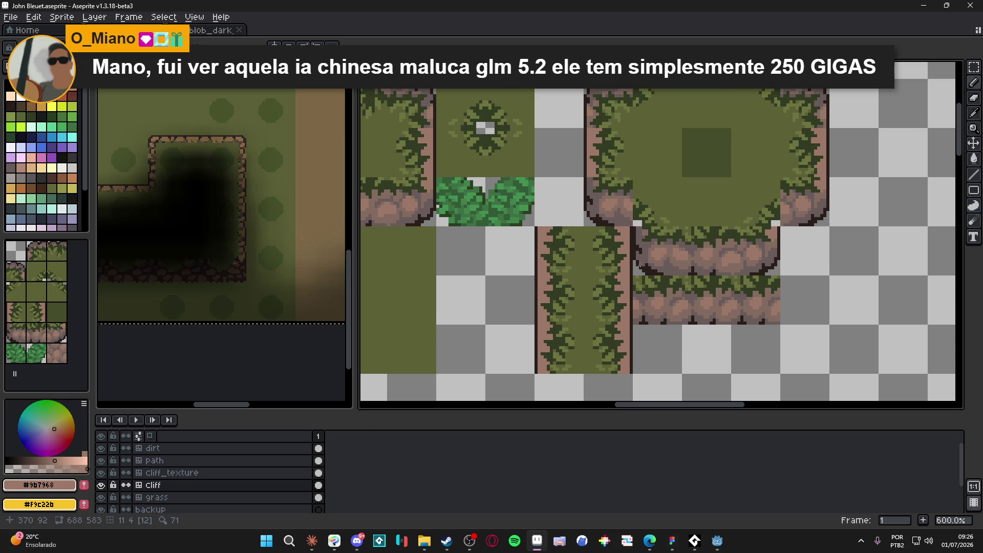
left_click_drag(638, 267, 641, 255)
left_click(496, 263, "alt")
scroll(499, 259, "up", 3)
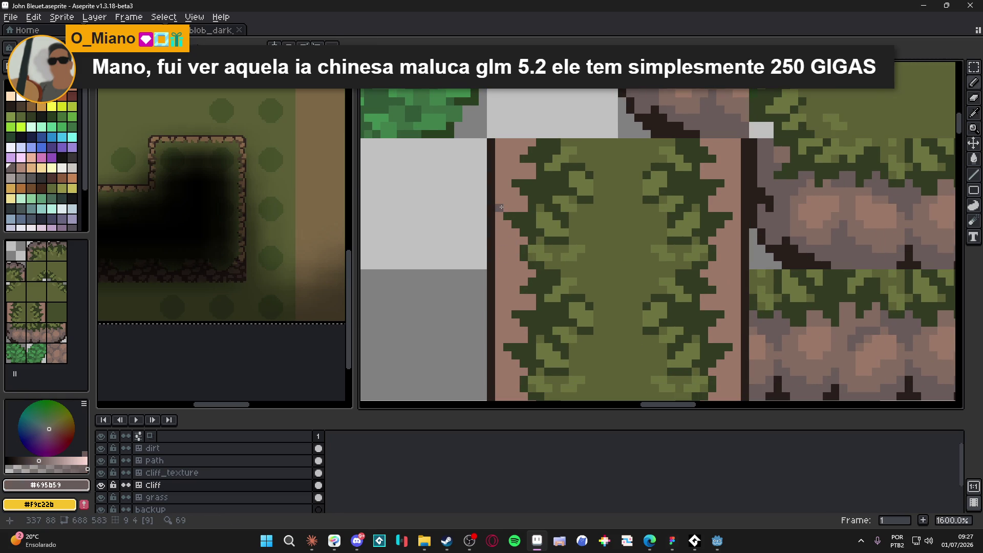
key("ctrl+apostrophe")
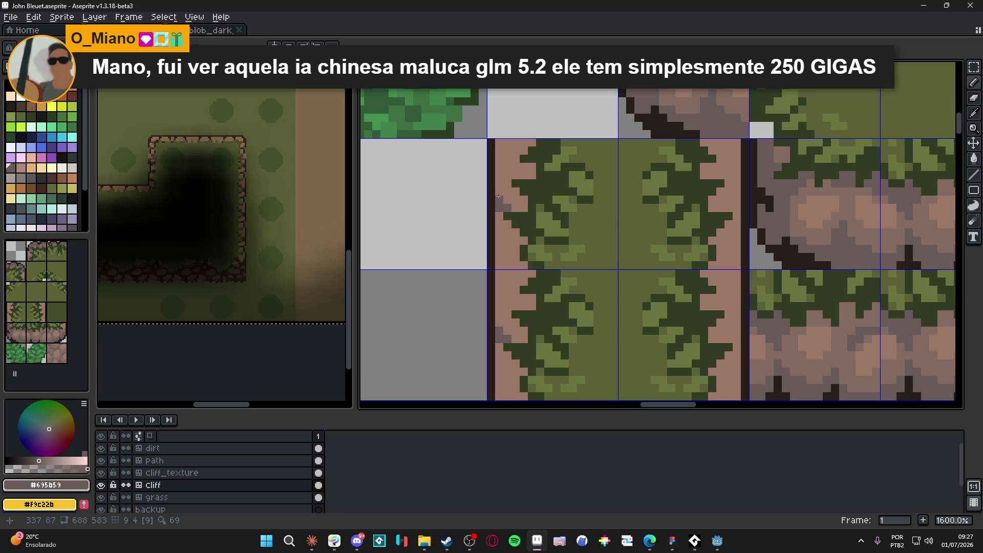
- Darken and shade grey-brown pixels along the vertical path's left cliff edge
left_click_drag(502, 161, 500, 144)
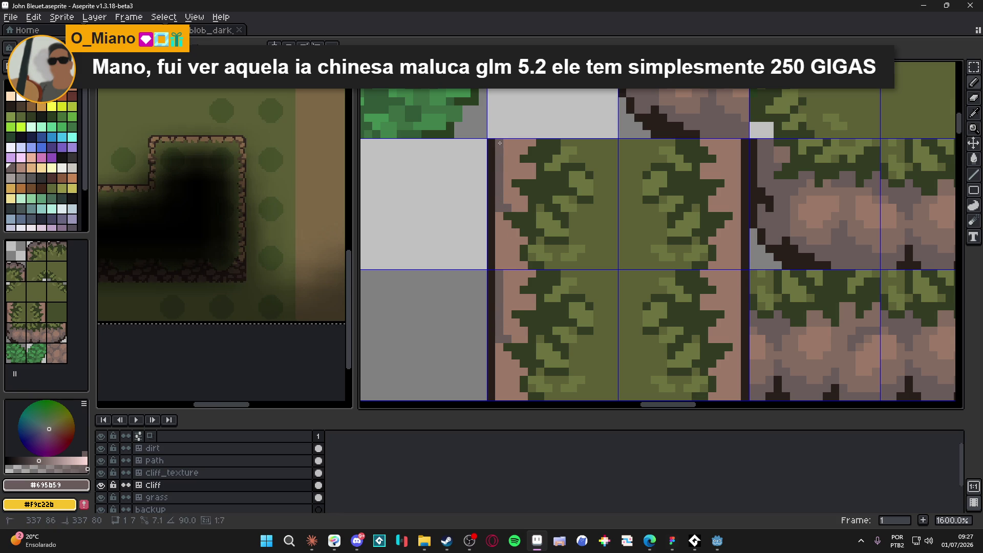
left_click(492, 171, "alt")
left_click(498, 173)
left_click(497, 165)
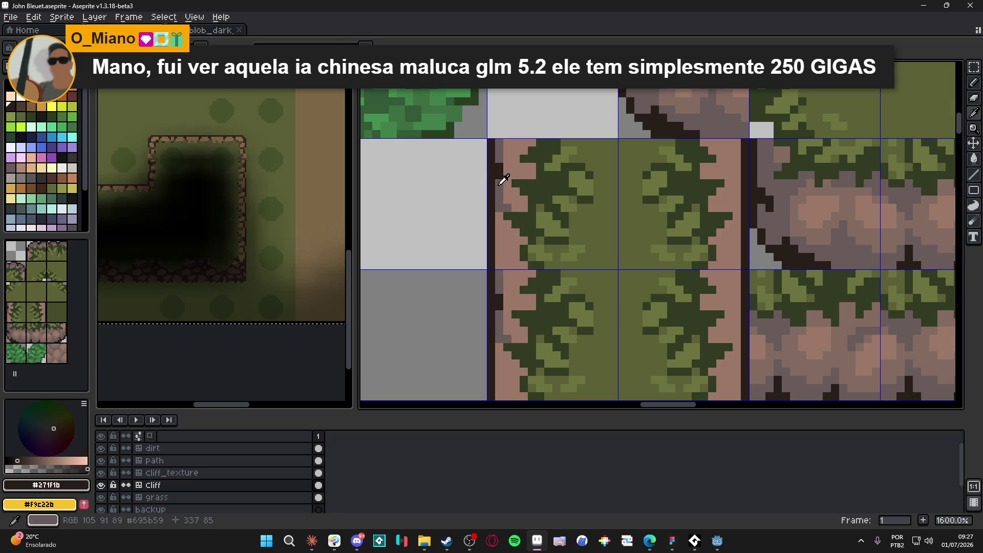
left_click(504, 175, "alt")
left_click(507, 181)
left_click(507, 168)
scroll(513, 194, "down", 3)
scroll(513, 194, "up", 3)
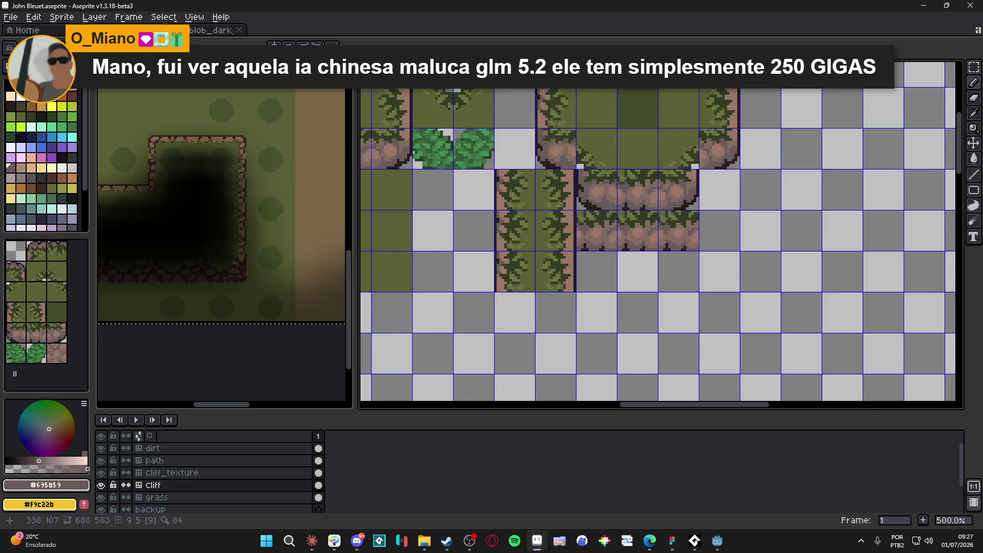
left_click(492, 247)
left_click(503, 237)
left_click(508, 244)
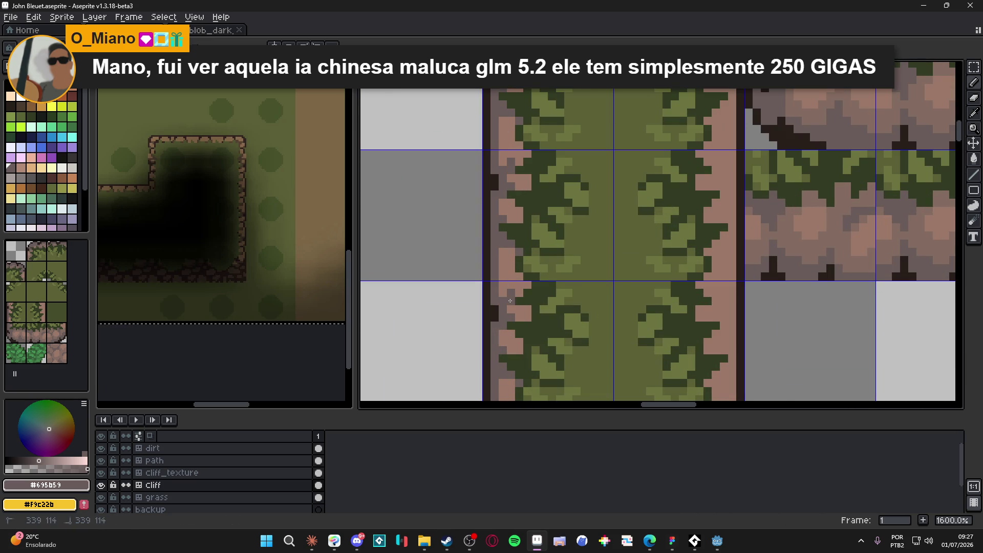
- Eyedrop the pink, grey-brown and dark outline rock colours from the cliff
left_click(497, 274, "alt")
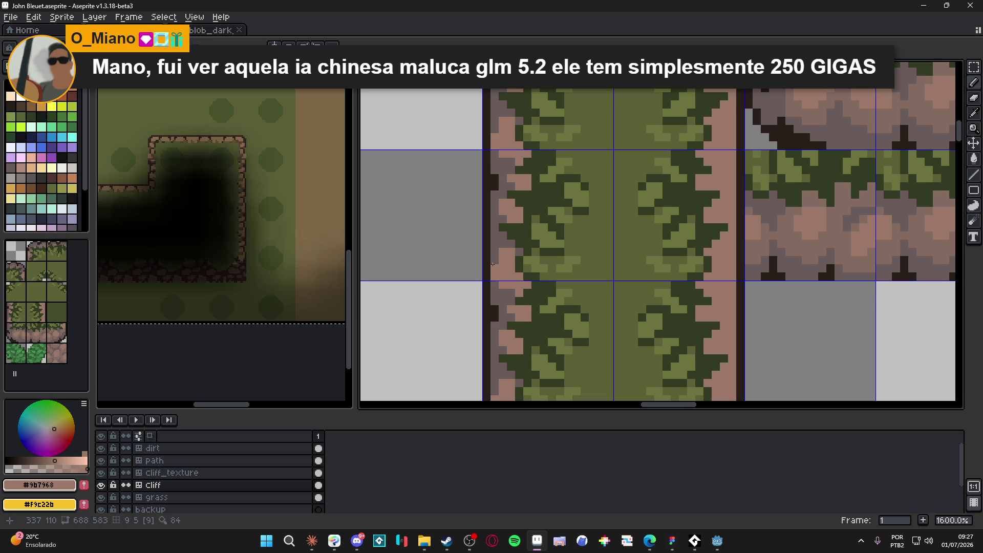
left_click(500, 281)
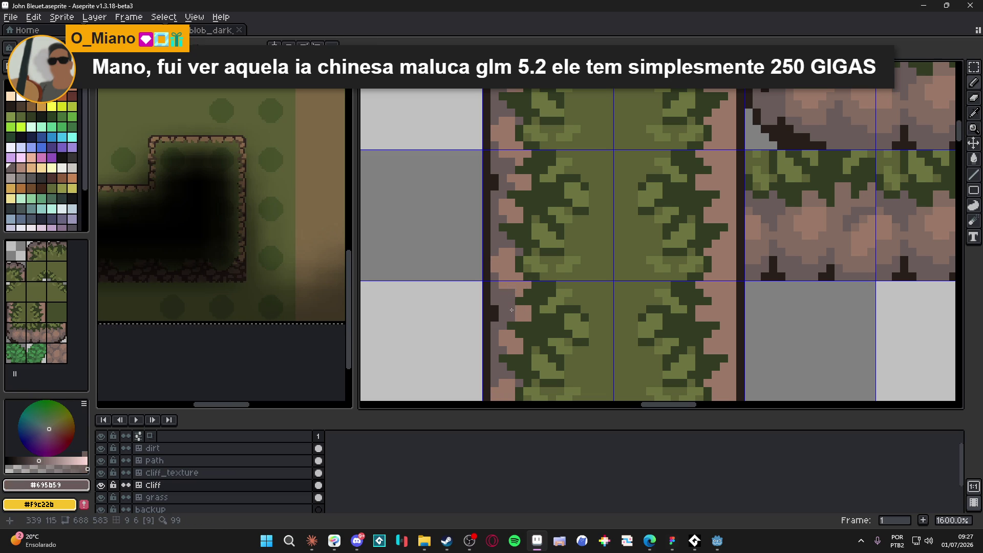
scroll(508, 290, "down", 2)
scroll(496, 218, "up", 2)
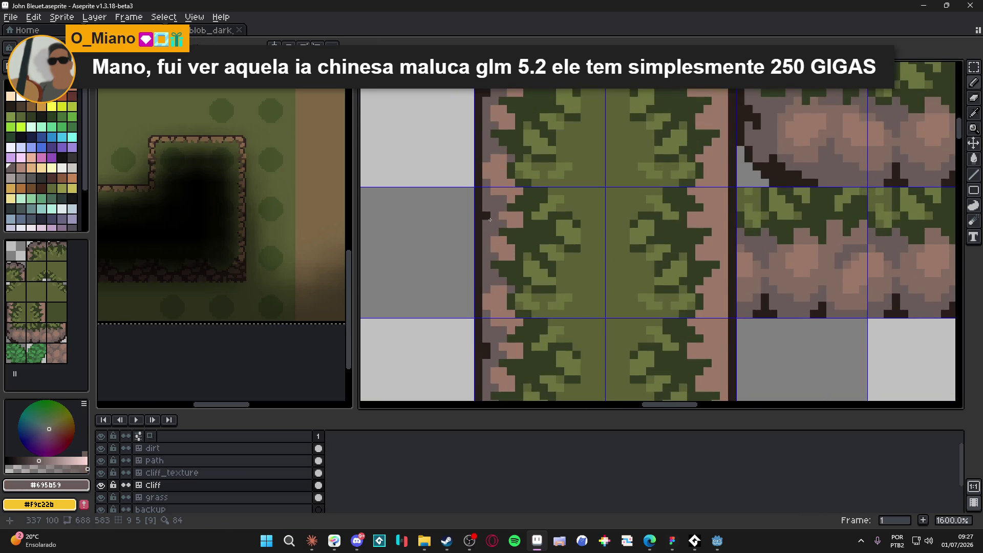
scroll(497, 225, "down", 3)
scroll(500, 234, "up", 3)
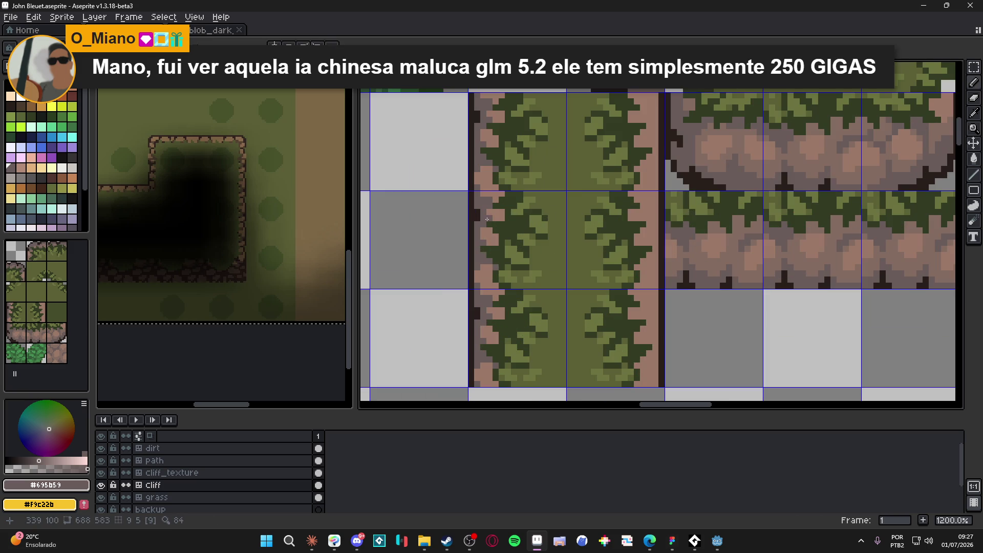
left_click(492, 194, "alt")
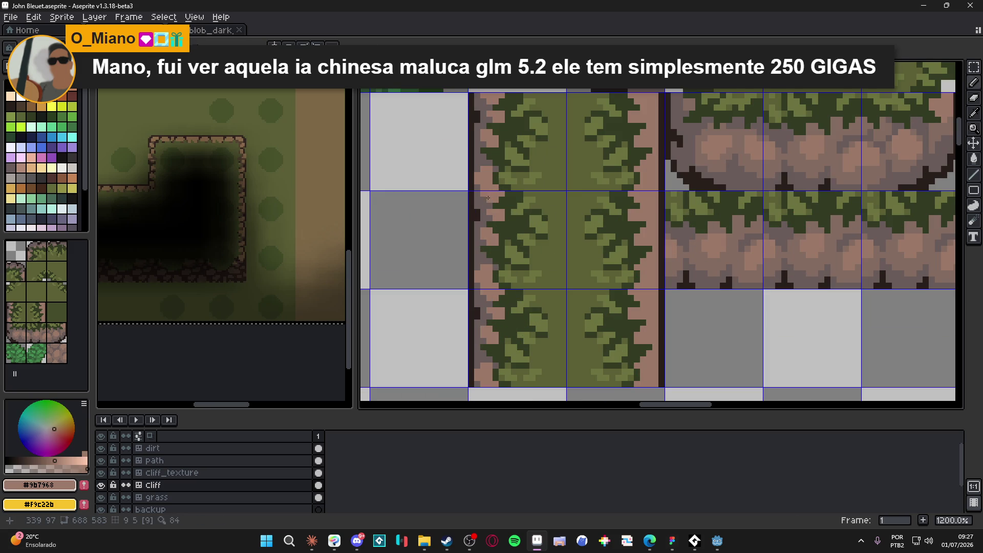
scroll(488, 169, "down", 3)
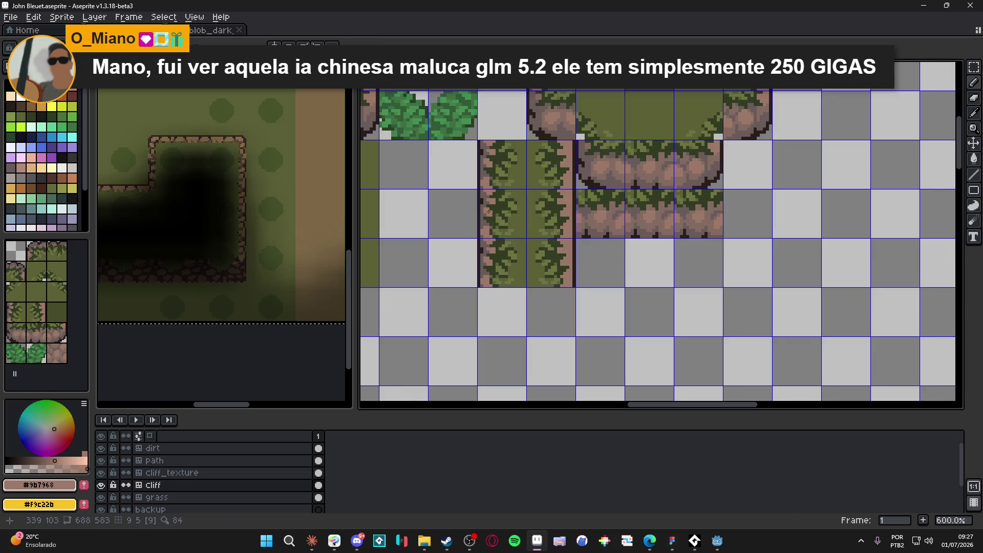
scroll(482, 222, "up", 3)
left_click(468, 248, "alt")
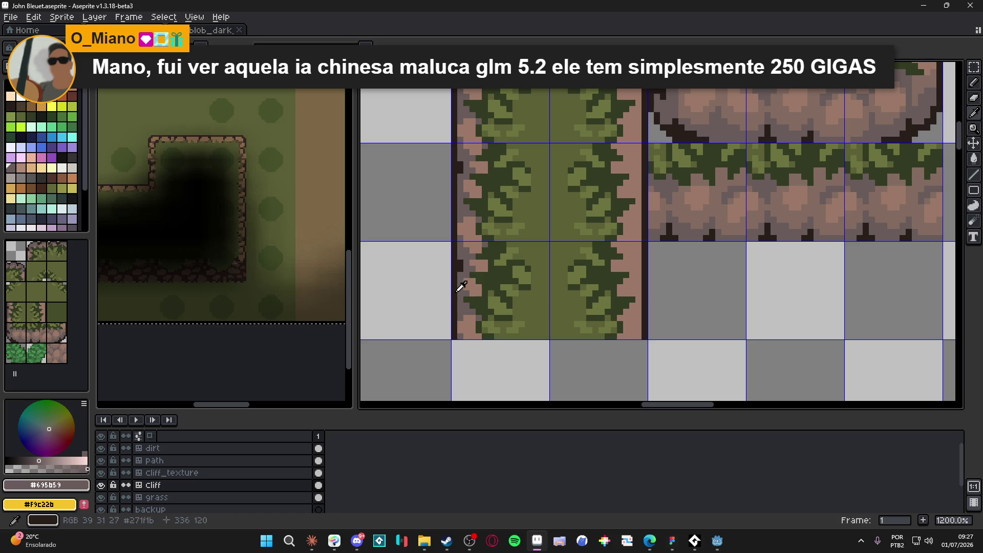
left_click(455, 294, "alt")
scroll(463, 256, "down", 1)
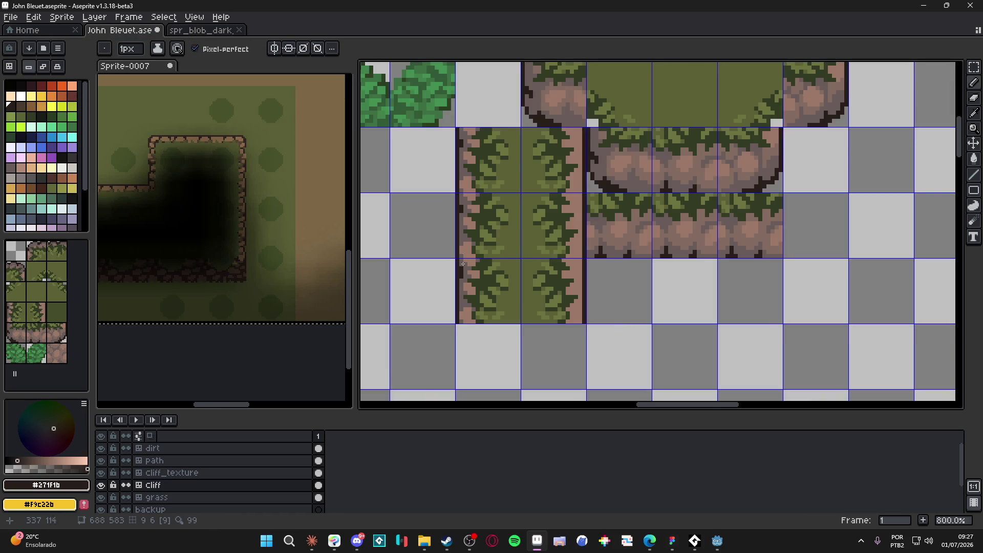
scroll(466, 215, "up", 1)
left_click(470, 177, "alt")
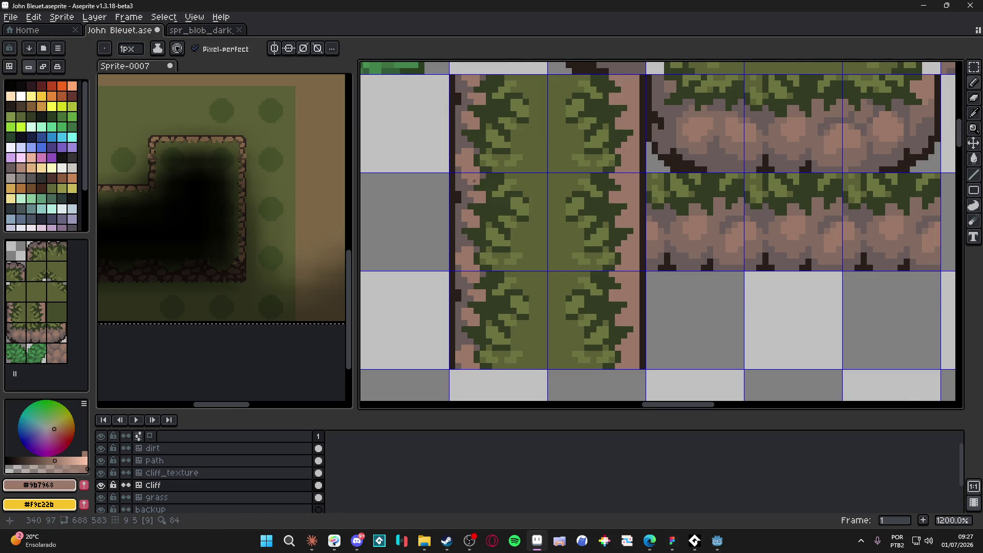
left_click(457, 217, "alt")
- Add grey-brown pixels down the right pink rock strip of the path
left_click(636, 194)
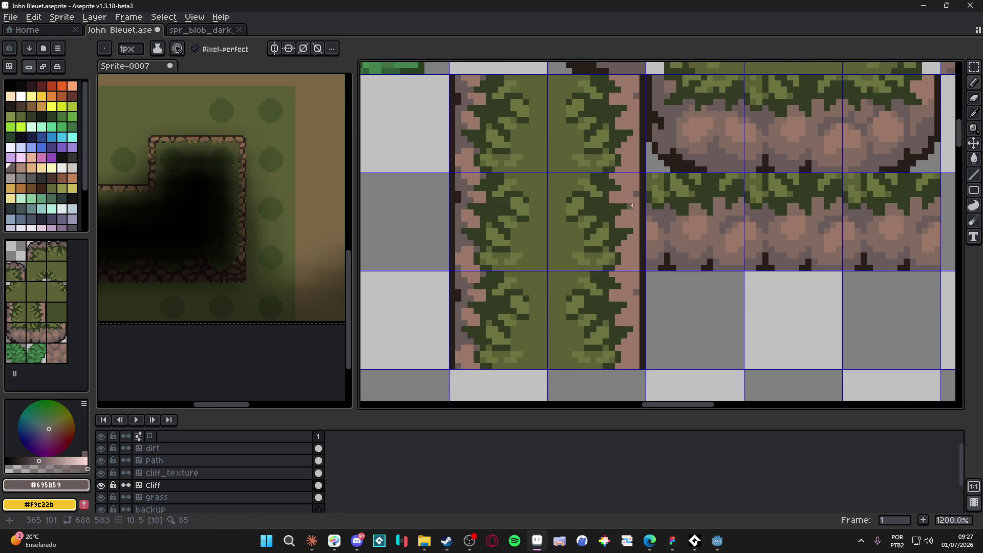
left_click(634, 286, "shift")
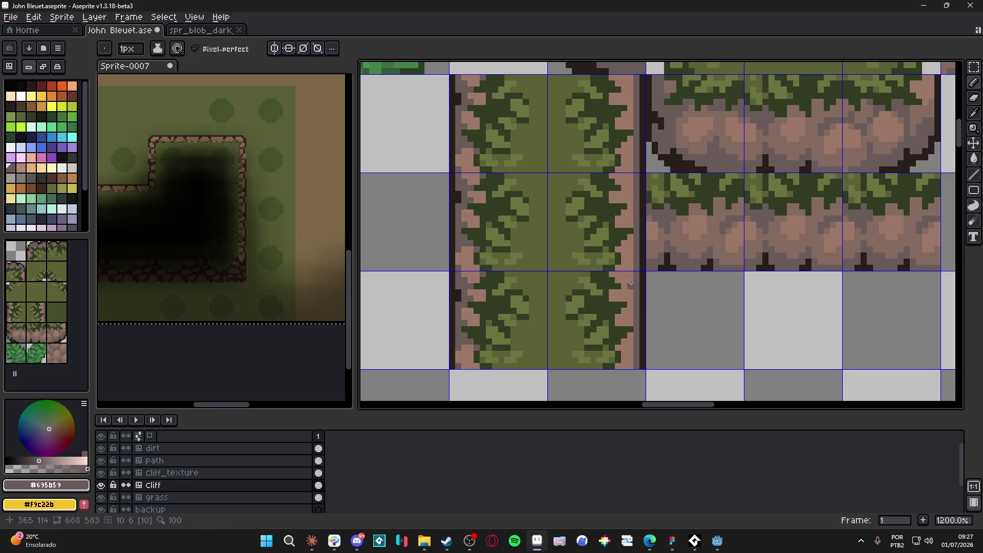
left_click(630, 243)
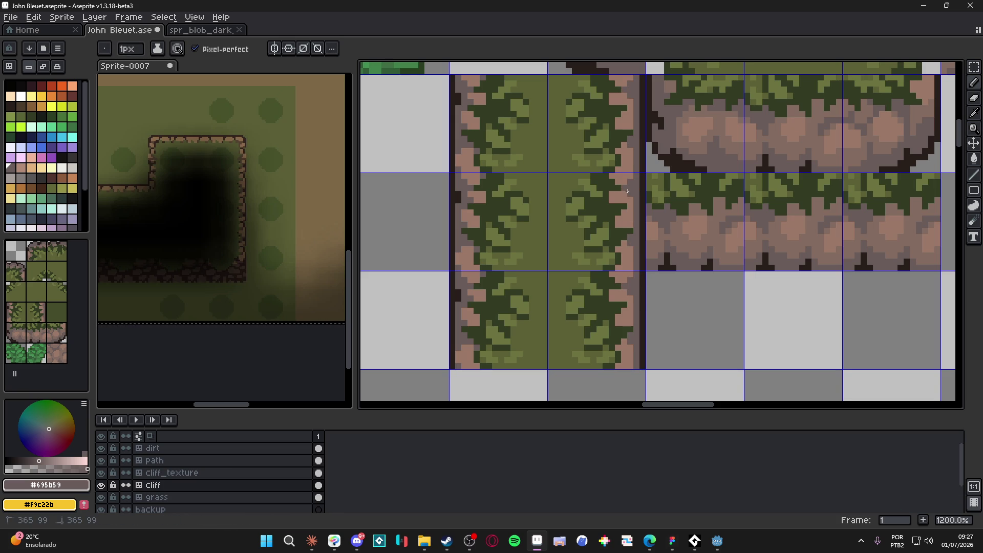
scroll(634, 211, "down", 3)
left_click_drag(640, 215, 625, 214)
- Hide the tile grid and add dark #271f1b outline pixels along the right cliff edge
key("ctrl+apostrophe")
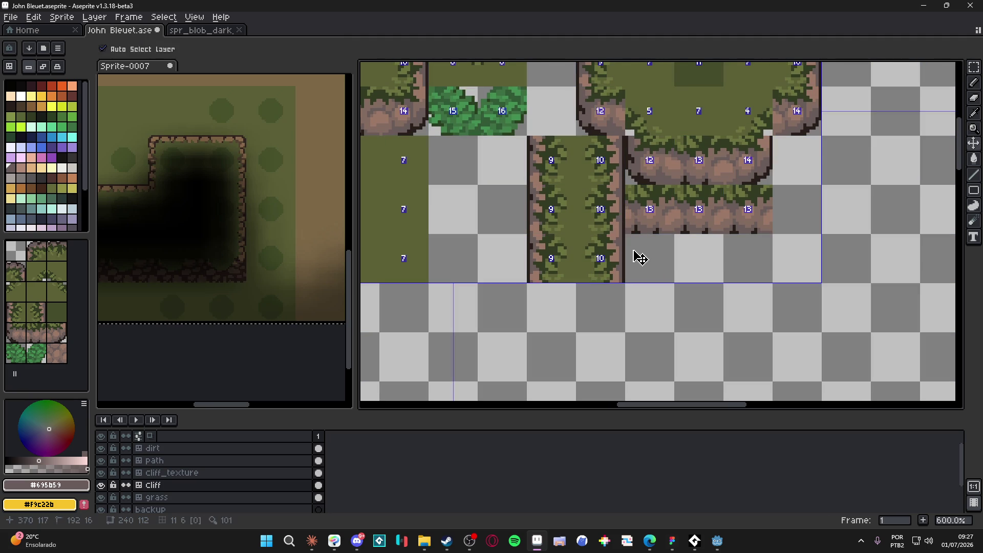
scroll(627, 252, "up", 4)
left_click(633, 235, "alt")
left_click(624, 239)
left_click(623, 231)
left_click(623, 214)
scroll(619, 211, "up", 1)
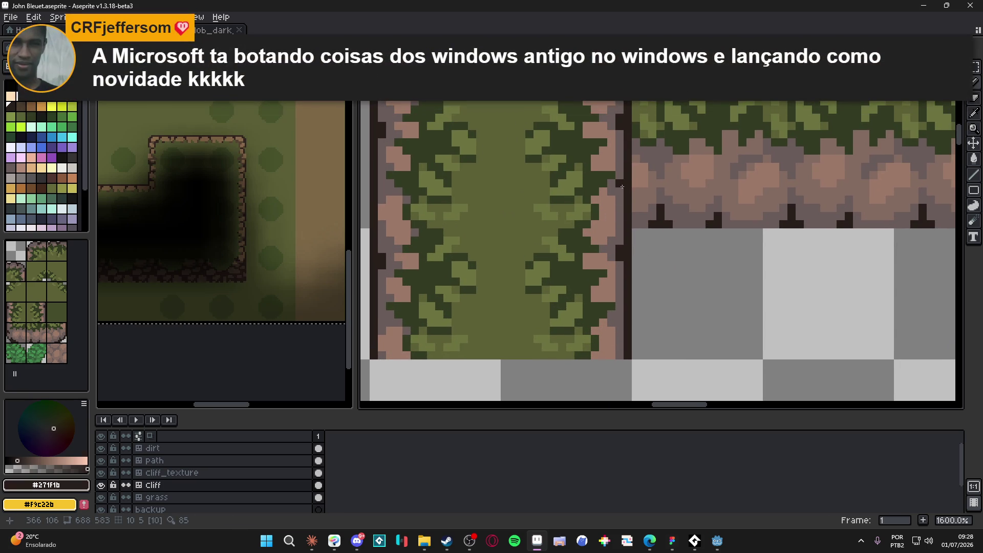
left_click_drag(622, 185, 613, 188)
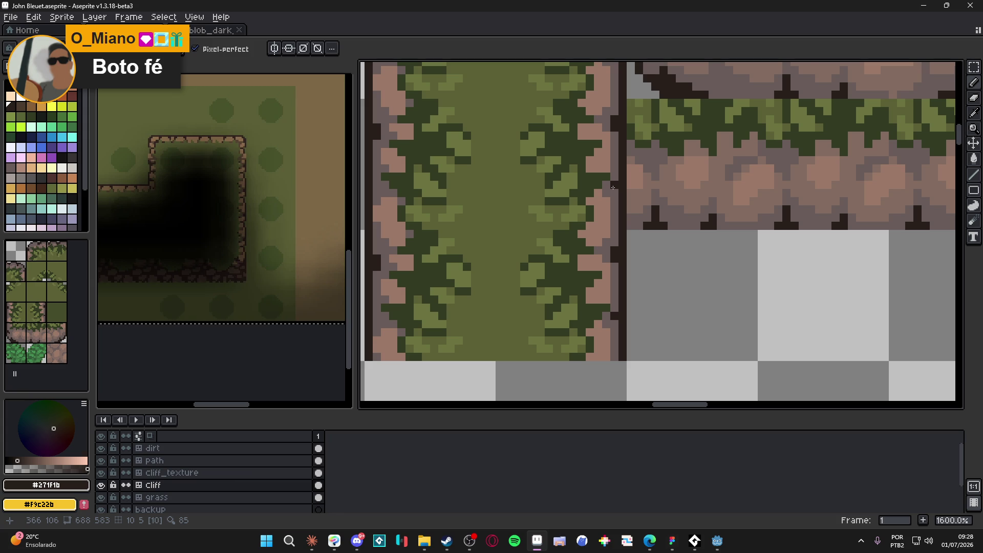
- Zoom in on the cliff edges and pick the rock colour #695b59
scroll(613, 187, "down", 4)
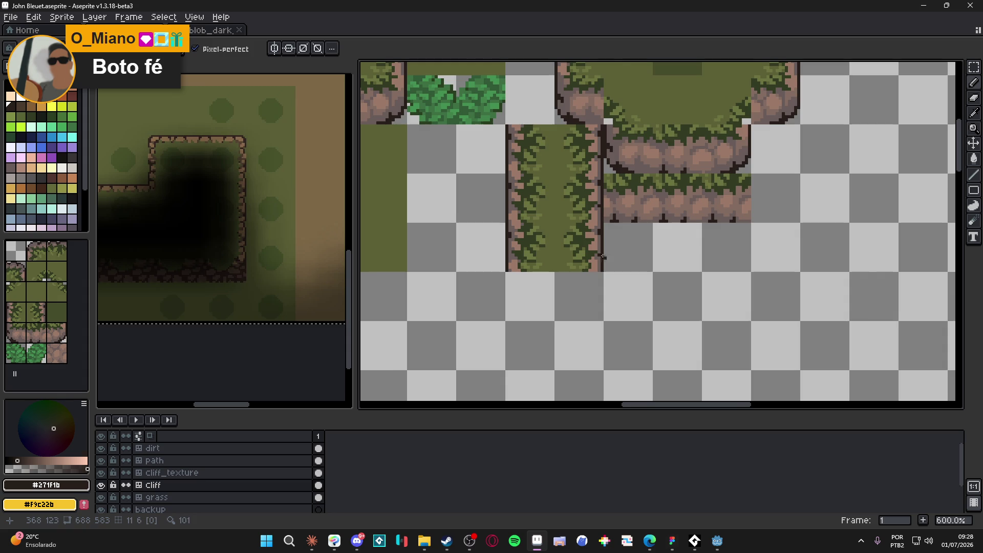
scroll(600, 191, "up", 4)
left_click(590, 207, "alt")
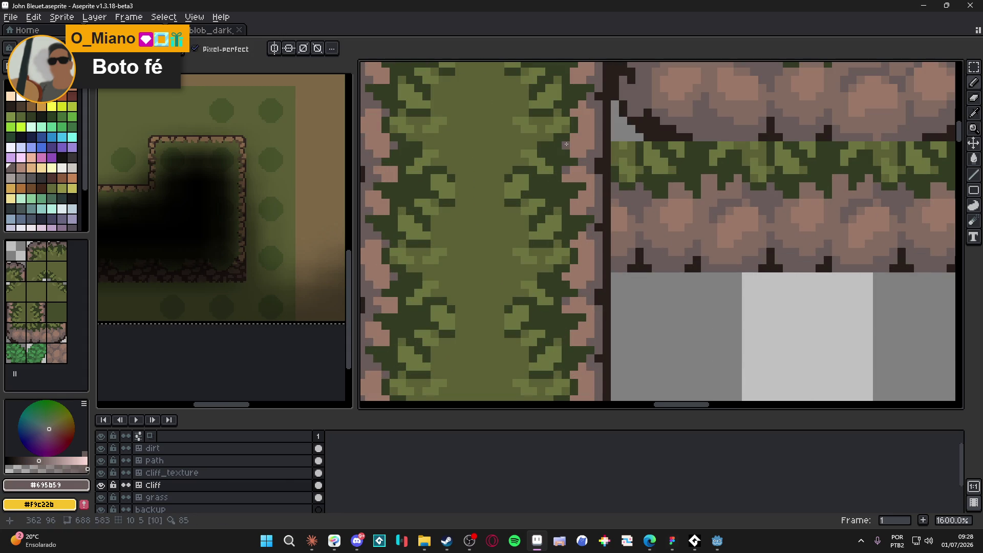
scroll(574, 148, "down", 1)
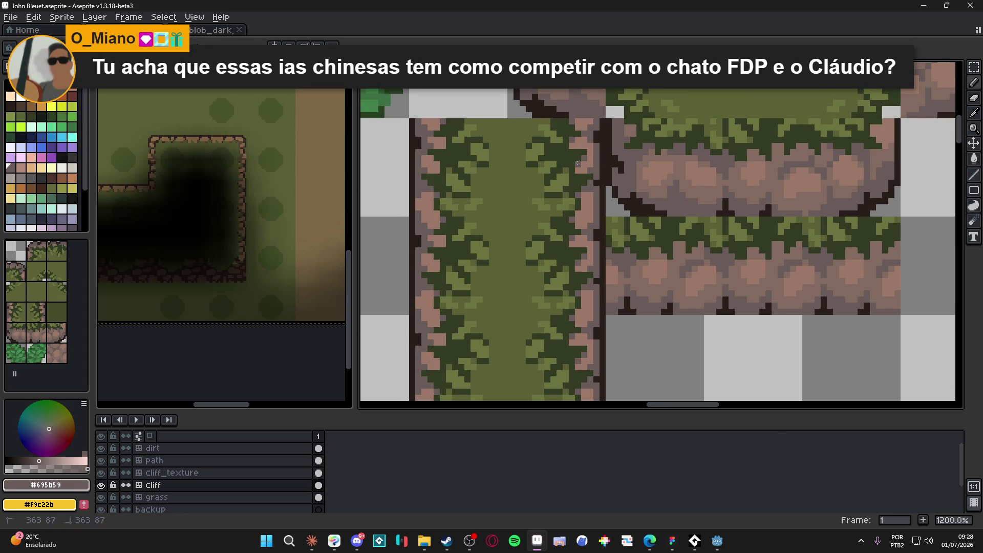
scroll(599, 214, "down", 3)
scroll(599, 214, "down", 2)
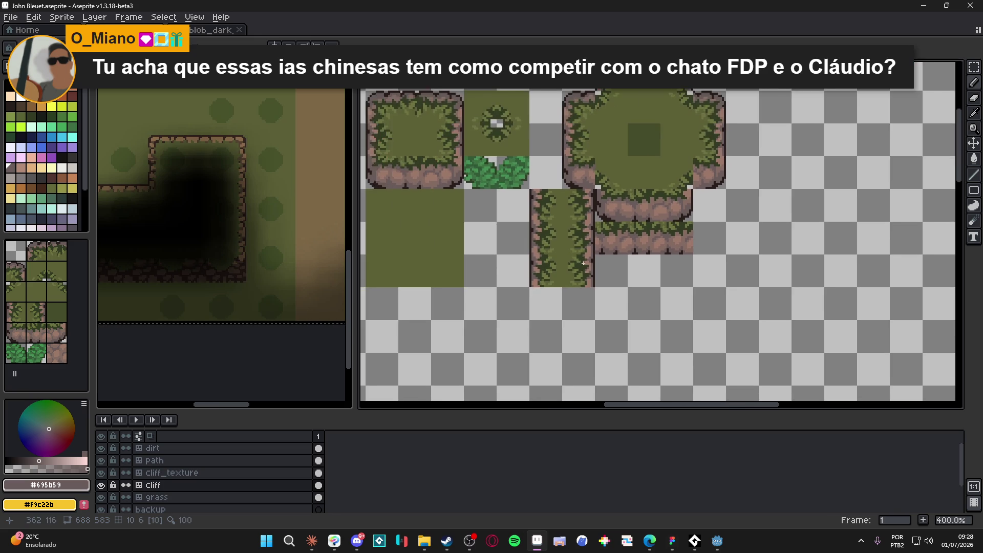
scroll(514, 220, "up", 8)
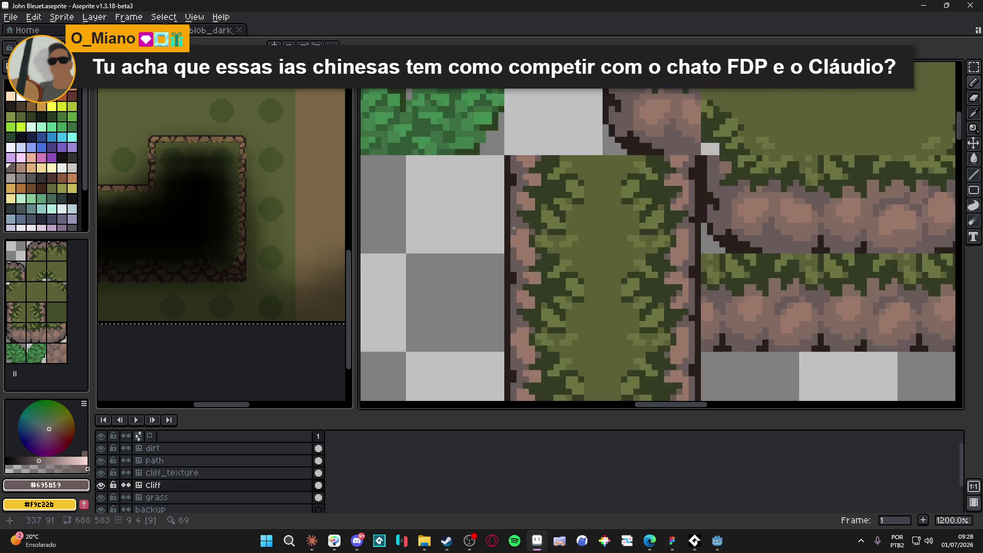
left_click(514, 220, "alt")
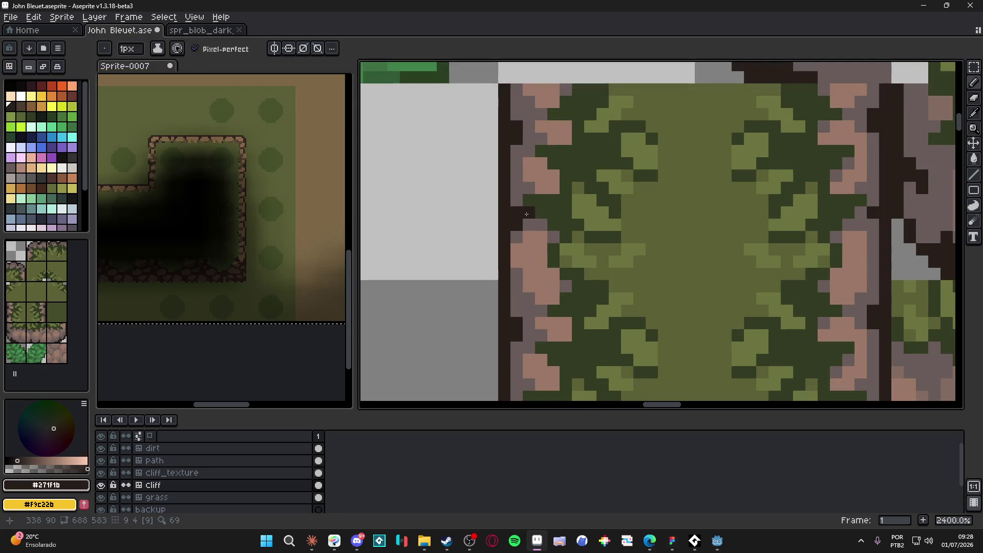
scroll(533, 260, "down", 6)
scroll(586, 240, "up", 3)
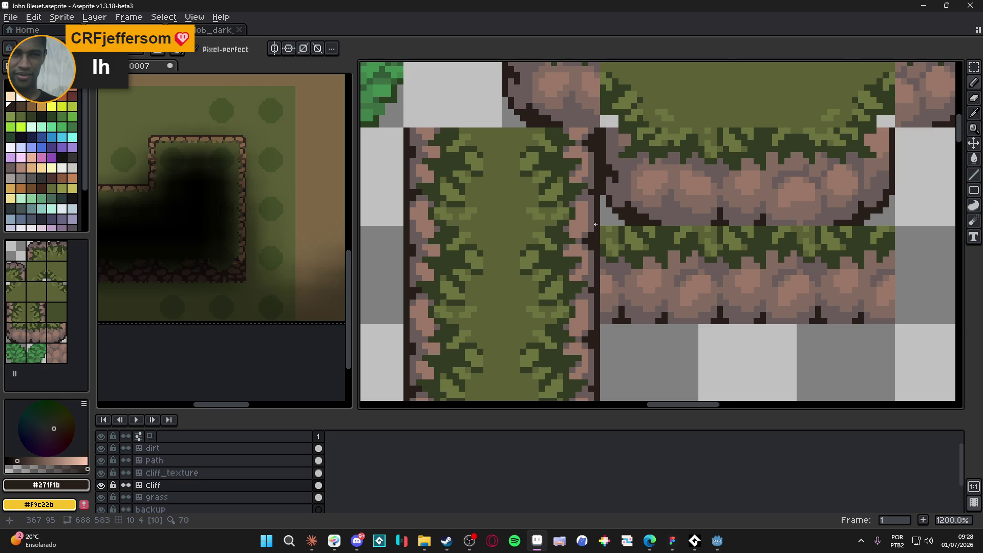
scroll(591, 235, "down", 3)
scroll(613, 236, "down", 1)
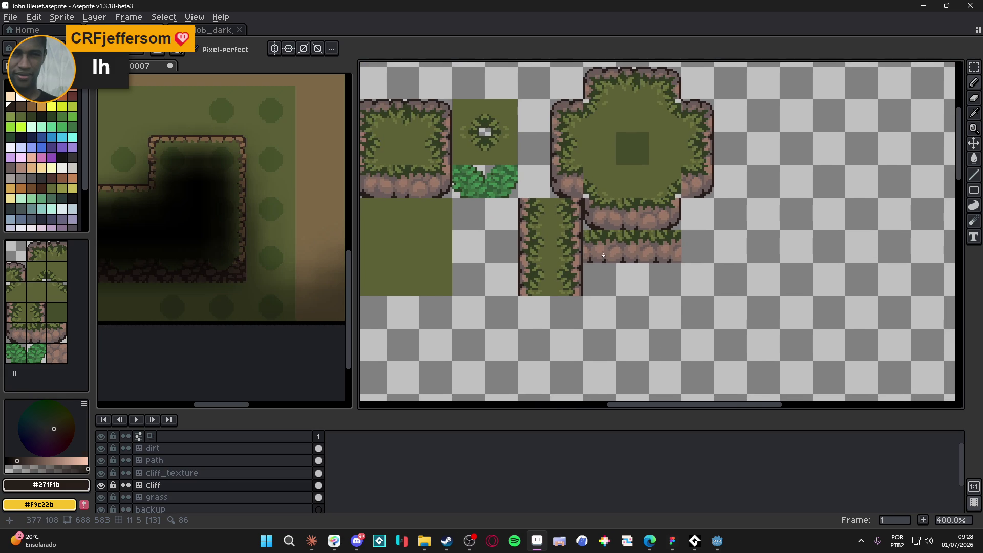
scroll(605, 256, "up", 1)
scroll(604, 271, "down", 1)
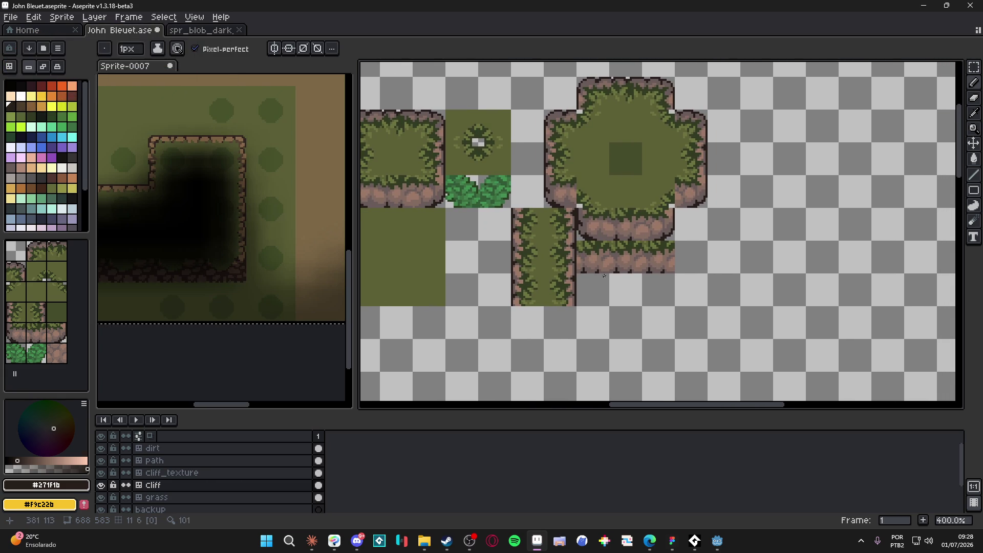
scroll(584, 275, "right", 1)
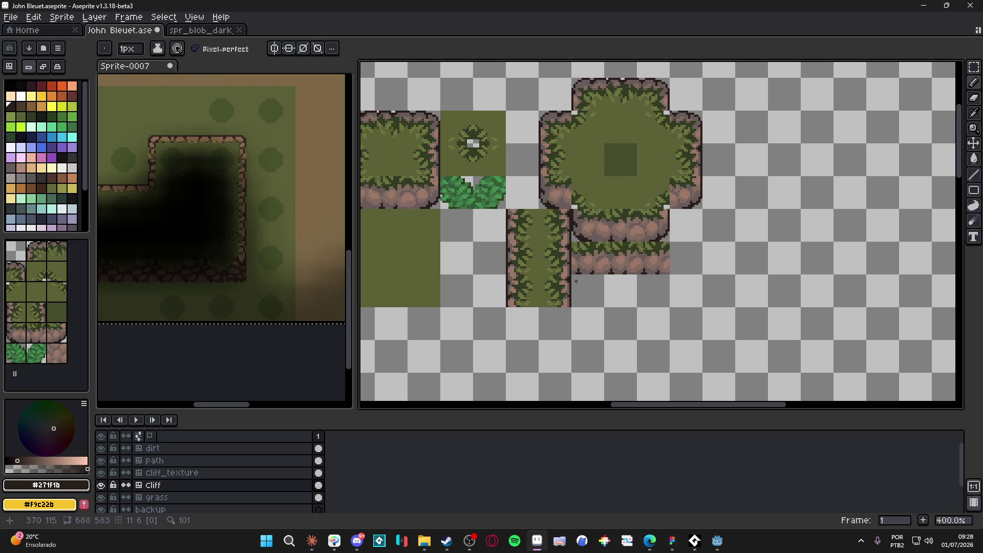
scroll(563, 280, "up", 5)
scroll(563, 279, "up", 3)
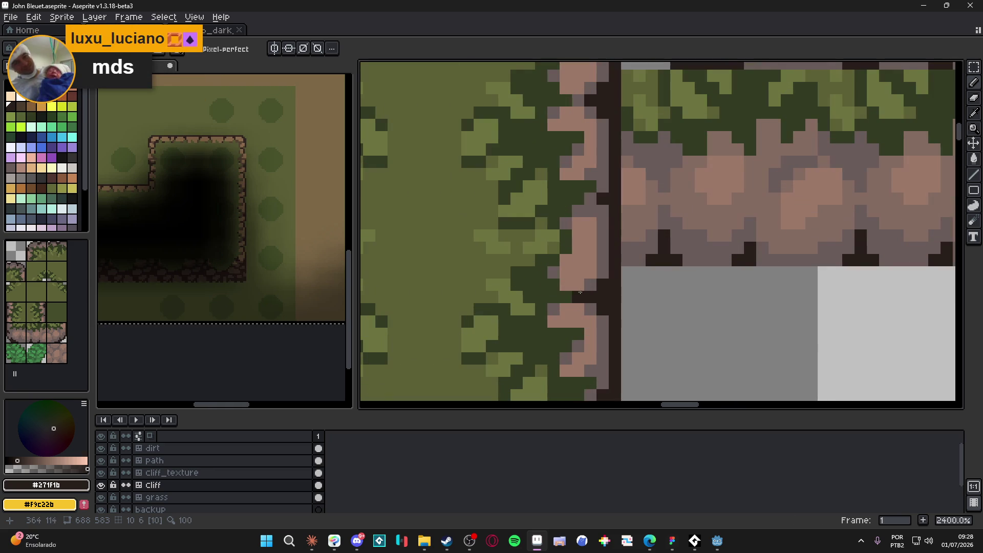
left_click(563, 279, "alt")
scroll(595, 281, "down", 4)
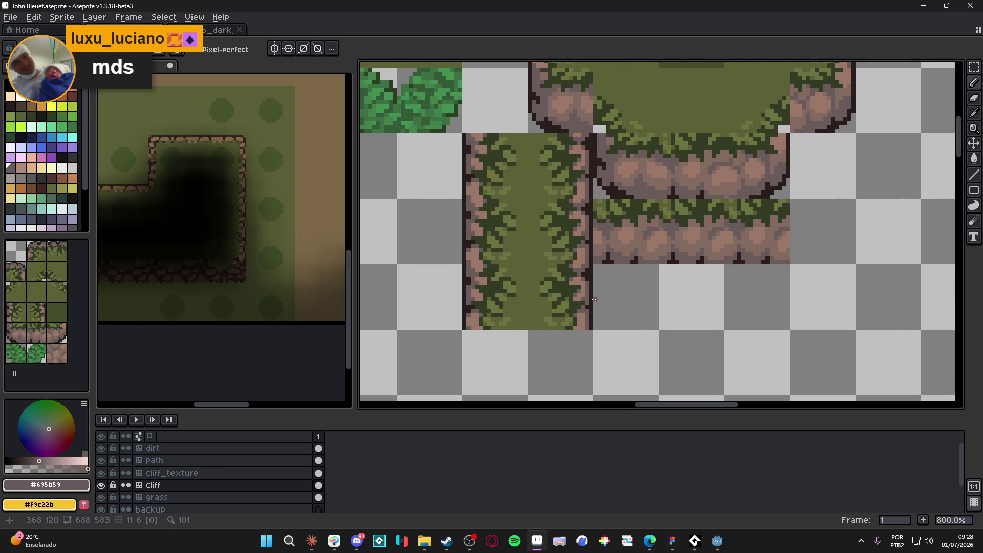
scroll(595, 299, "down", 2)
- Save the tileset with Ctrl+S repeatedly while repositioning the tile layout in view
key("ctrl+s")
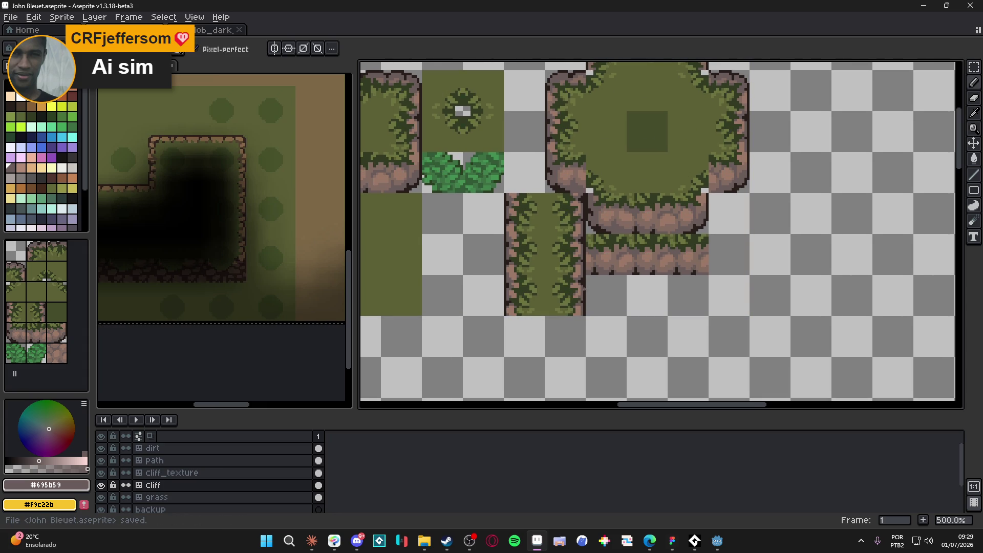
scroll(580, 282, "up", 5)
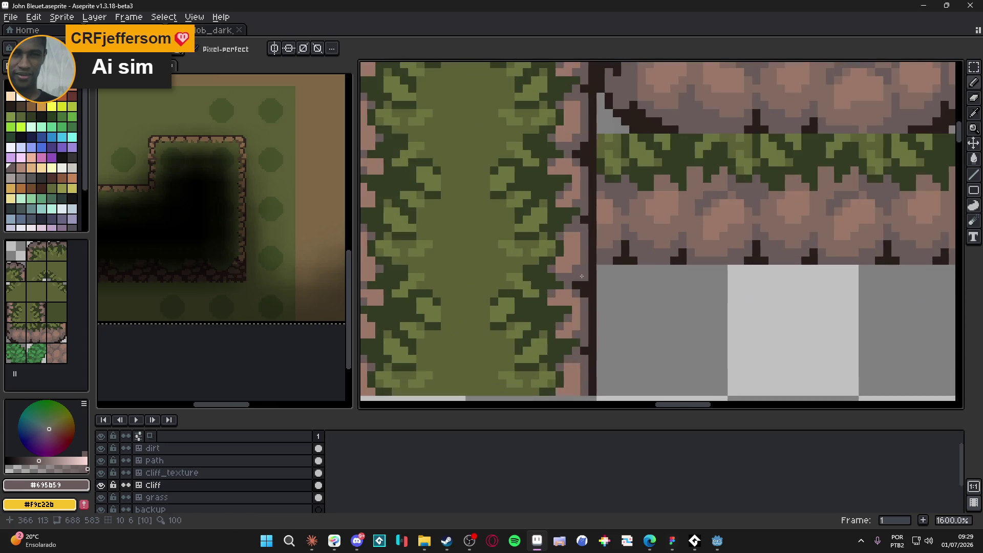
scroll(569, 270, "down", 5)
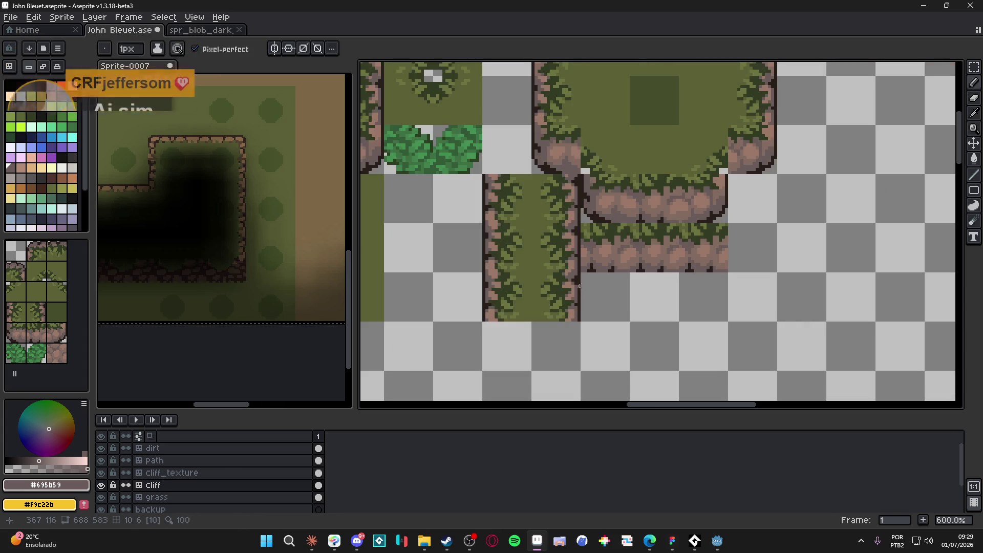
key("ctrl+s")
scroll(584, 290, "down", 1)
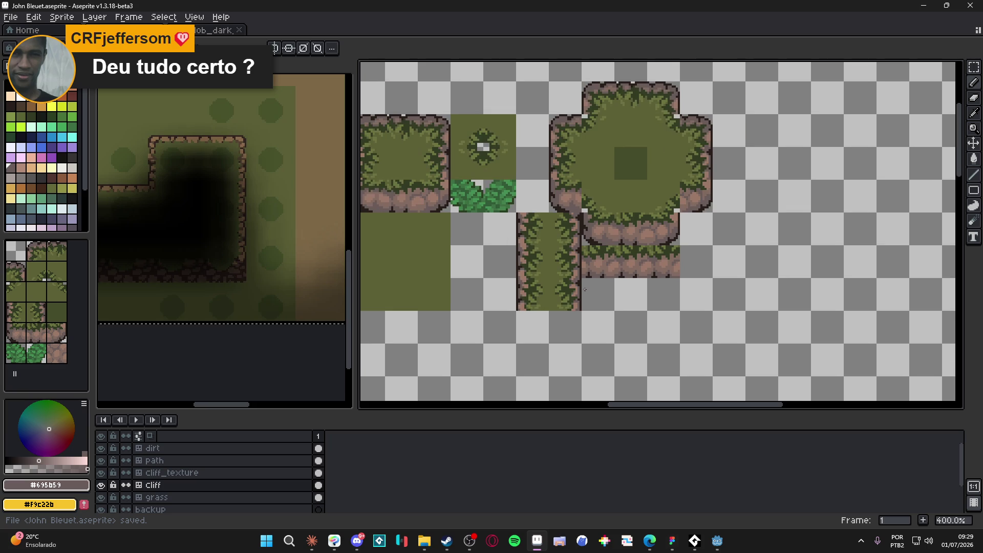
left_click_drag(585, 290, 581, 292)
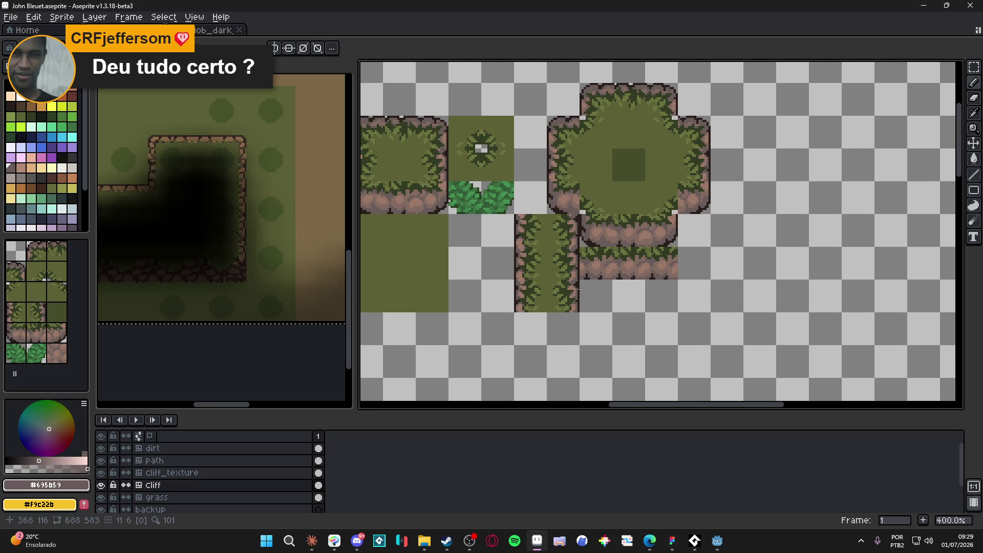
key("ctrl+s")
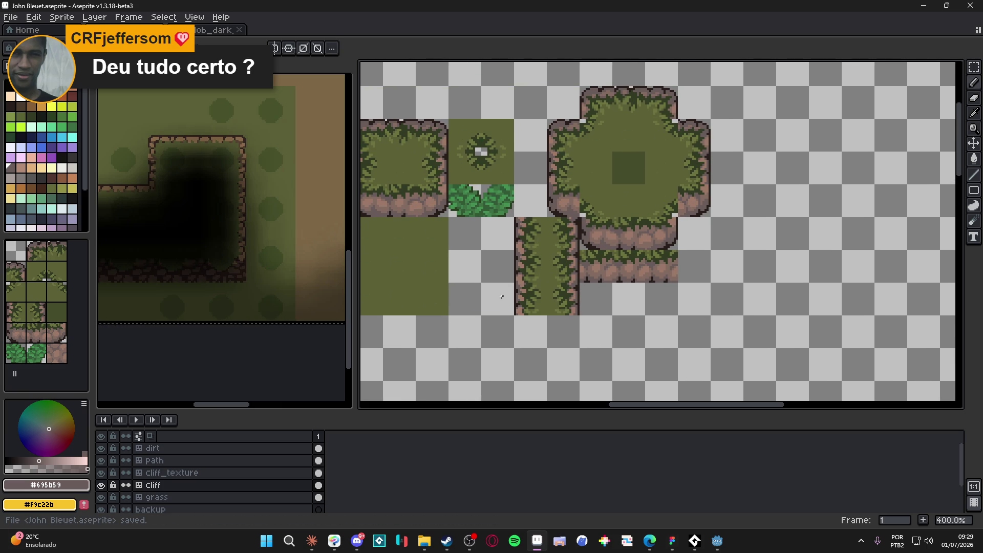
left_click_drag(501, 298, 548, 333)
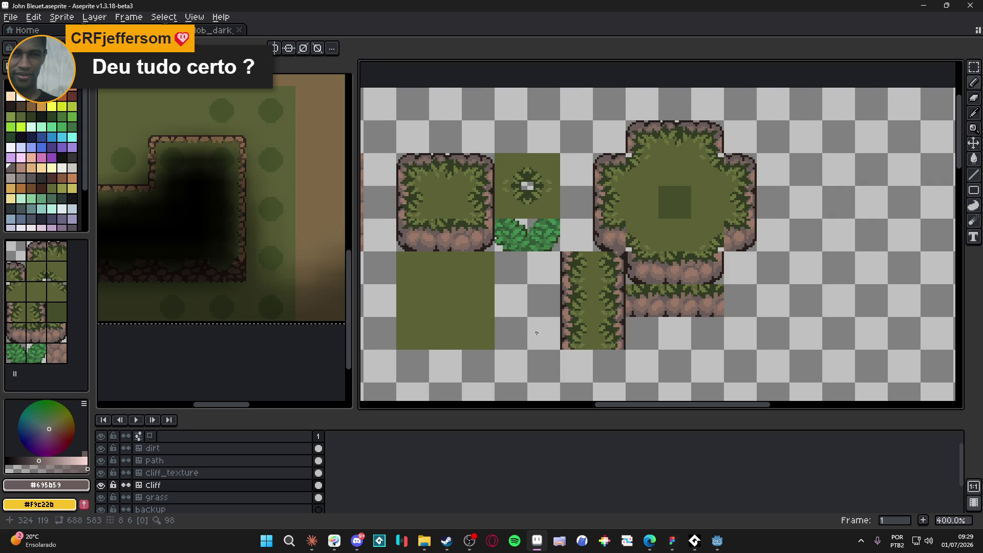
key("ctrl+s")
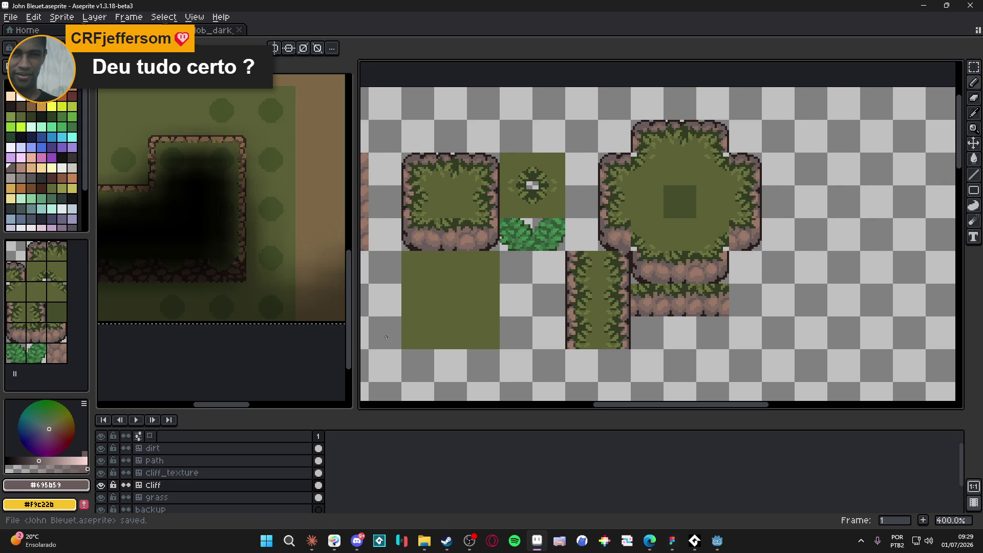
left_click_drag(388, 302, 398, 320)
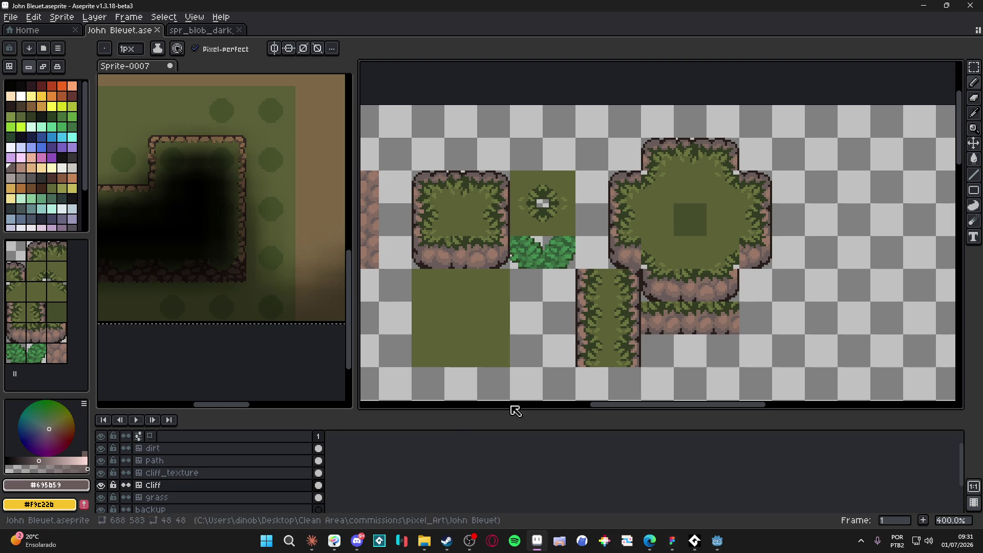
- Search Windows for 'tiled', then dismiss the search and open a new Edge tab
left_click(265, 541)
type("tiled")
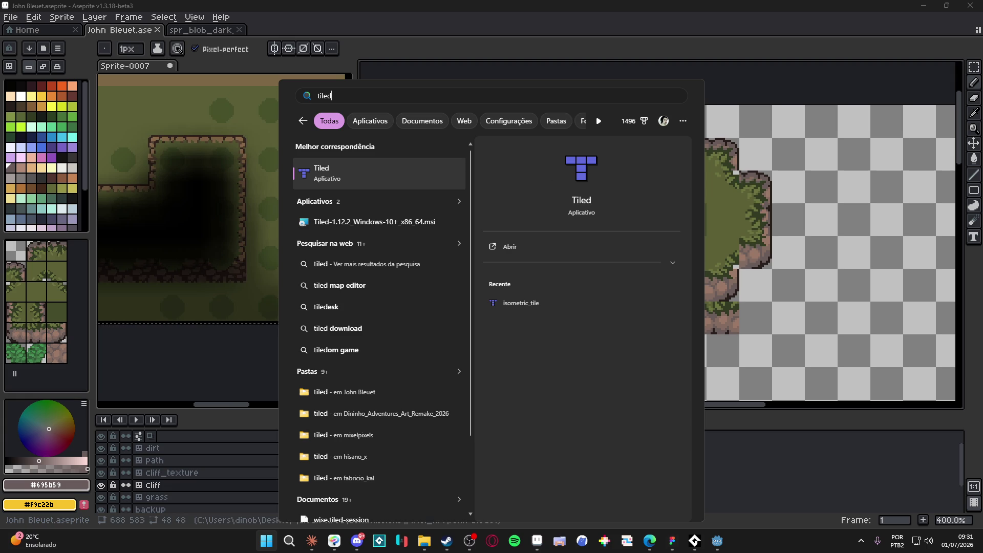
key("Return")
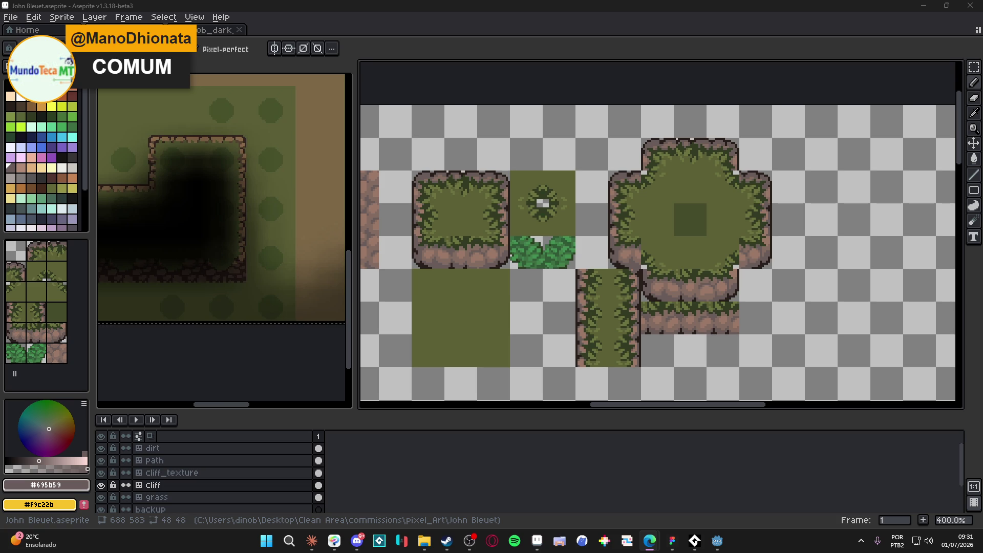
key("alt+Tab")
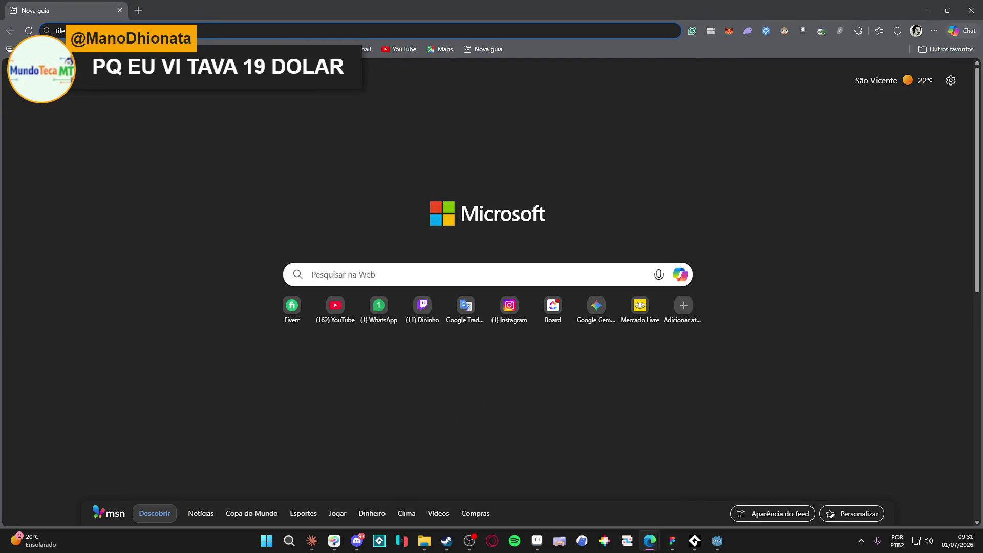
- Web-search 'tiled download' and open the mapeditor.org Download page
type("tiled download")
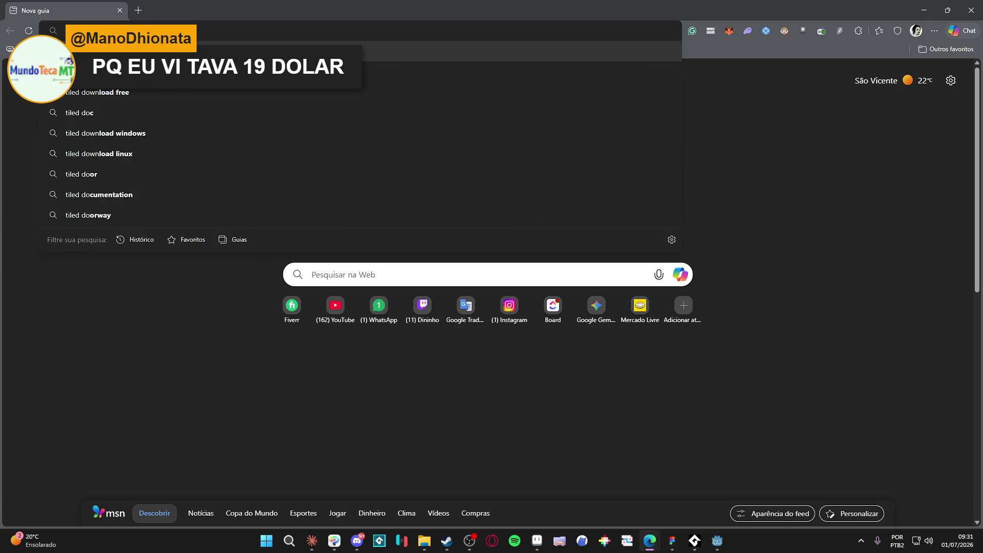
key("Return")
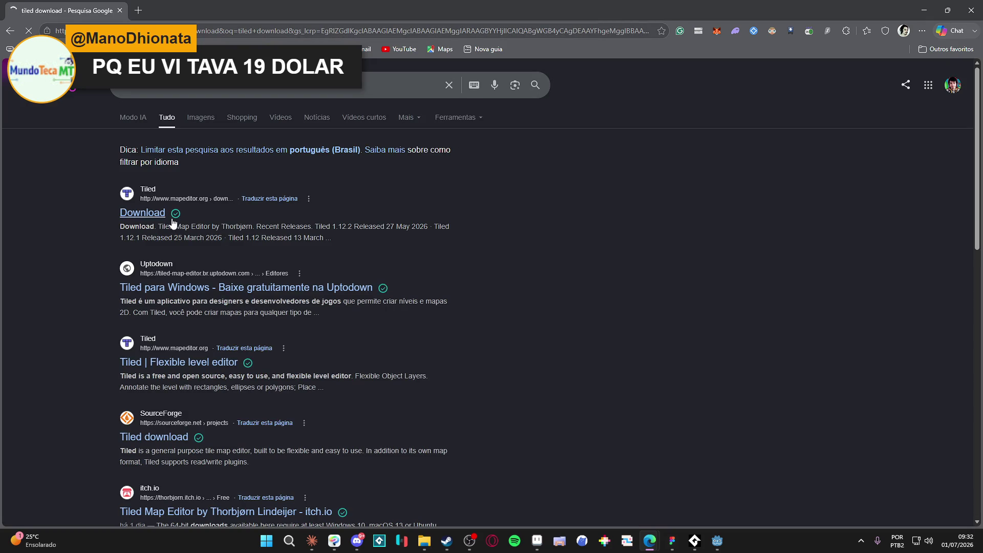
left_click(144, 213)
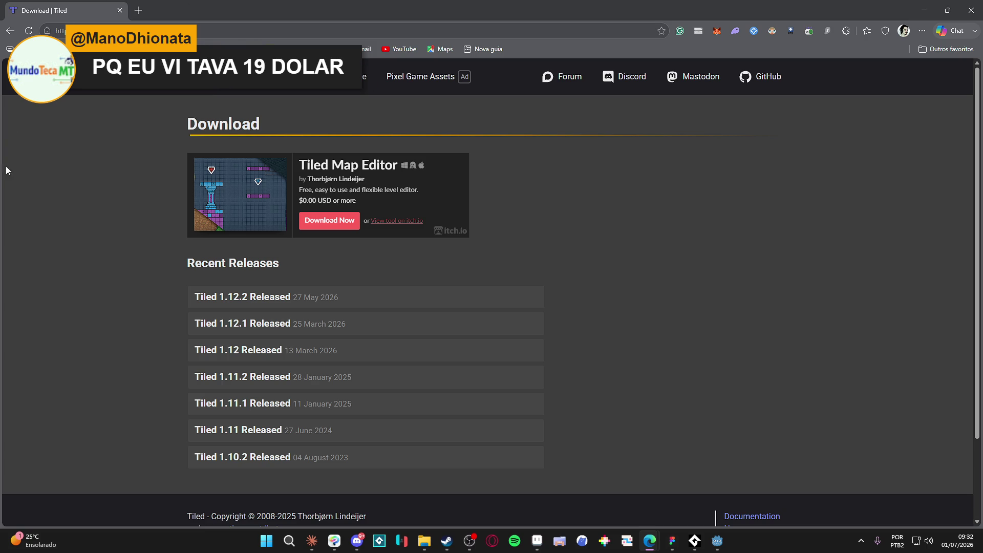
scroll(136, 171, "down", 1)
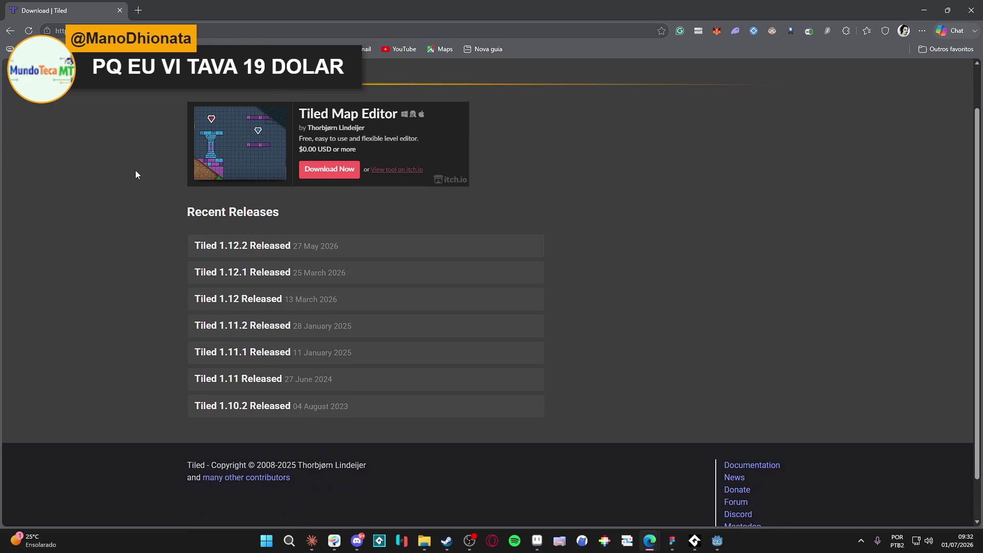
scroll(136, 172, "up", 1)
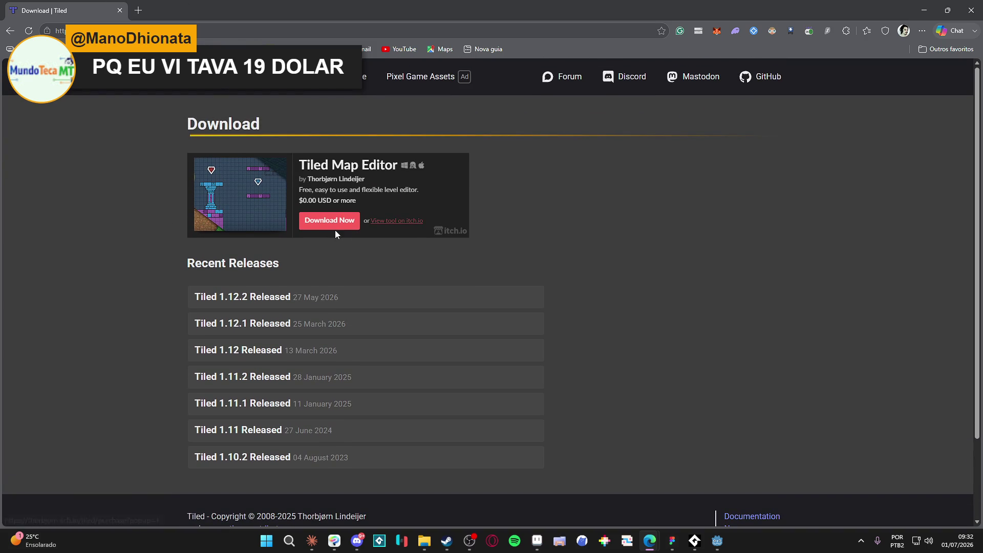
- Read the Tiled 1.12.2 release notes, then close Edge to return to Aseprite
left_click(280, 302)
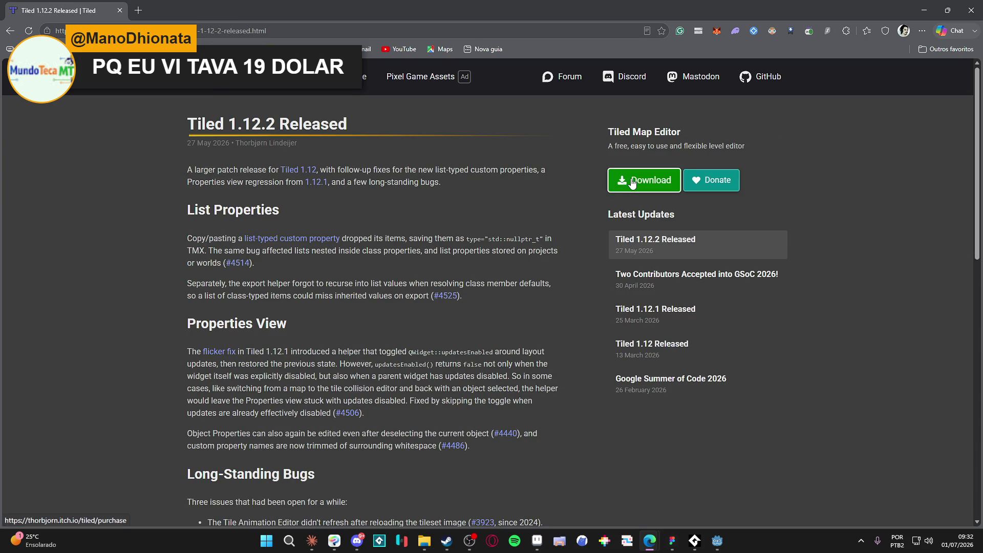
left_click(128, 31)
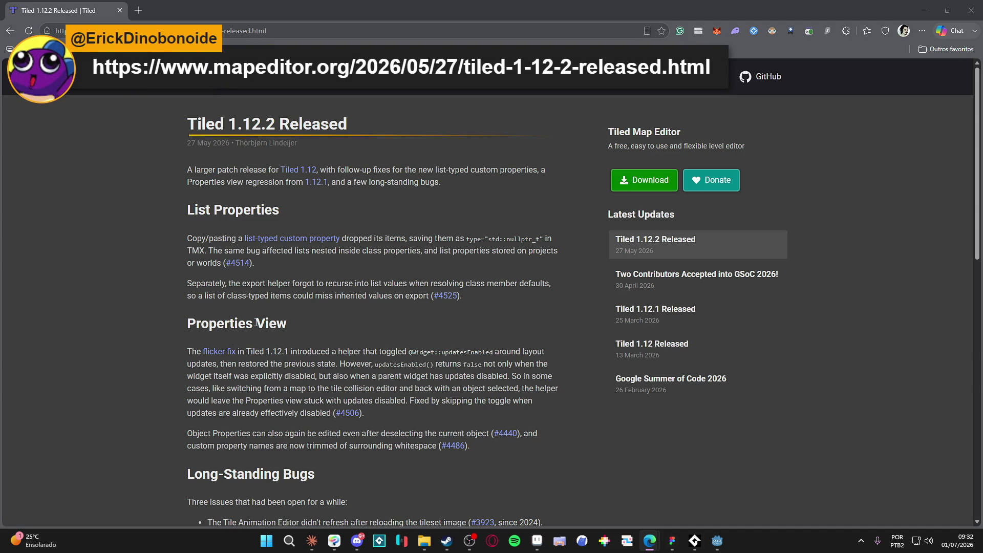
scroll(224, 283, "down", 10)
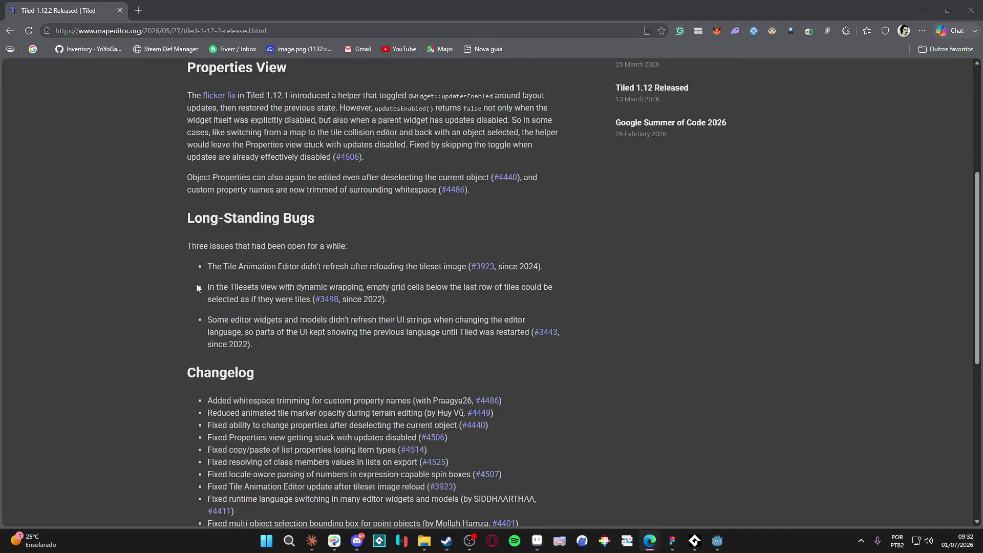
scroll(224, 283, "up", 10)
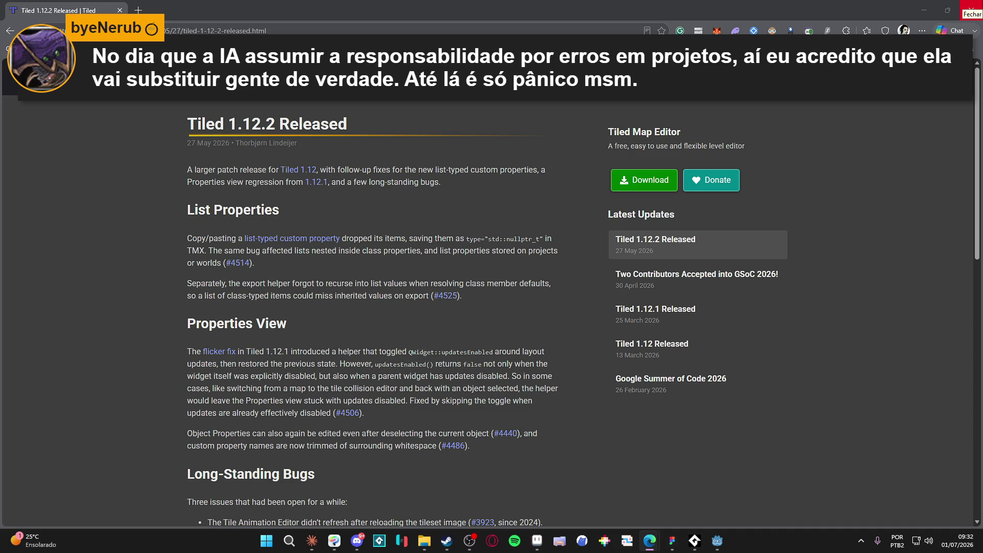
left_click(971, 9)
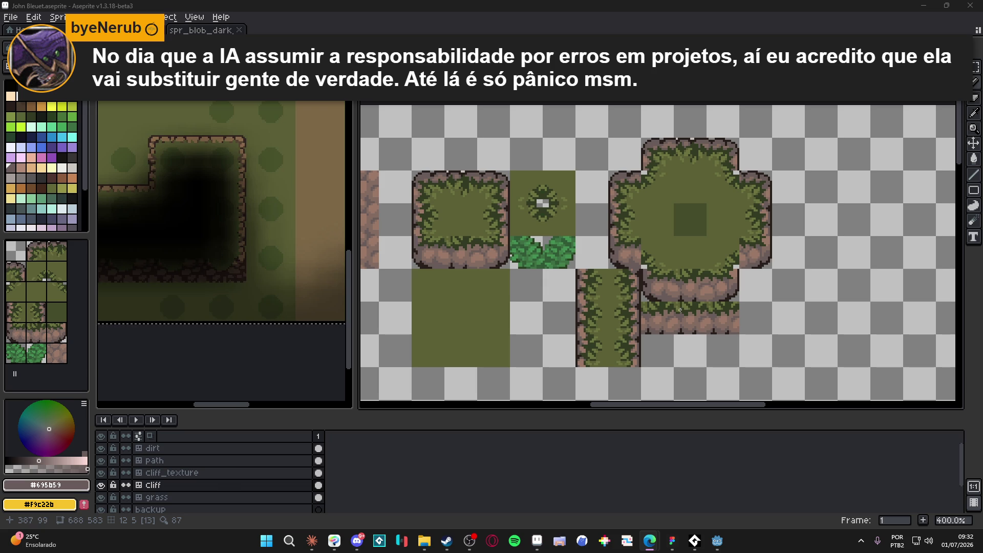
- Save the tileset and pick the rock colour #695b59 from the tiles
scroll(392, 264, "up", 5)
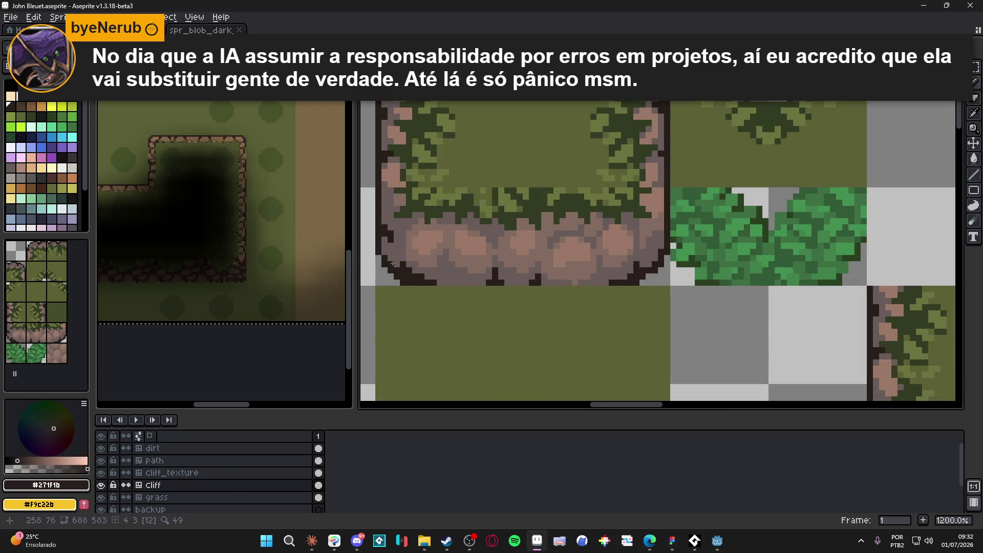
scroll(416, 273, "down", 4)
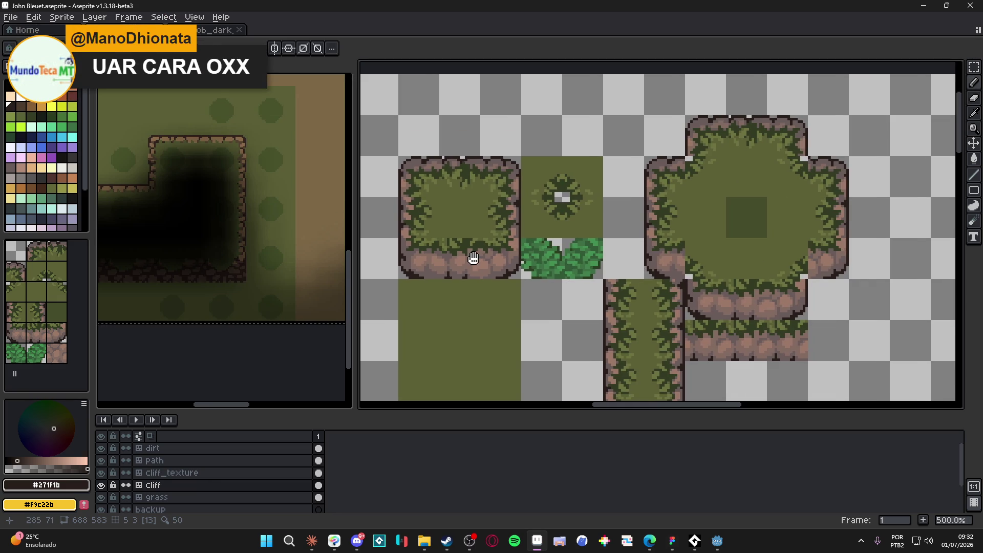
key("ctrl+s")
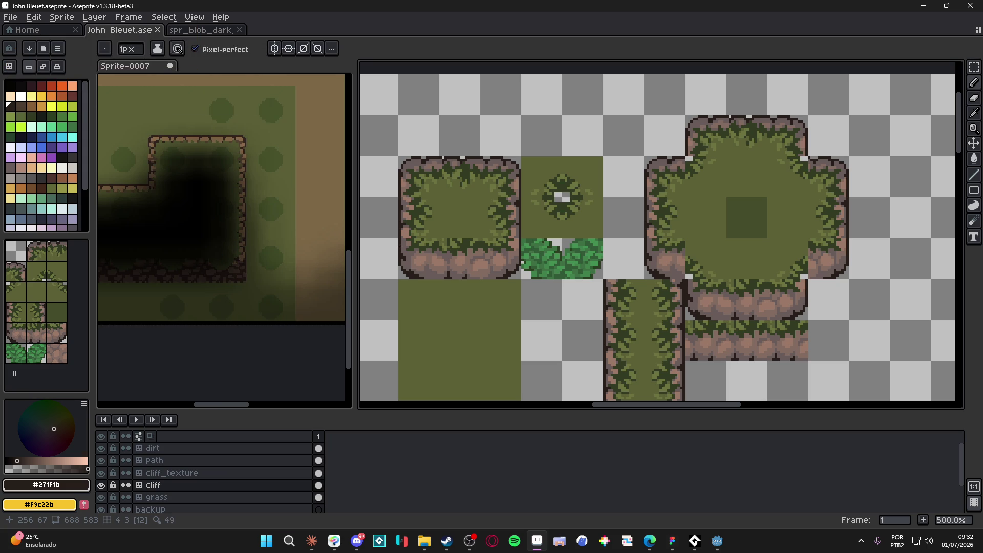
scroll(492, 277, "up", 4)
left_click(482, 262, "alt")
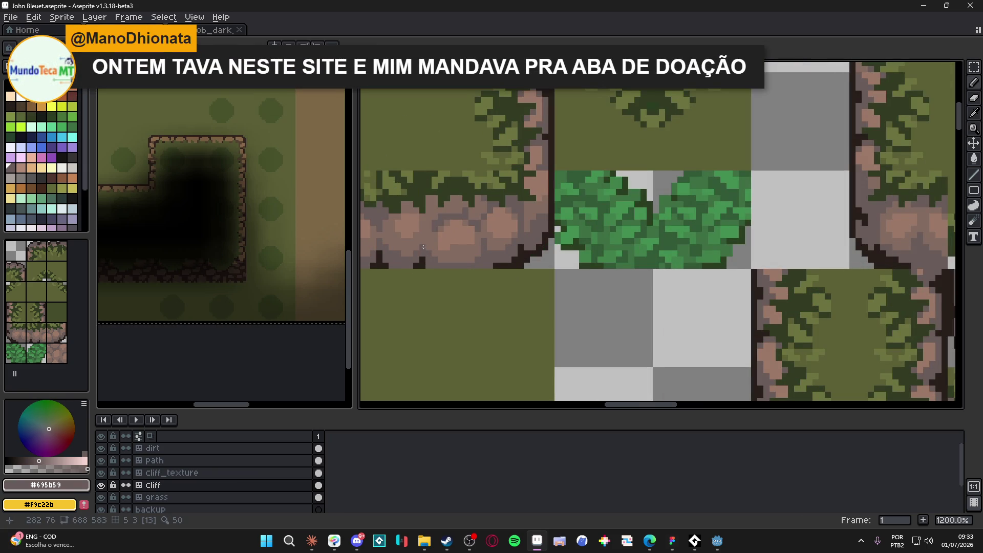
scroll(461, 241, "down", 3)
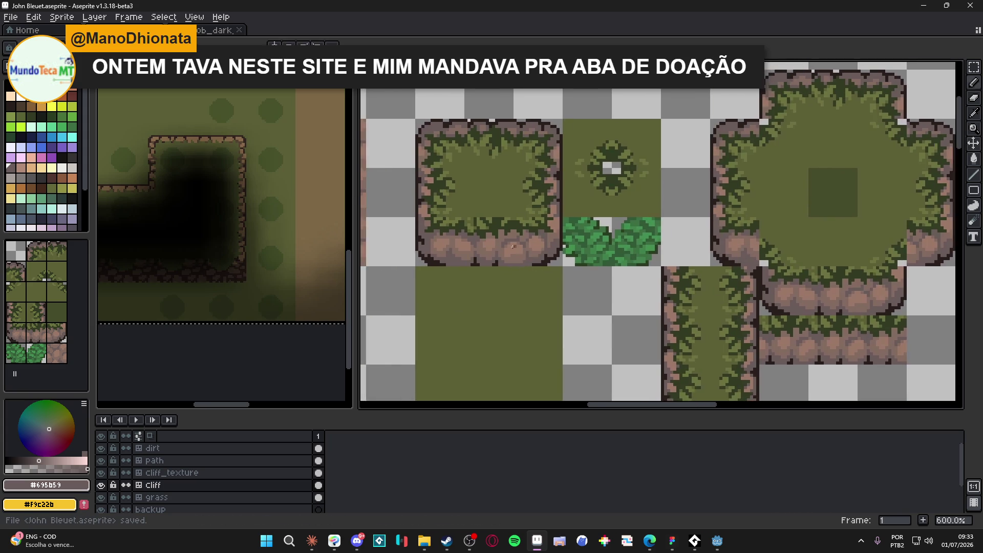
scroll(516, 240, "up", 4)
key("ctrl+s")
- Eyedrop the pink, darker rock and dark shadow colours from the cliff face
left_click(516, 241, "alt")
scroll(519, 273, "down", 3)
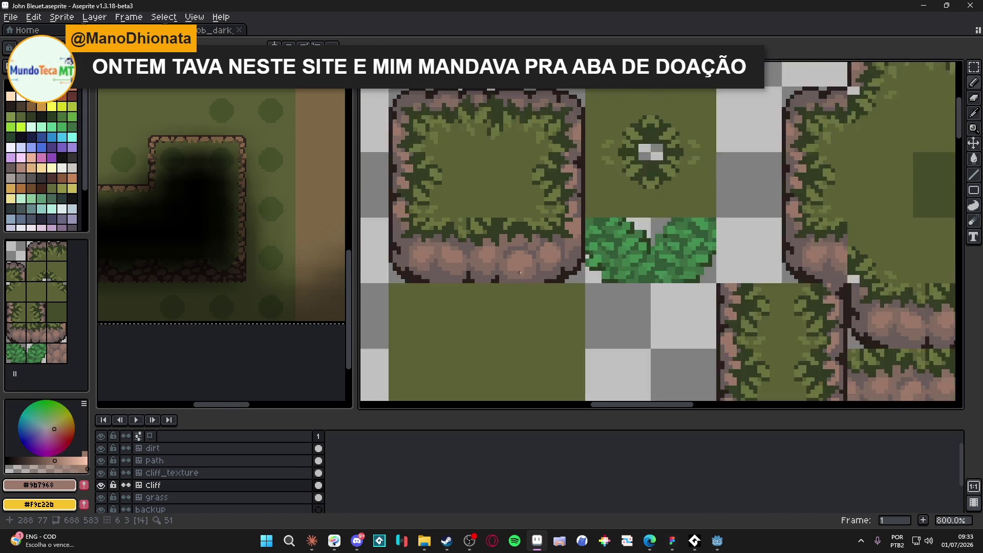
scroll(519, 273, "up", 3)
left_click(519, 274, "alt")
scroll(519, 274, "down", 3)
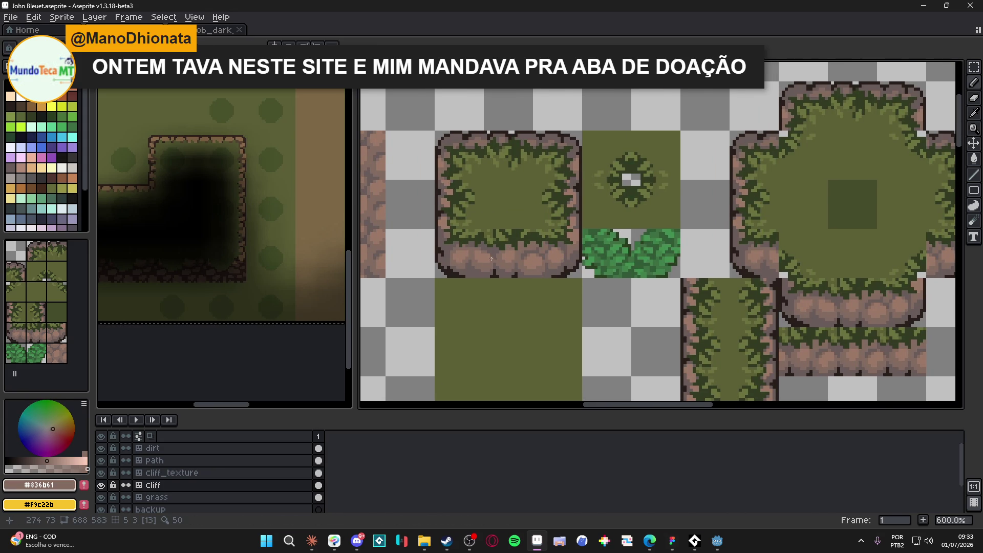
scroll(489, 258, "up", 1)
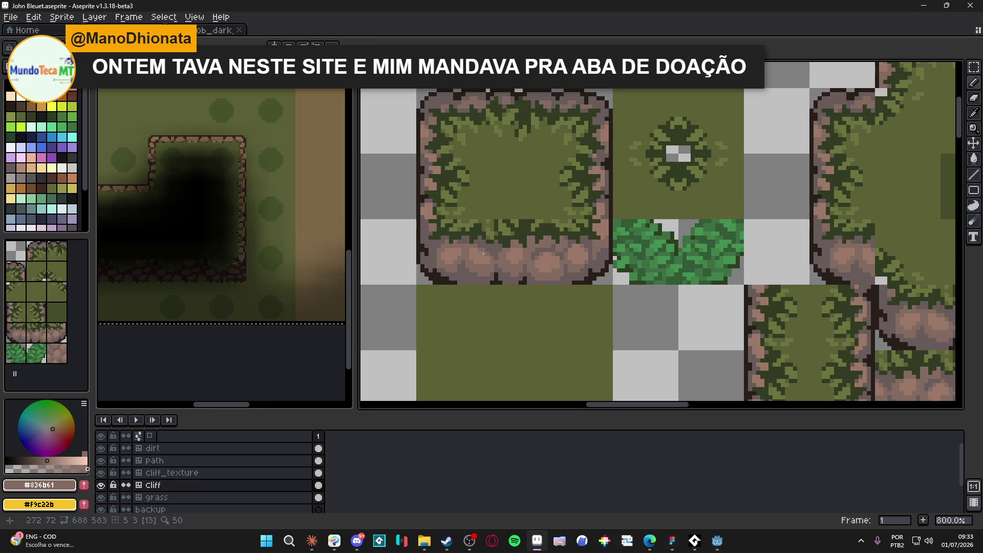
scroll(483, 253, "down", 2)
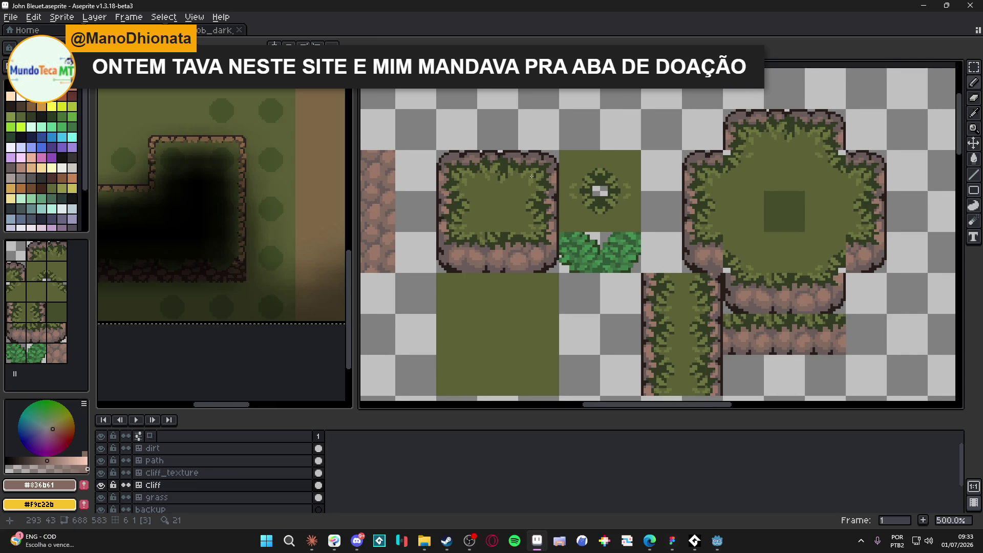
scroll(525, 259, "up", 3)
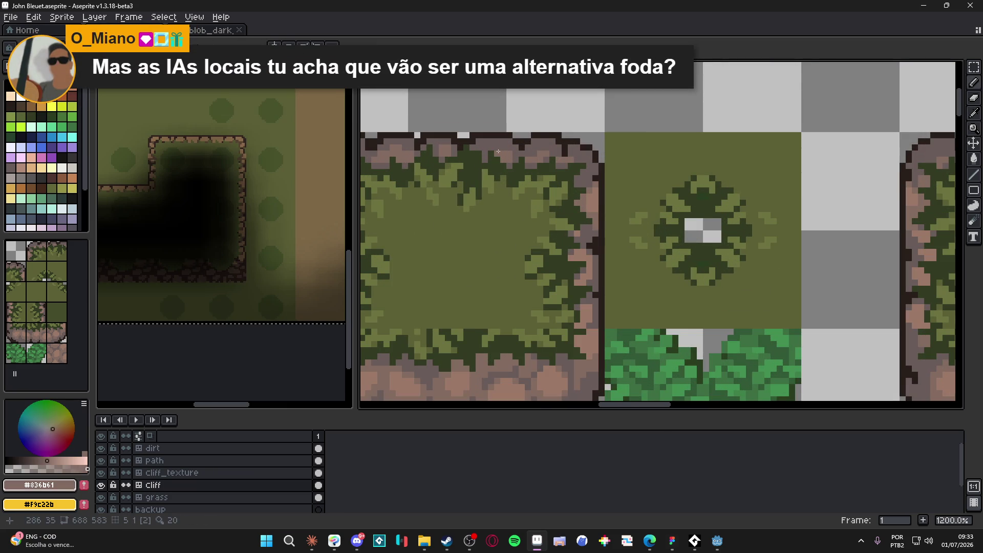
scroll(498, 152, "down", 3)
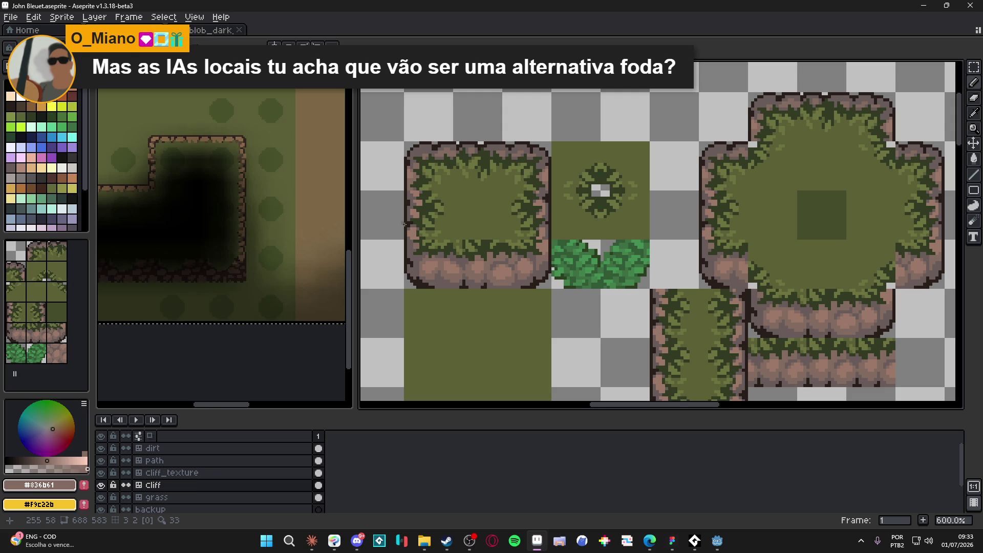
scroll(399, 220, "up", 3)
left_click(403, 250, "alt")
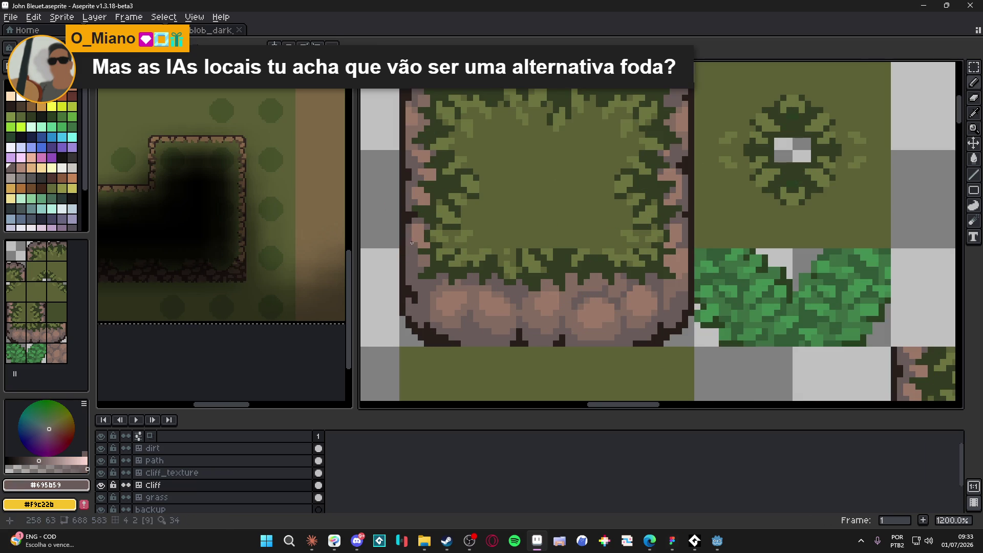
- Test a pencil pixel on the cliff tile's edge, undo it, and resample the mid rock colour
left_click(415, 123, "alt")
left_click(414, 116)
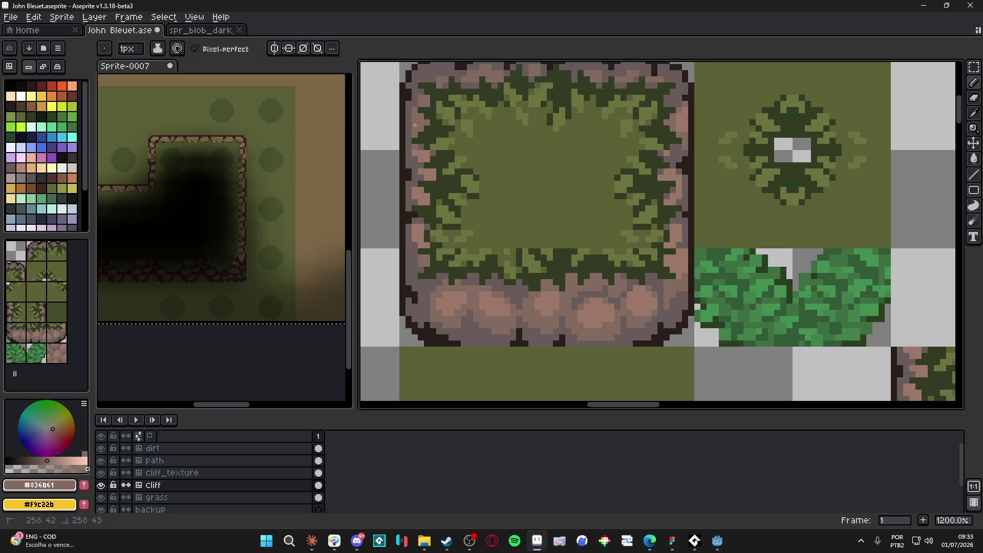
left_click(414, 115, "alt")
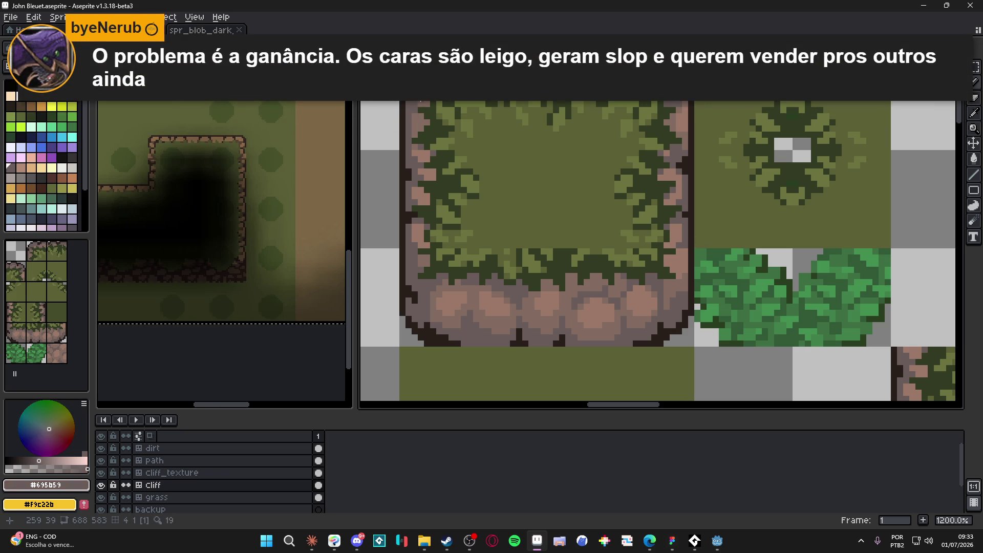
left_click(416, 150, "alt")
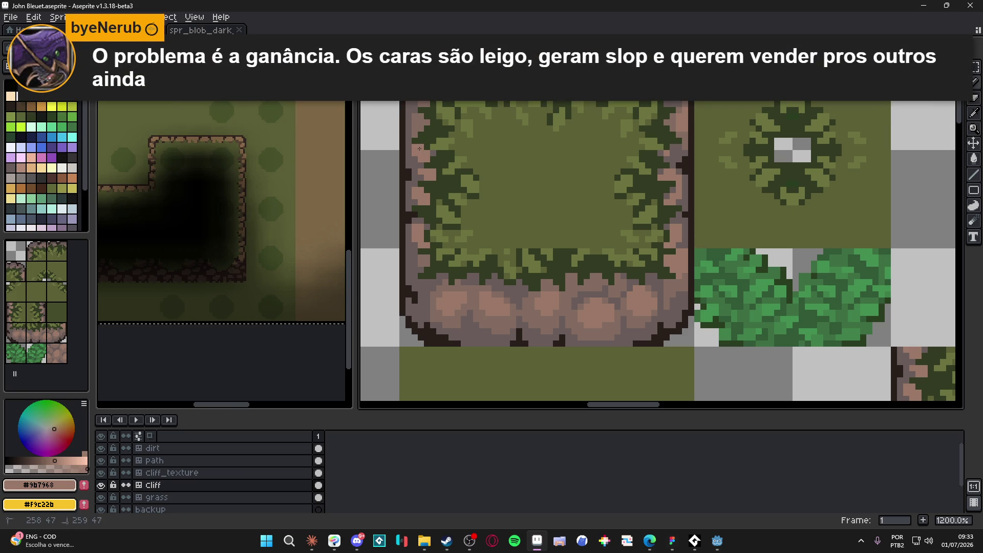
left_click(420, 125, "alt")
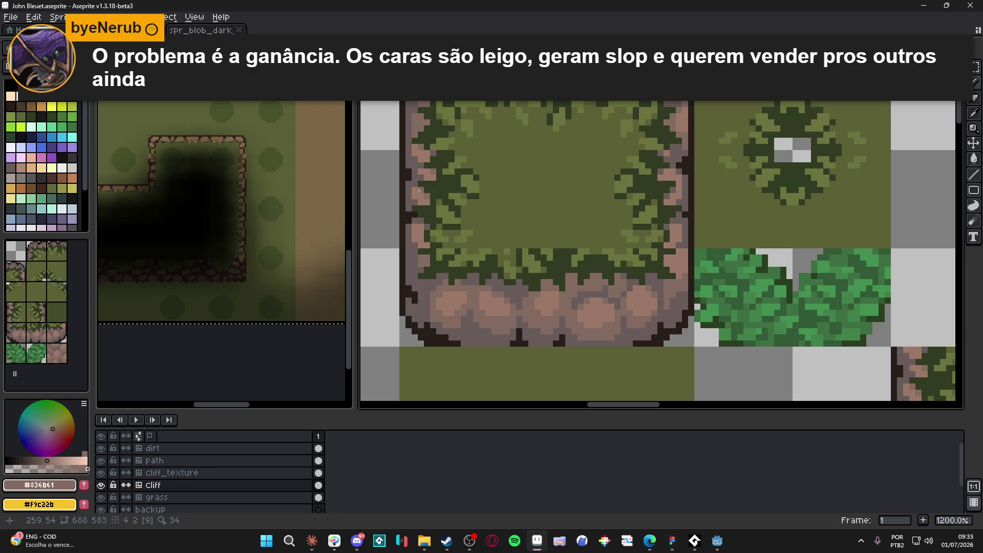
scroll(431, 201, "down", 3)
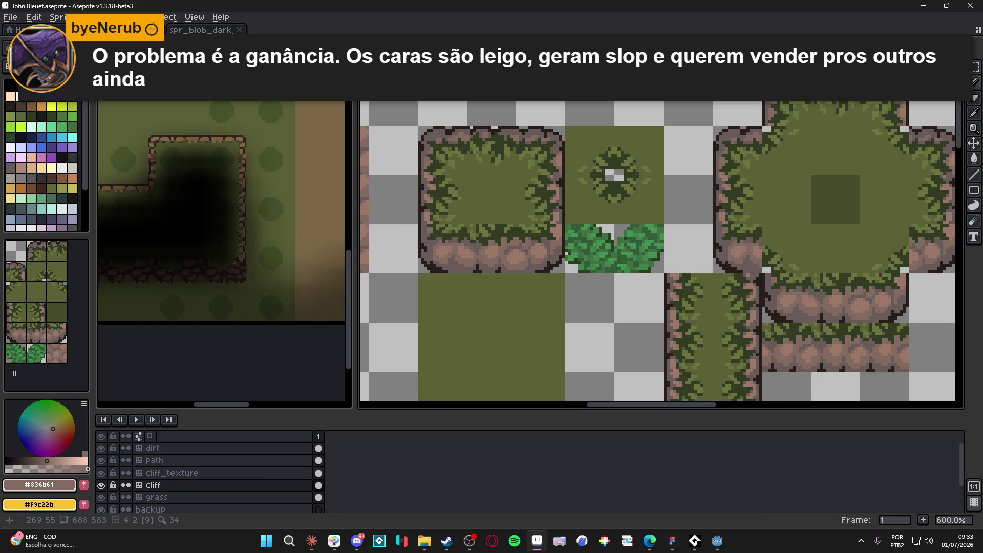
key("ctrl+z")
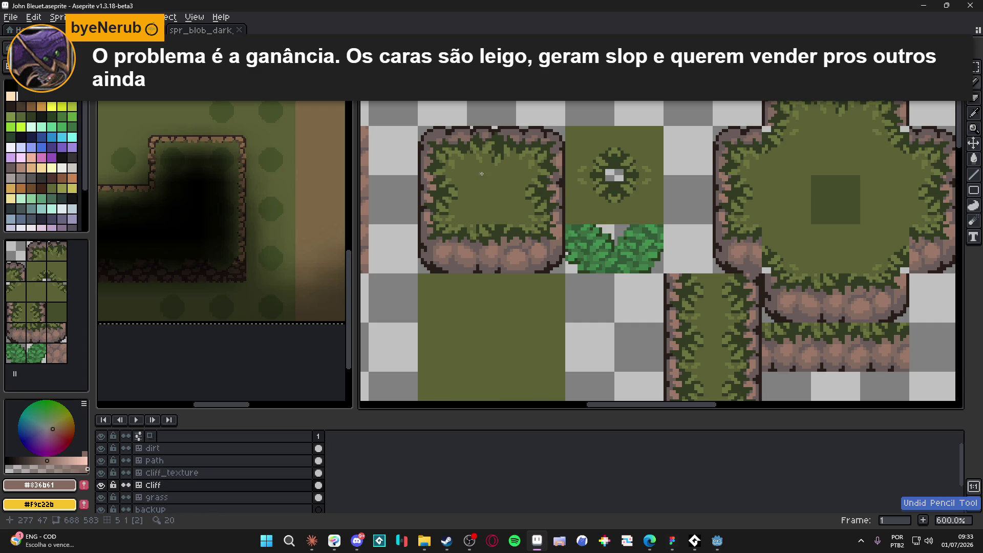
scroll(479, 170, "up", 3)
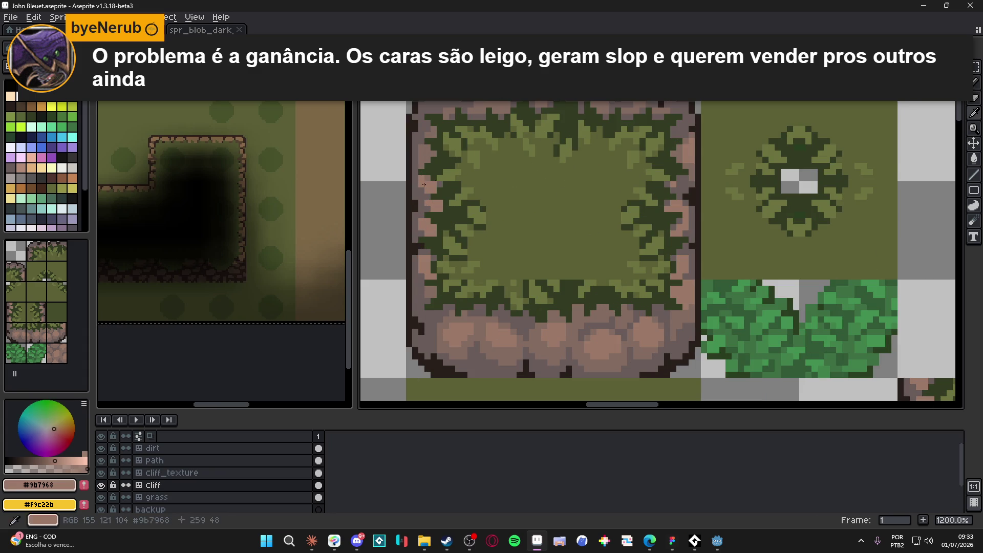
scroll(431, 157, "up", 1)
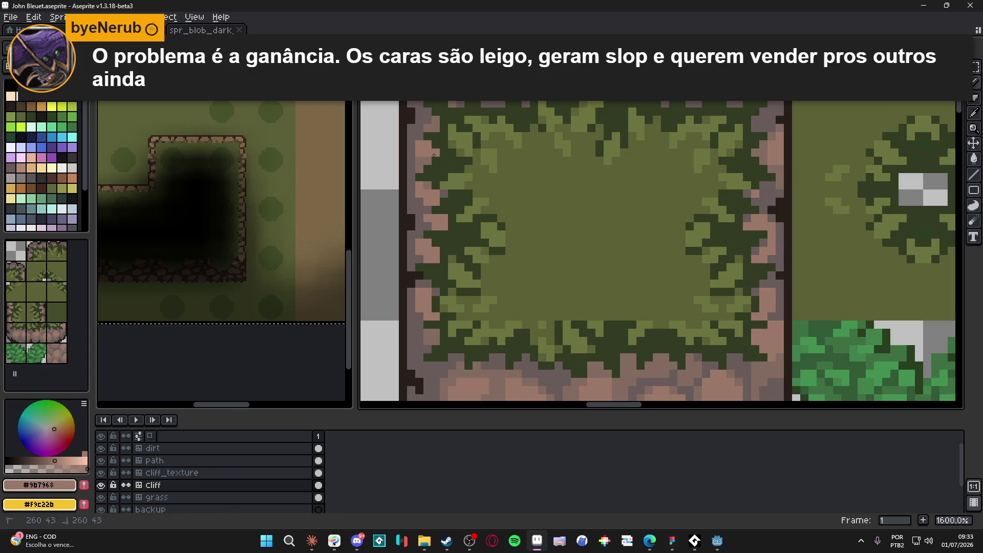
left_click(421, 166, "alt")
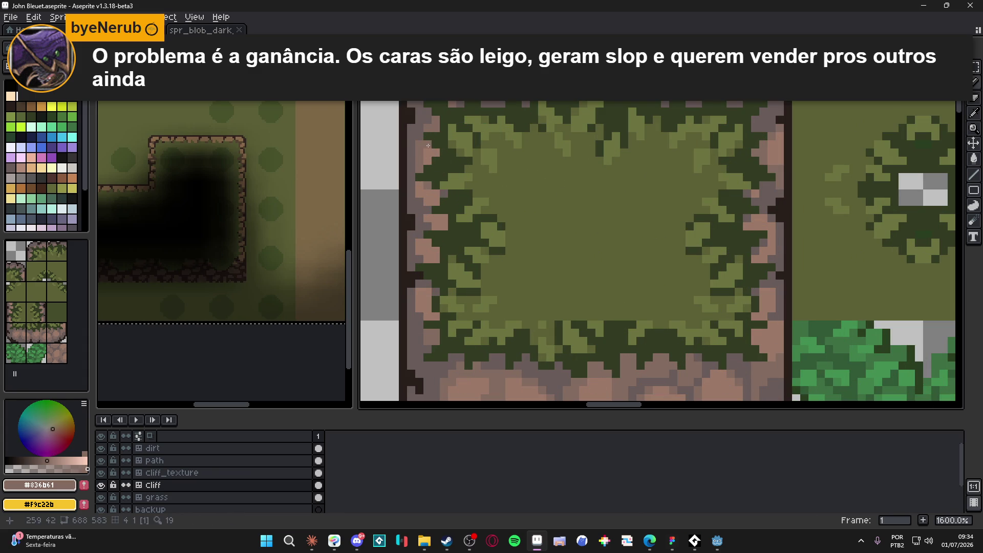
scroll(445, 167, "down", 4)
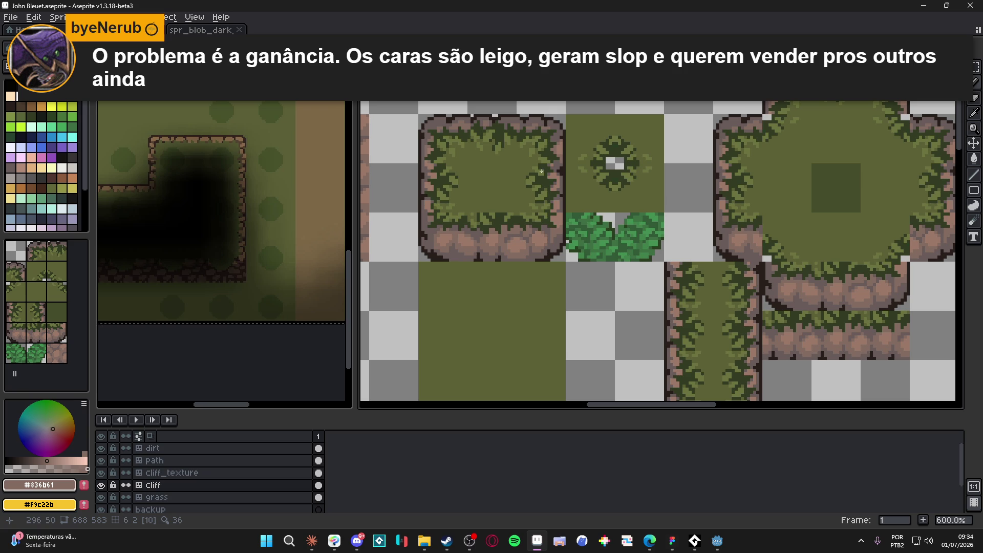
- Show the tile grid to check the tiles, then hide it again
scroll(428, 202, "up", 4)
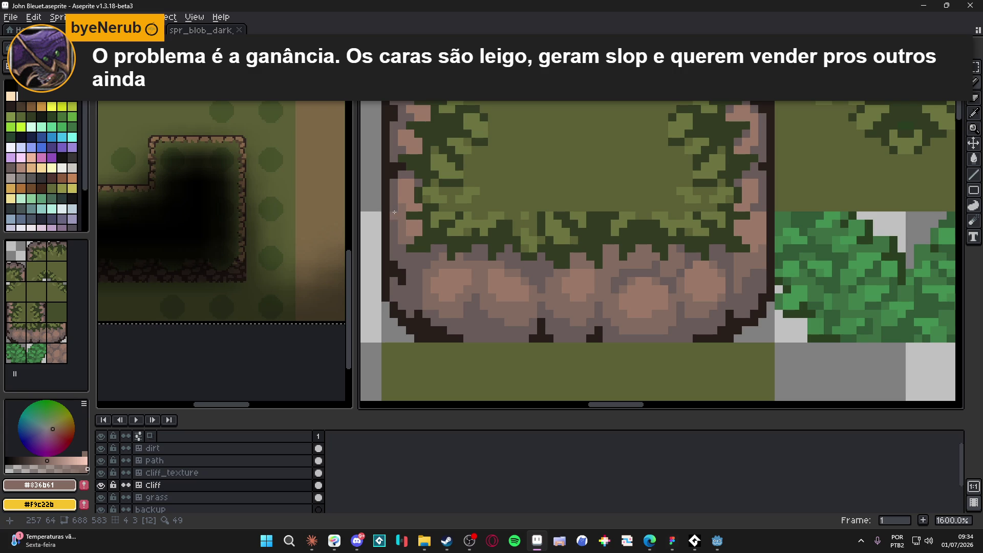
left_click_drag(394, 212, 395, 188)
scroll(400, 189, "down", 5)
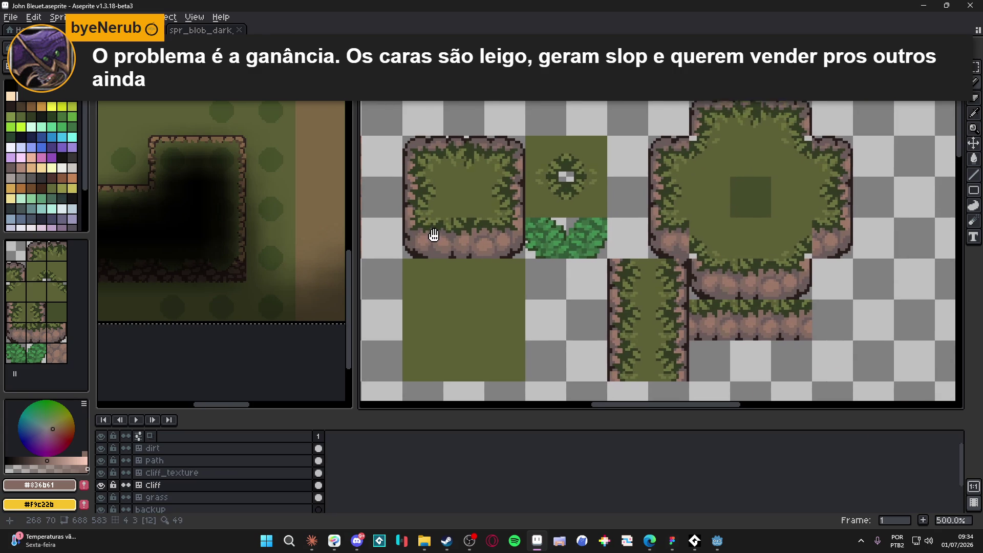
scroll(441, 253, "down", 2)
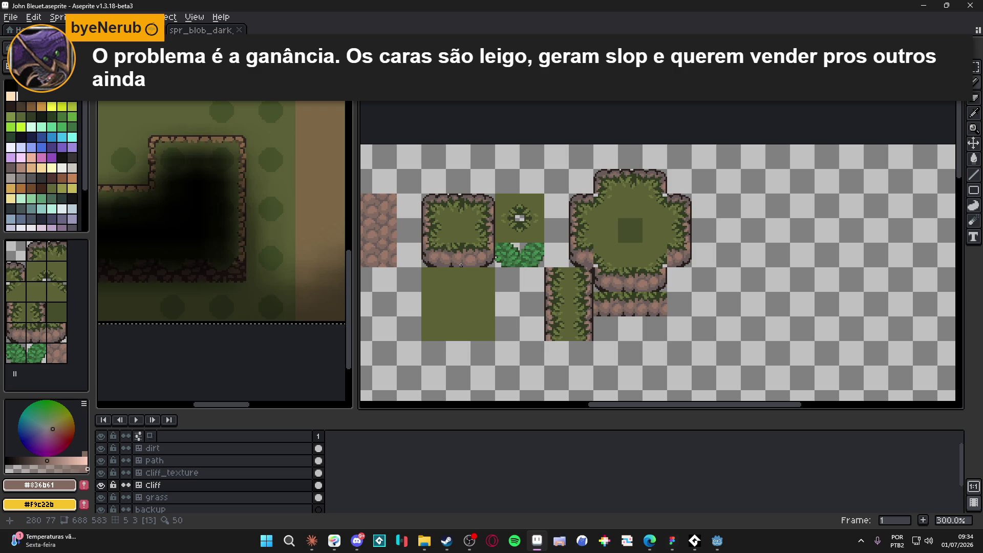
key("ctrl+apostrophe")
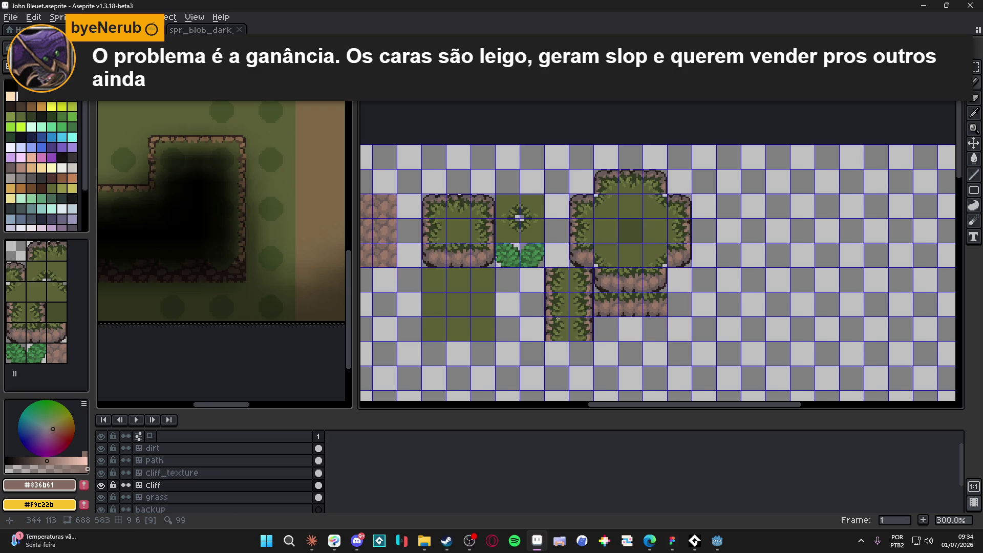
scroll(558, 319, "up", 1)
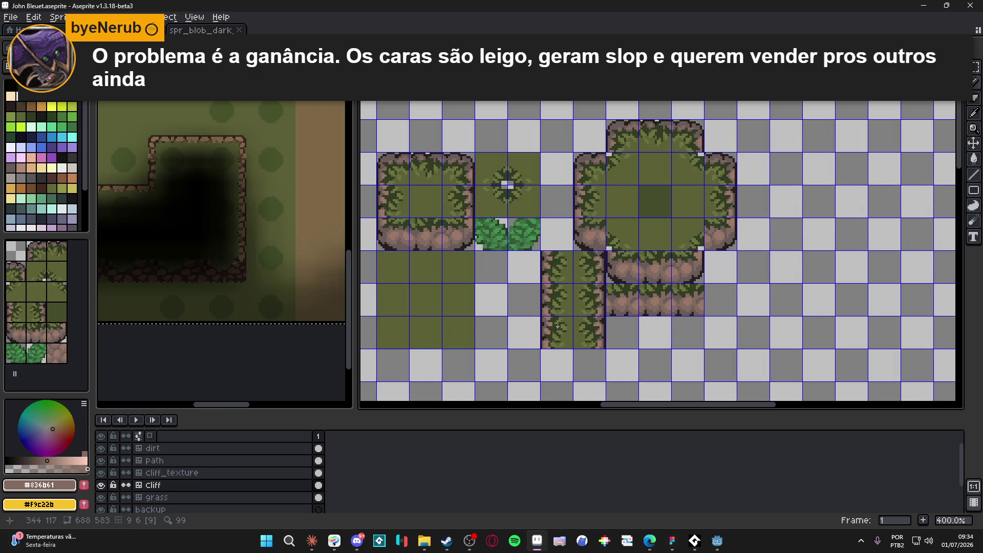
key("ctrl+apostrophe")
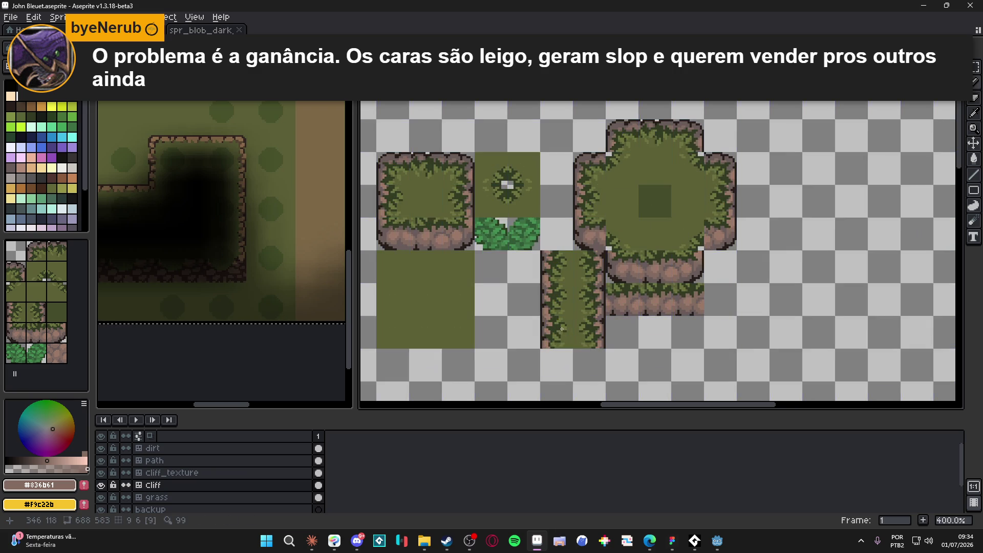
- Pick the pink rock tone #9b7968 from the cliff edge and save the file
scroll(558, 329, "up", 8)
left_click(564, 310, "alt")
scroll(564, 312, "down", 7)
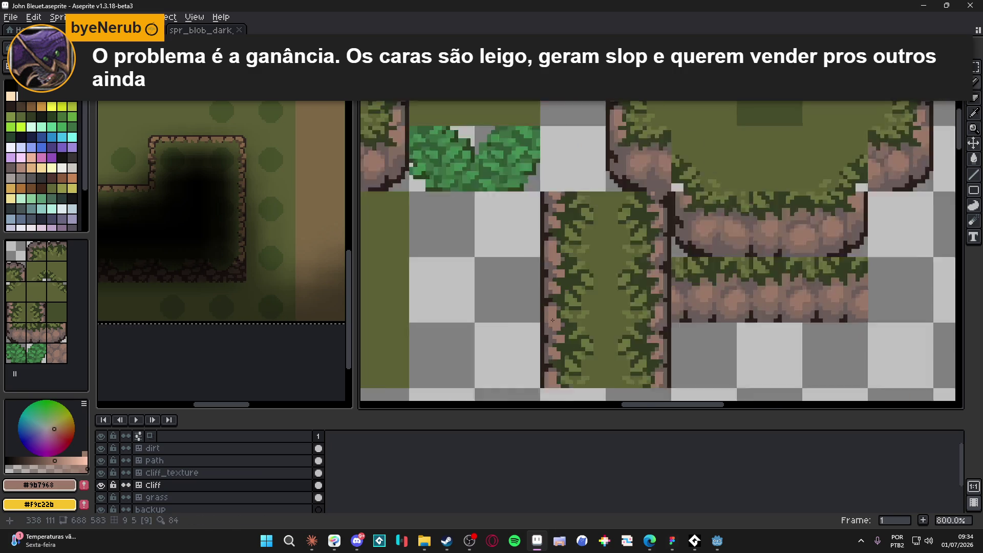
scroll(558, 323, "down", 2)
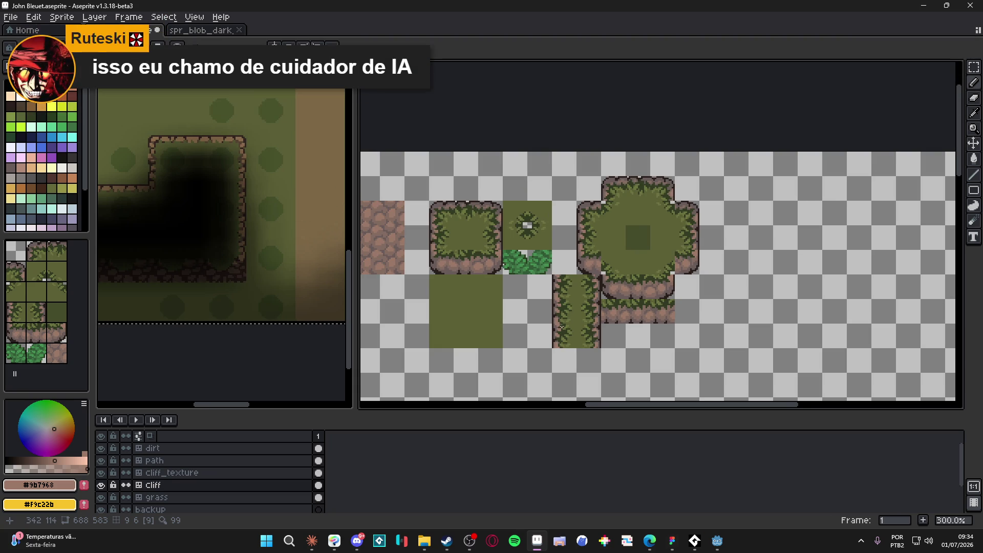
scroll(528, 314, "right", 1)
key("ctrl+s")
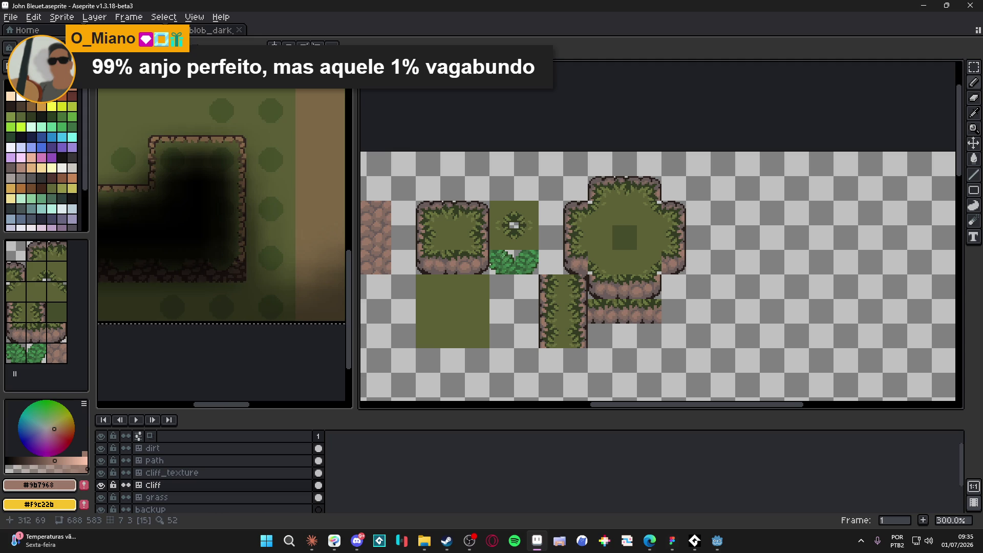
- Switch to rectangular selection and display the tile grid with tile indices 1 to 17
scroll(522, 246, "right", 3)
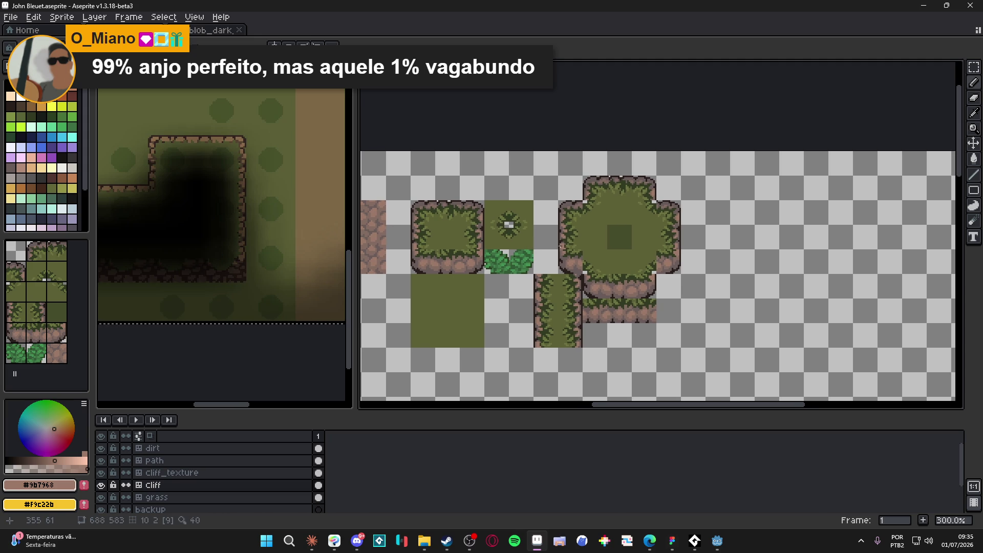
mouse_move(539, 240)
left_mouse_down()
mouse_move(561, 218)
mouse_move(601, 218)
mouse_move(571, 217)
left_mouse_up()
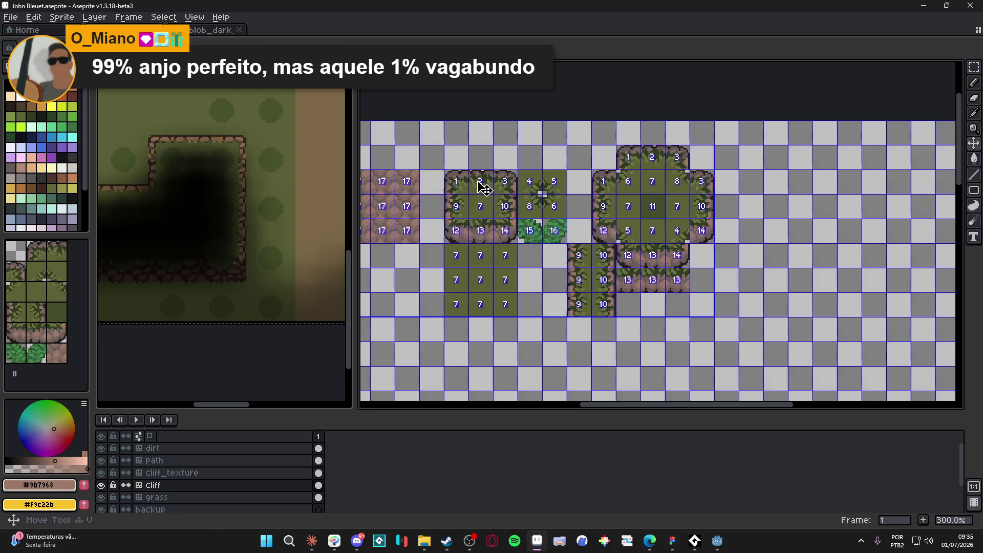
key("m")
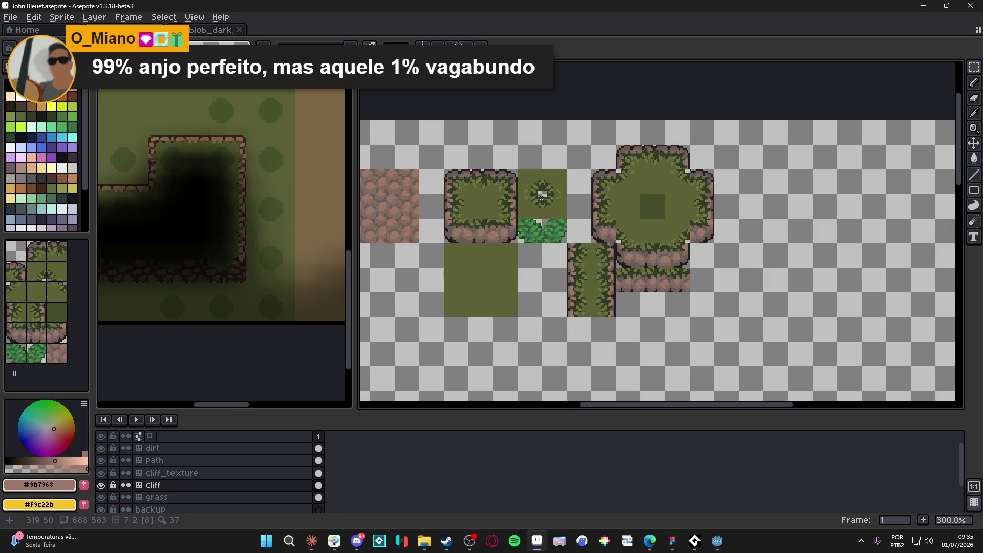
scroll(512, 169, "down", 2)
scroll(512, 169, "right", 2)
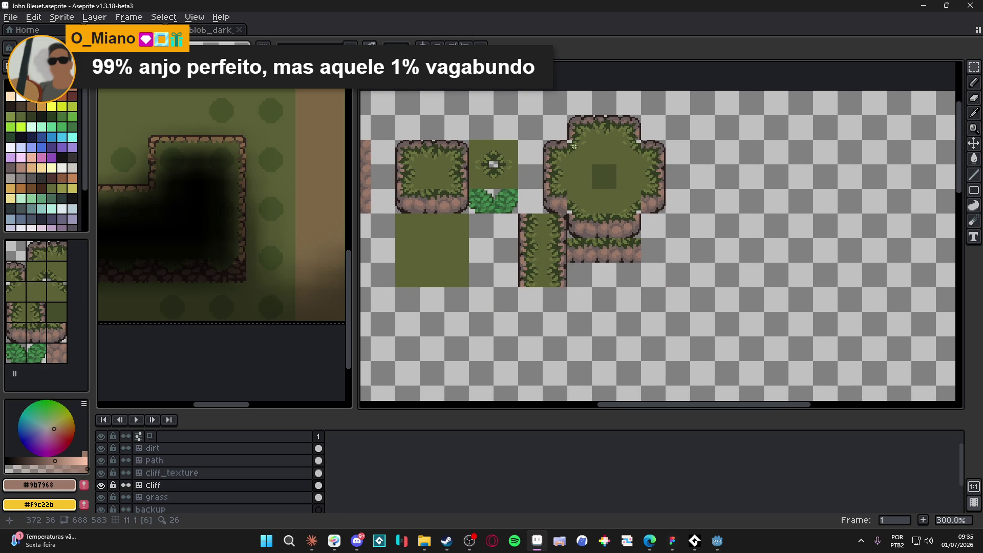
scroll(564, 148, "up", 1)
left_click_drag(549, 148, 556, 151)
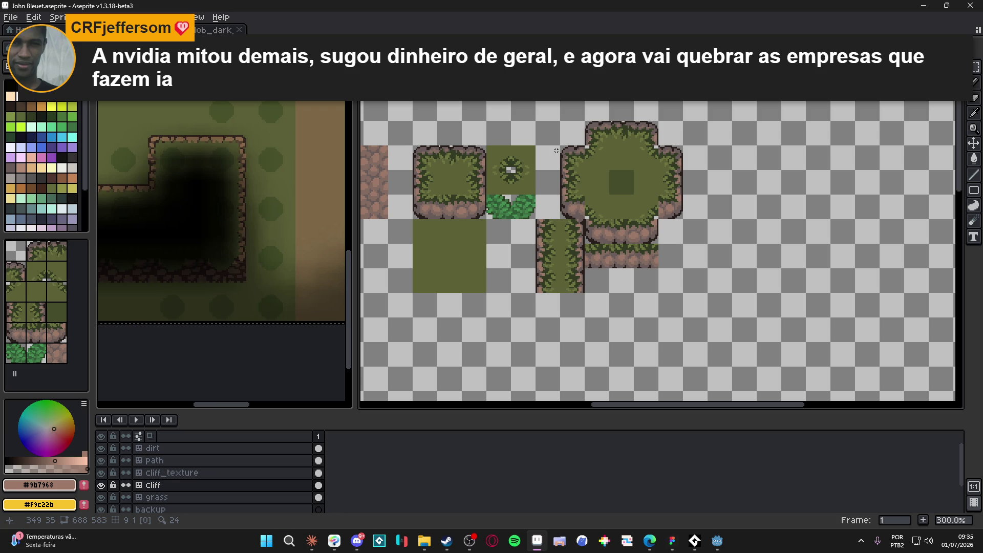
scroll(497, 172, "right", 1)
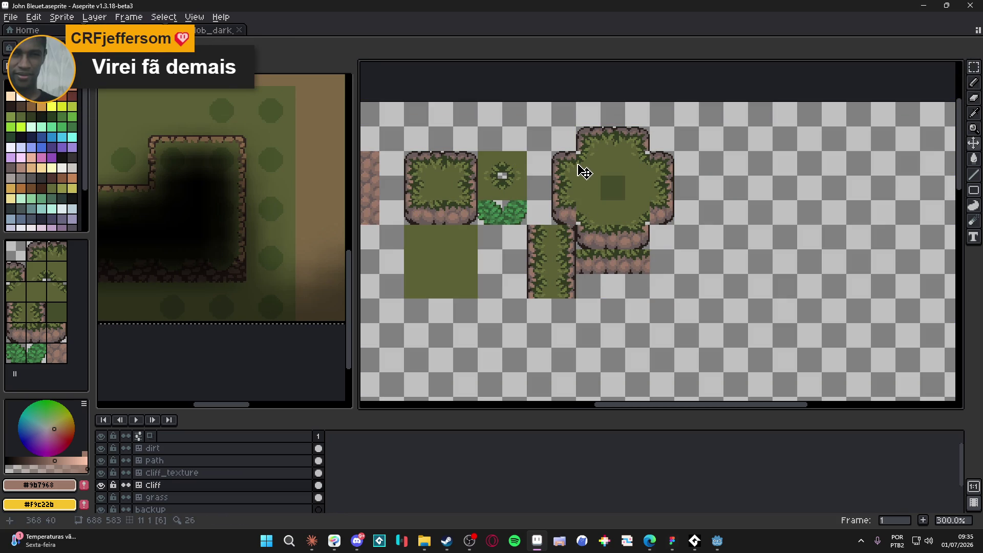
key("Tab")
key("Tab")
key("Tab")
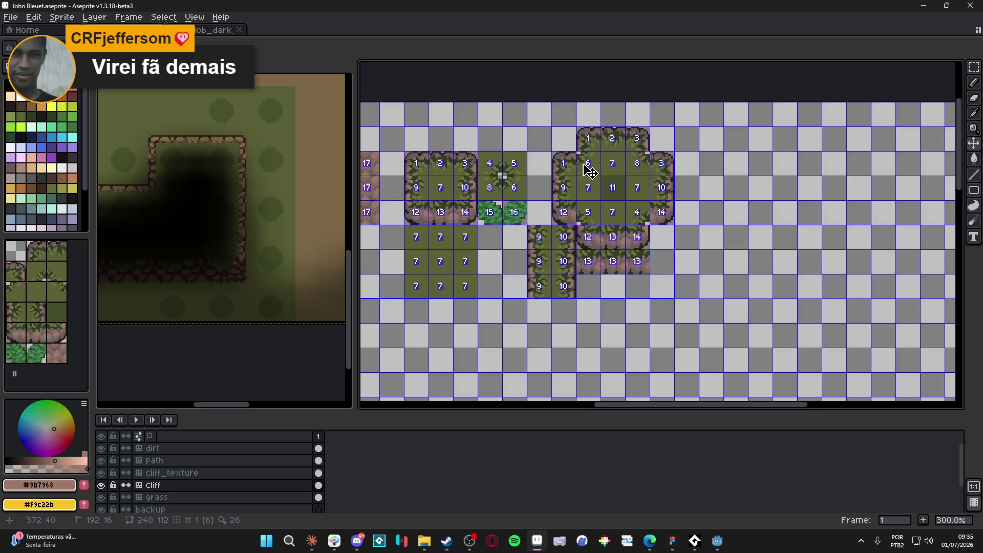
- Repaint the grass-to-cliff corner outline pixels in the grey-brown rock colour and save the tileset
scroll(589, 170, "up", 10)
left_click(544, 140, "alt")
left_click(572, 135)
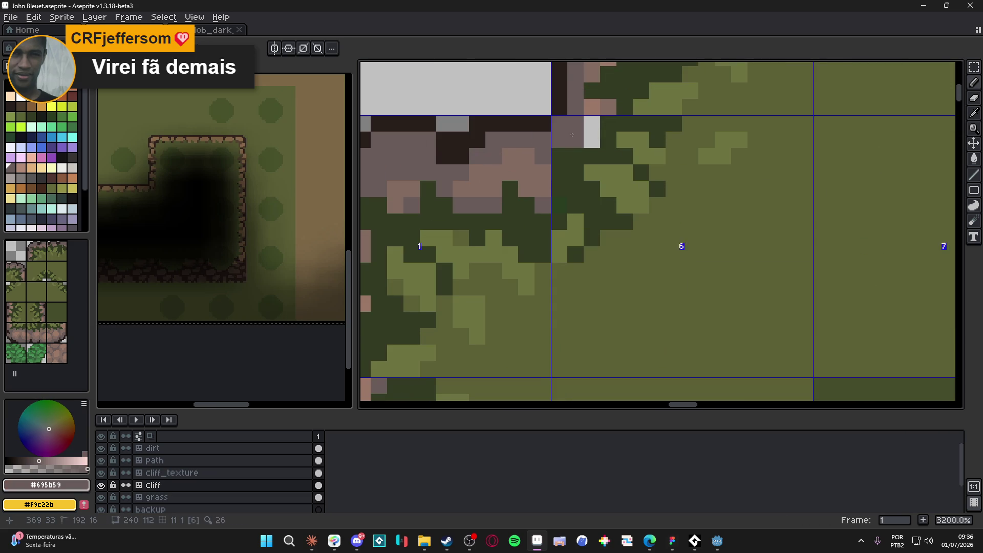
left_click(592, 132)
scroll(551, 164, "down", 6)
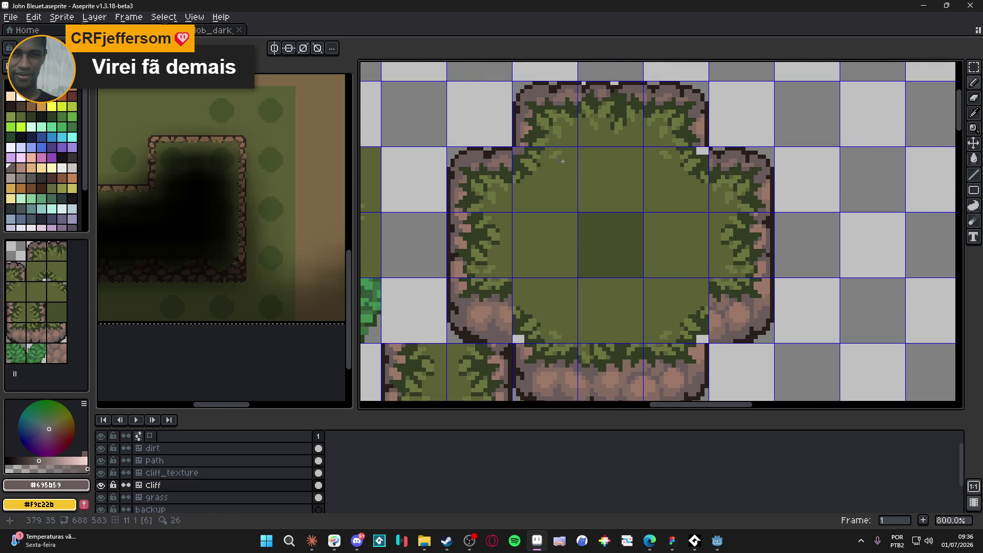
scroll(658, 164, "up", 3)
mouse_move(687, 162)
left_mouse_down()
mouse_move(661, 169)
mouse_move(663, 179)
left_mouse_up()
left_click(687, 162, "alt")
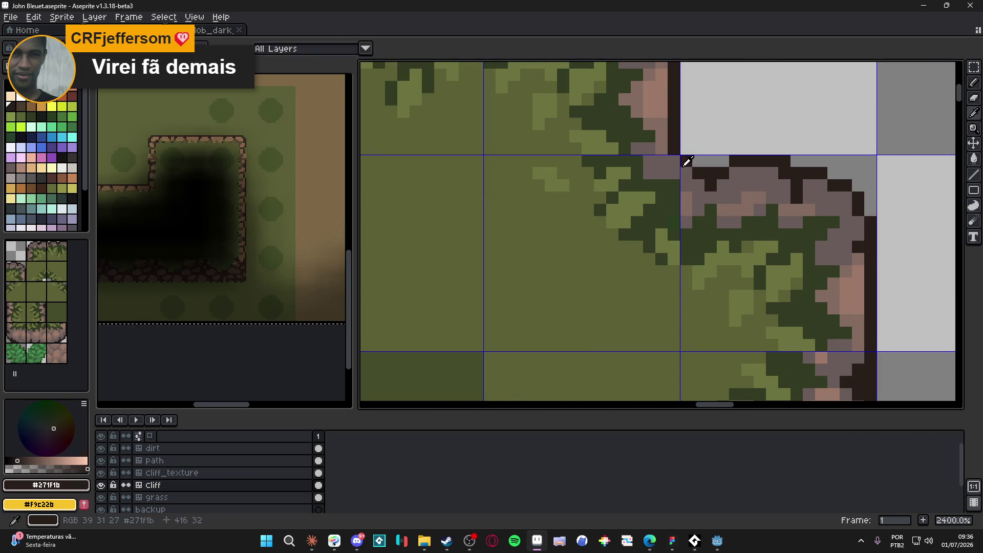
scroll(677, 182, "down", 3)
scroll(677, 182, "up", 1)
scroll(615, 174, "down", 5)
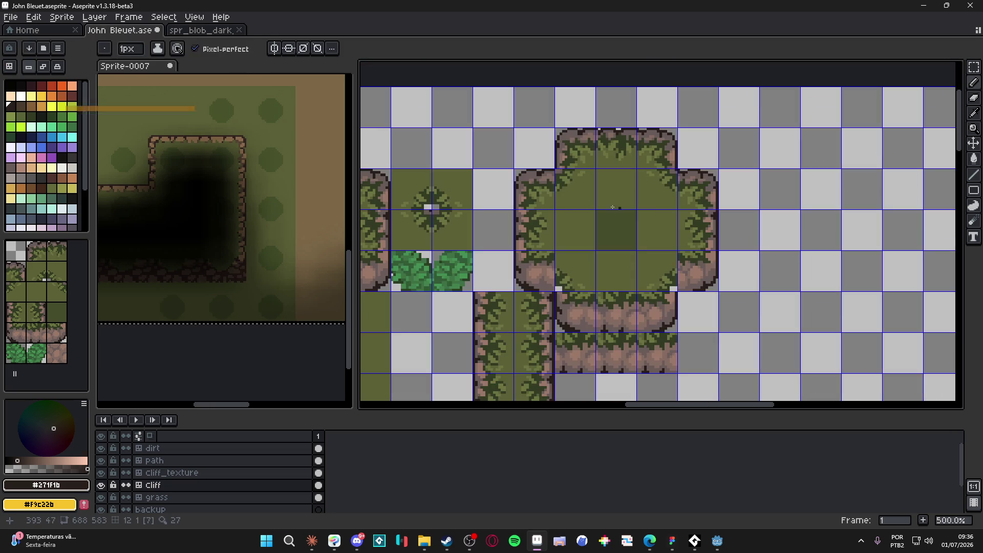
scroll(557, 169, "up", 5)
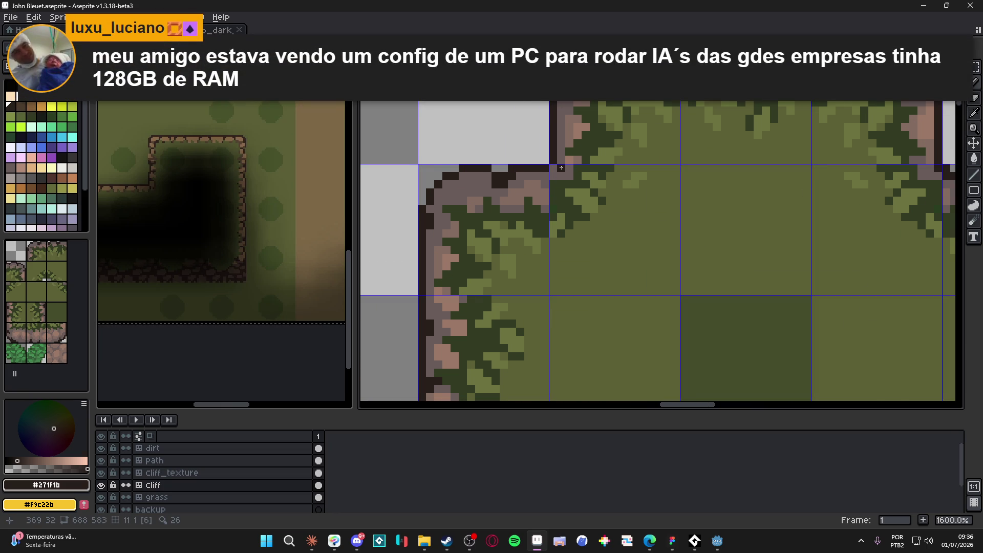
scroll(562, 168, "down", 4)
left_click_drag(601, 178, 599, 147)
key("ctrl+s")
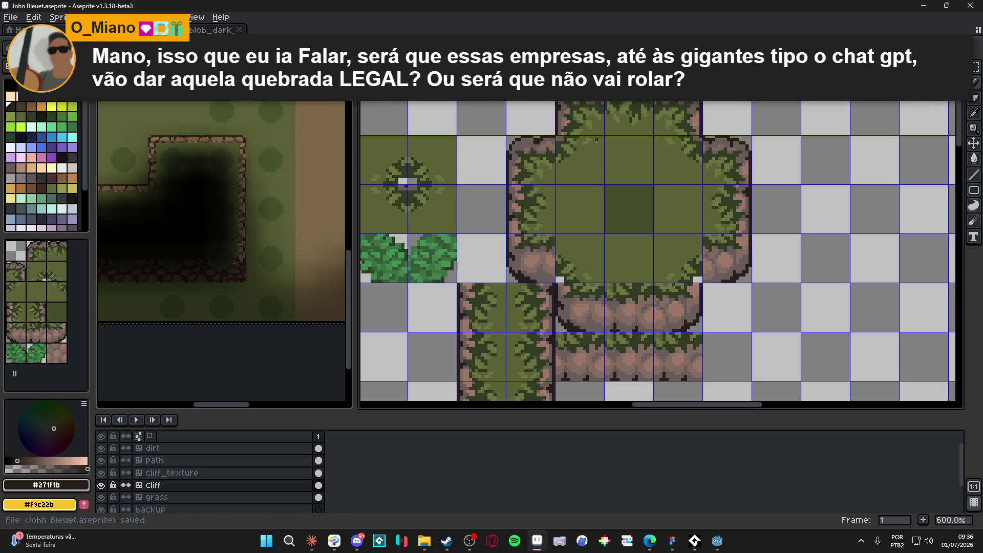
- Darken the stray light pixel in the cliff outline
scroll(596, 140, "up", 4)
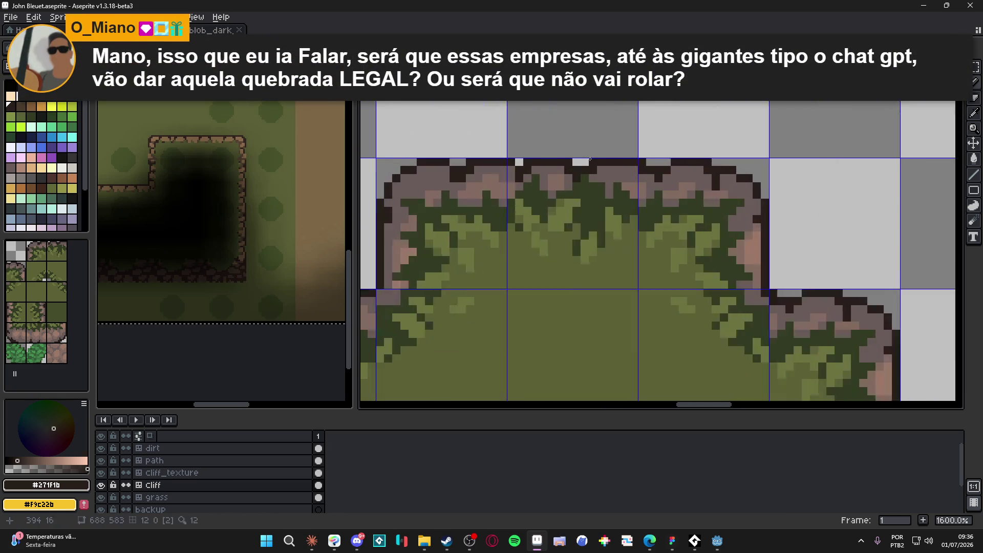
scroll(586, 164, "down", 1)
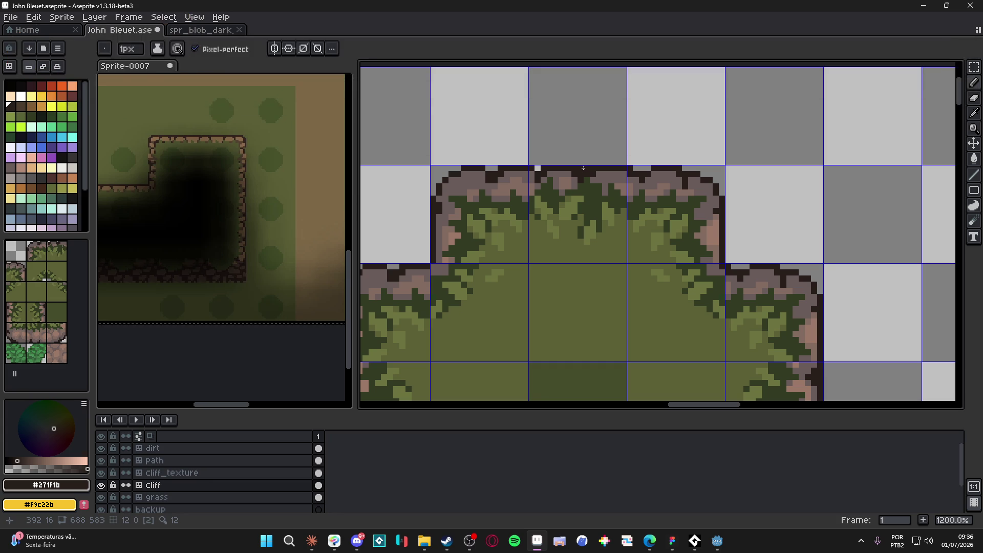
left_click(537, 168)
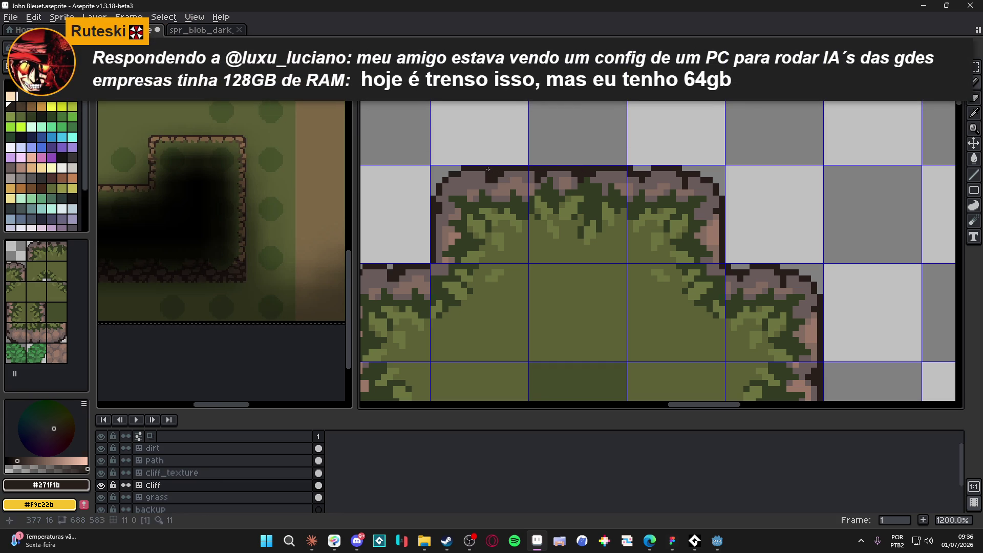
- Recolour the dark pixels along the large cross tile's top edge grey
scroll(650, 170, "down", 1)
scroll(650, 171, "down", 2)
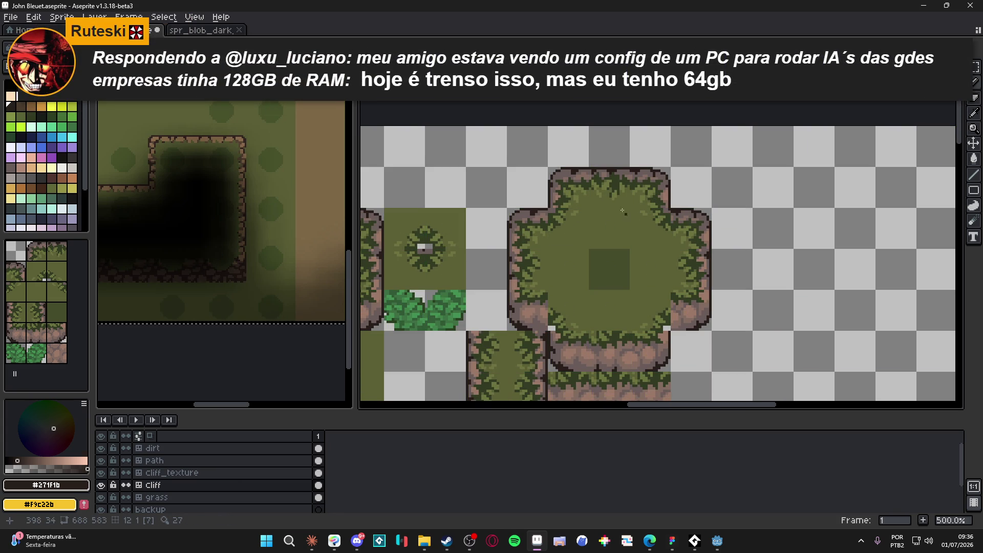
scroll(591, 209, "down", 1)
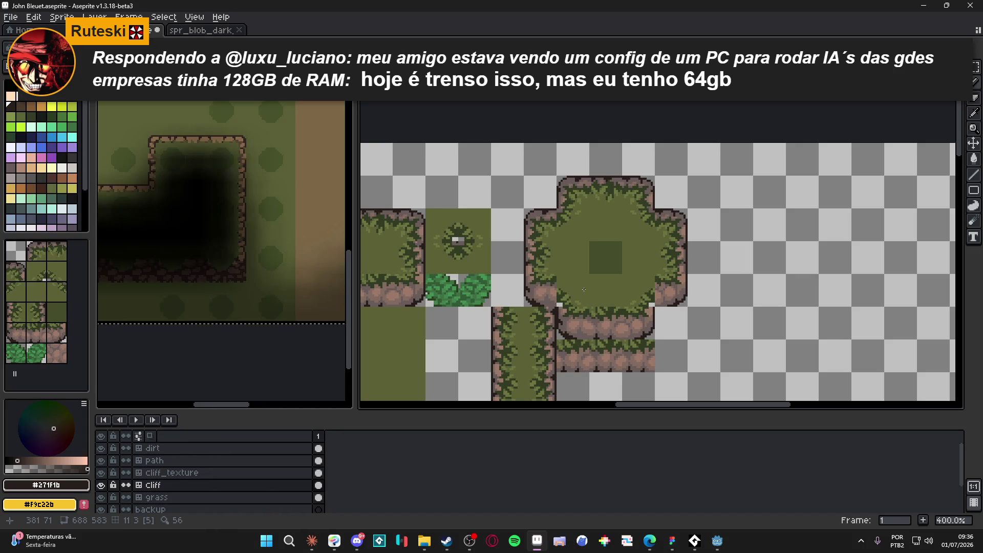
scroll(584, 290, "down", 1)
scroll(567, 173, "up", 7)
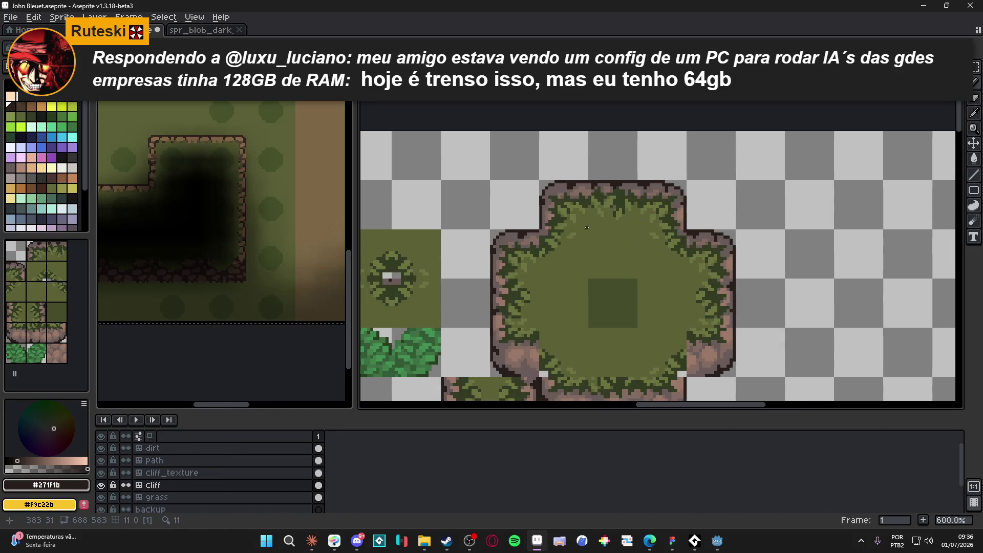
left_click(571, 171)
left_click(563, 171)
left_click(636, 171)
left_click(628, 170)
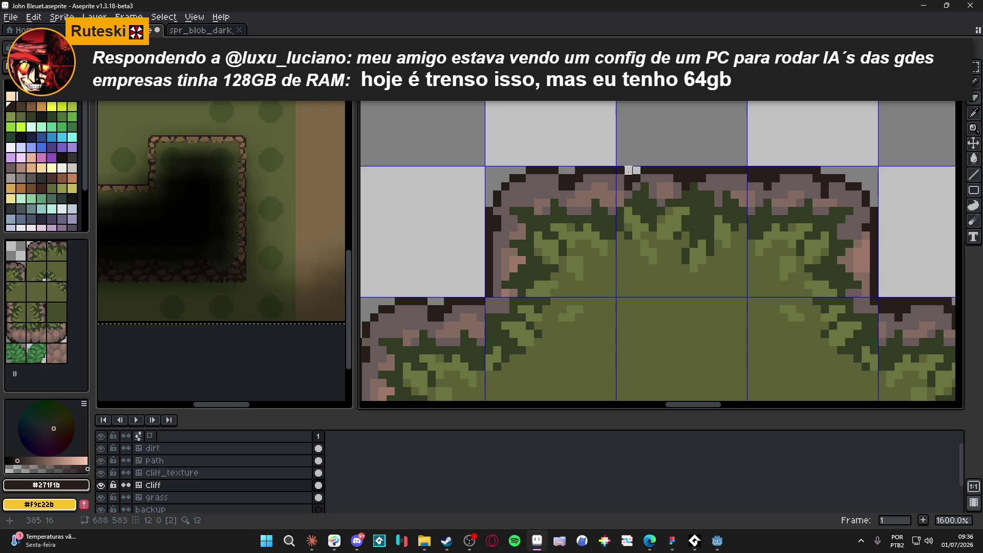
left_click(686, 171)
left_click(694, 170)
left_click(702, 170)
left_click(768, 171)
left_click(759, 170)
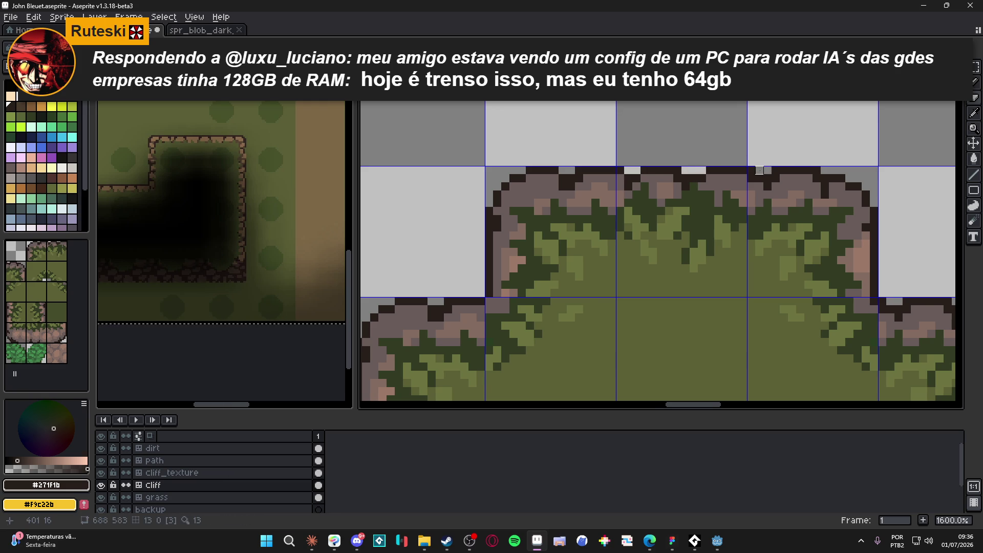
scroll(770, 171, "down", 1)
left_click(774, 170)
scroll(774, 170, "down", 5)
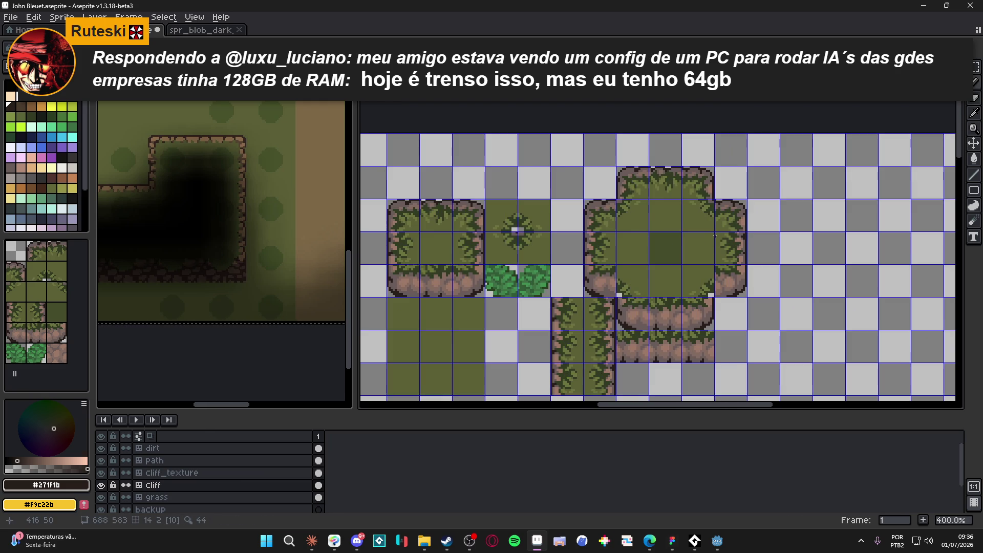
scroll(694, 313, "down", 1)
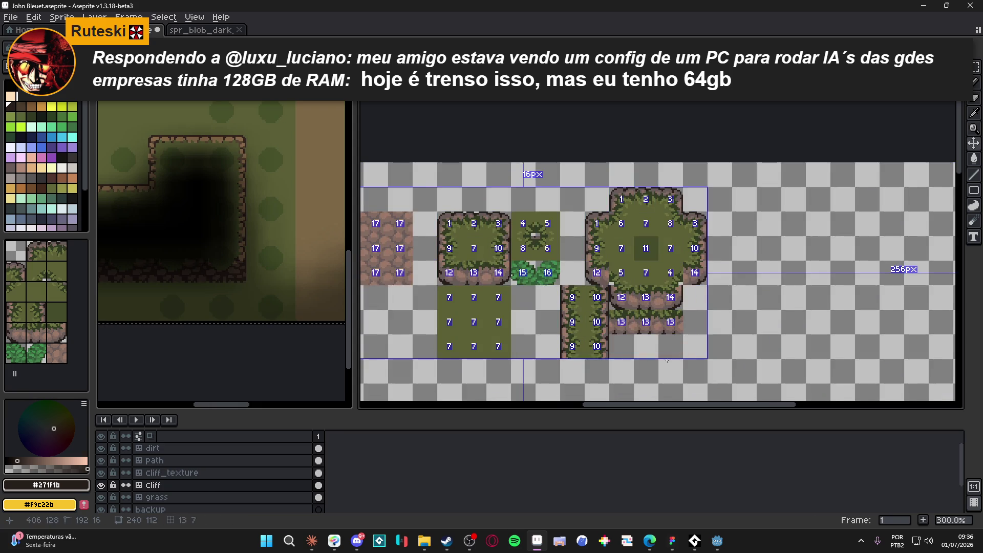
- Hide the tile grid and save the tileset
key("ctrl+apostrophe")
key("ctrl+s")
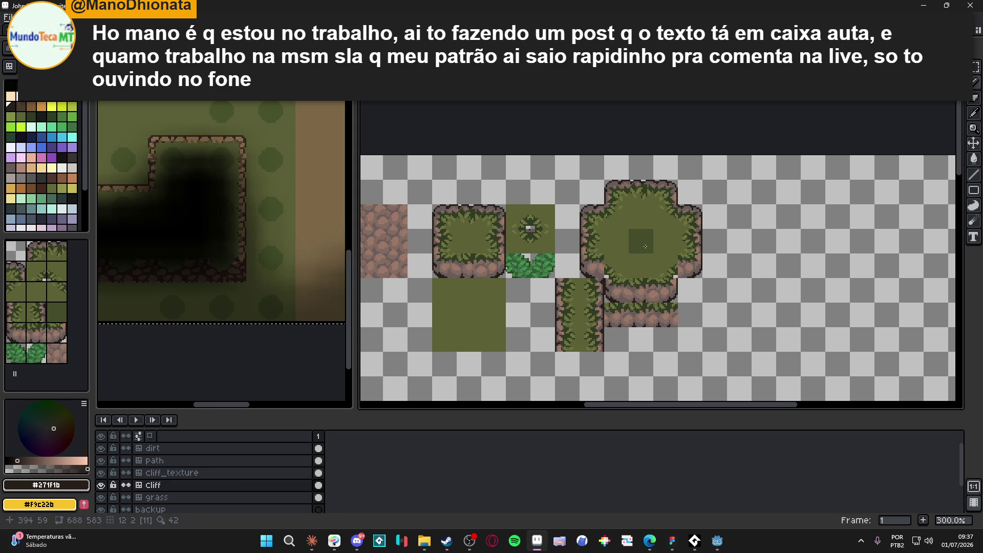
scroll(645, 246, "up", 7)
- Paint the light corner pixel grey-brown #695b59 and add dark outline #271f1b at the tile corner
left_click(714, 270, "alt")
left_click(667, 274)
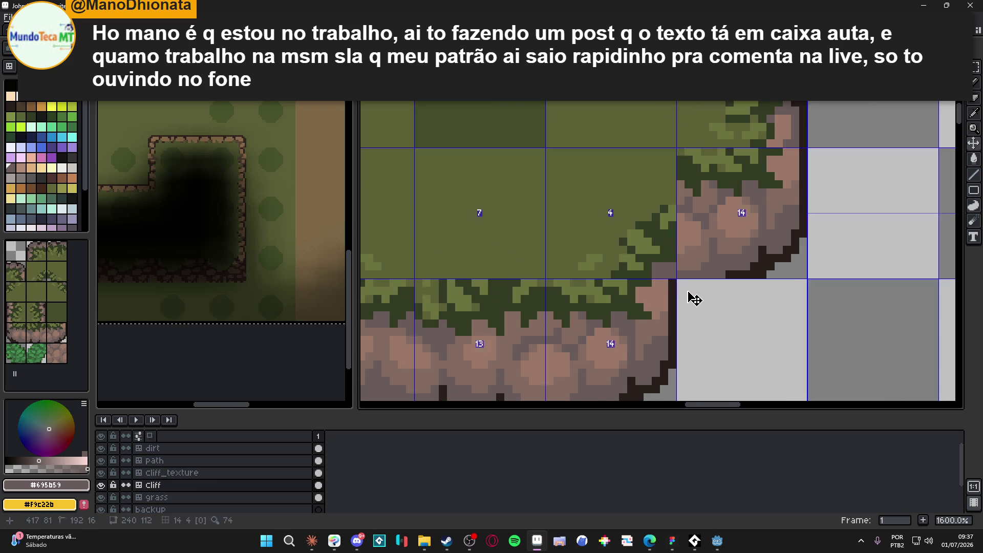
scroll(684, 288, "up", 2)
left_click(671, 287, "alt")
scroll(675, 283, "down", 6)
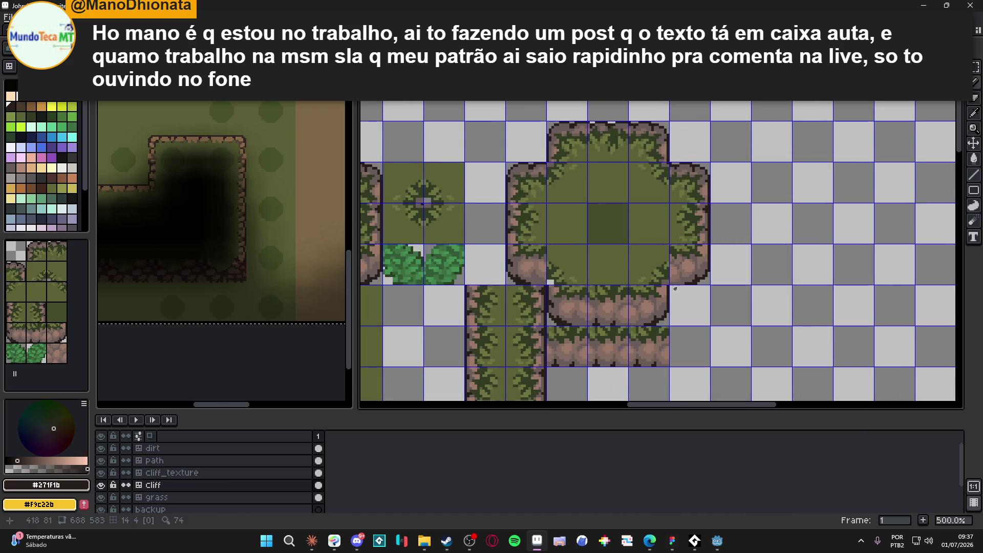
scroll(666, 284, "up", 3)
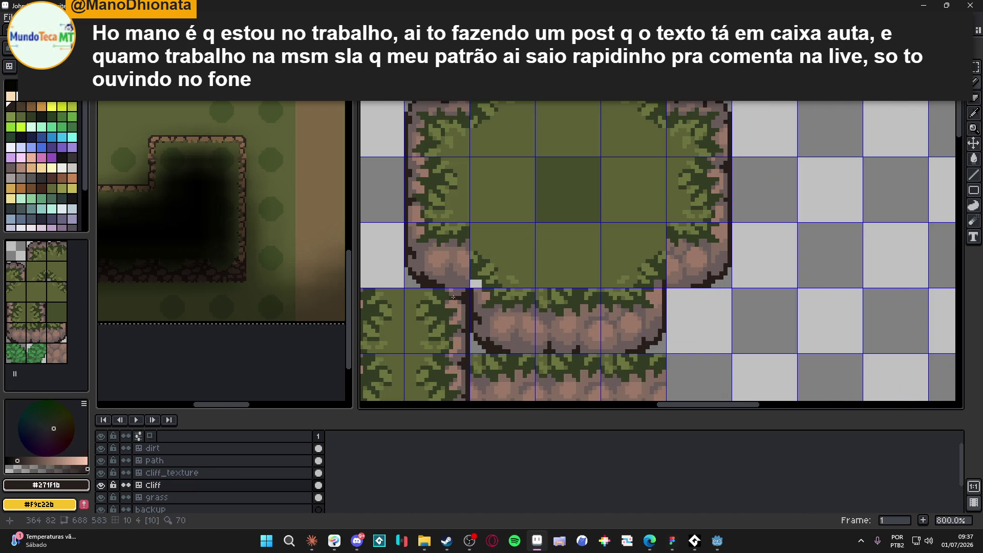
left_click(472, 286)
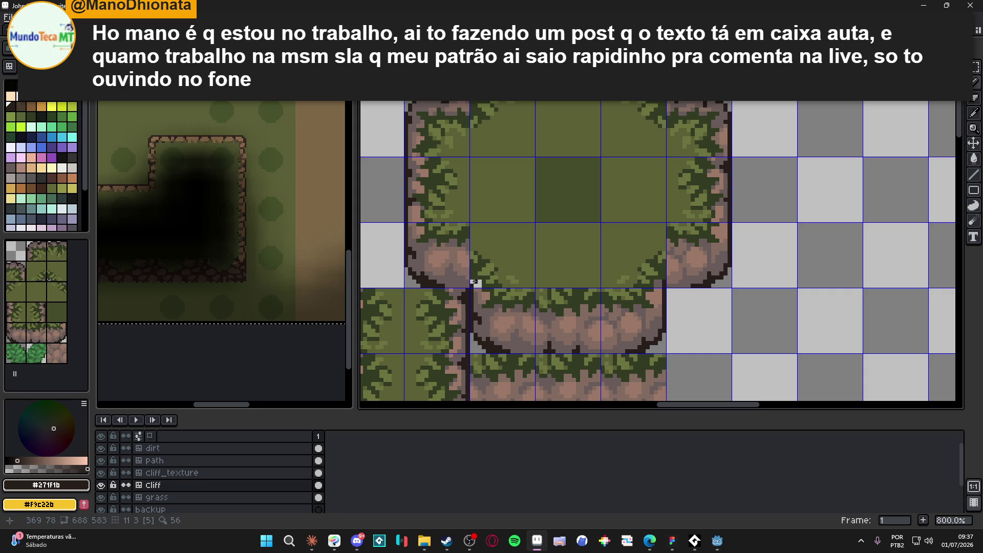
- Re-sample the rock colours at the lower cliff corner, then return to the full tileset view
left_click(478, 297, "alt")
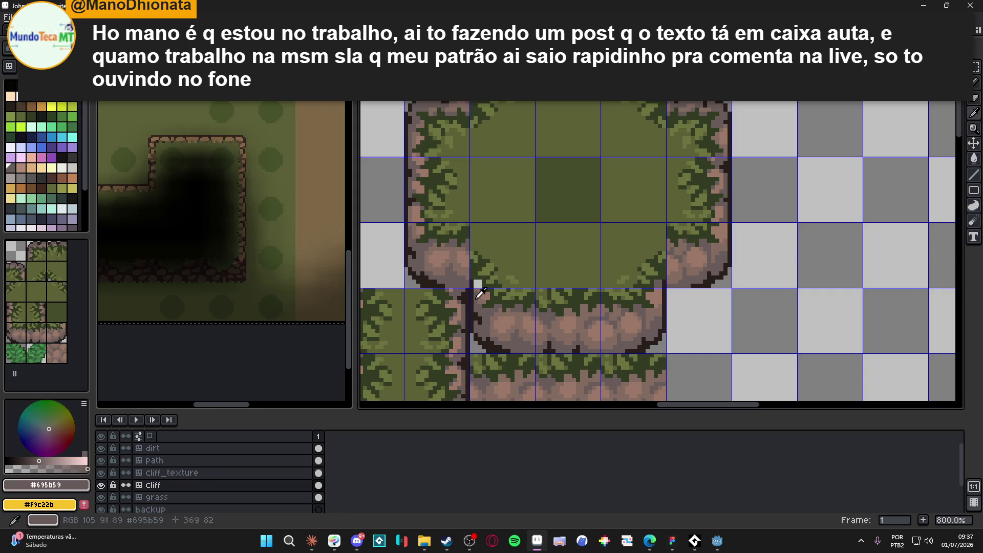
key("ctrl")
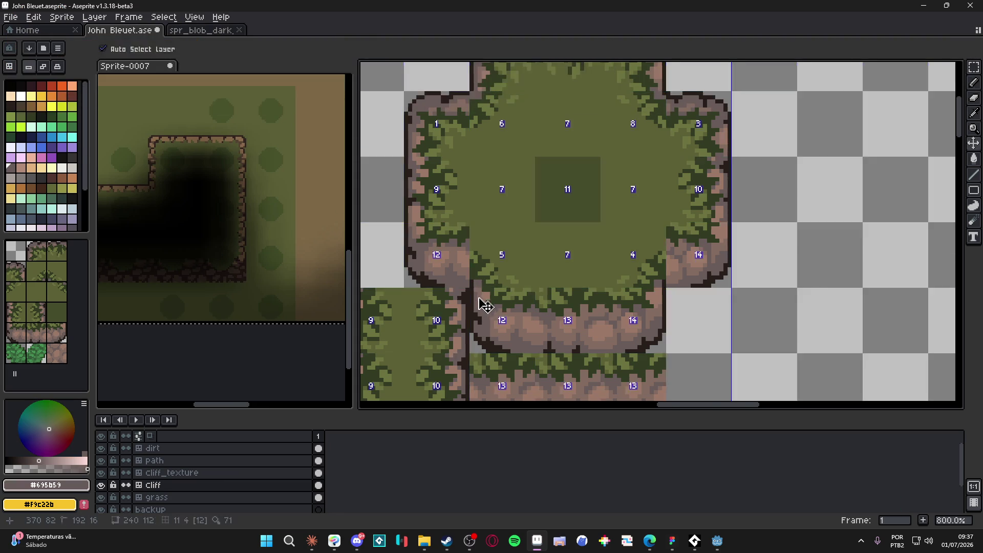
scroll(487, 307, "up", 4)
left_click_drag(472, 292, 475, 273)
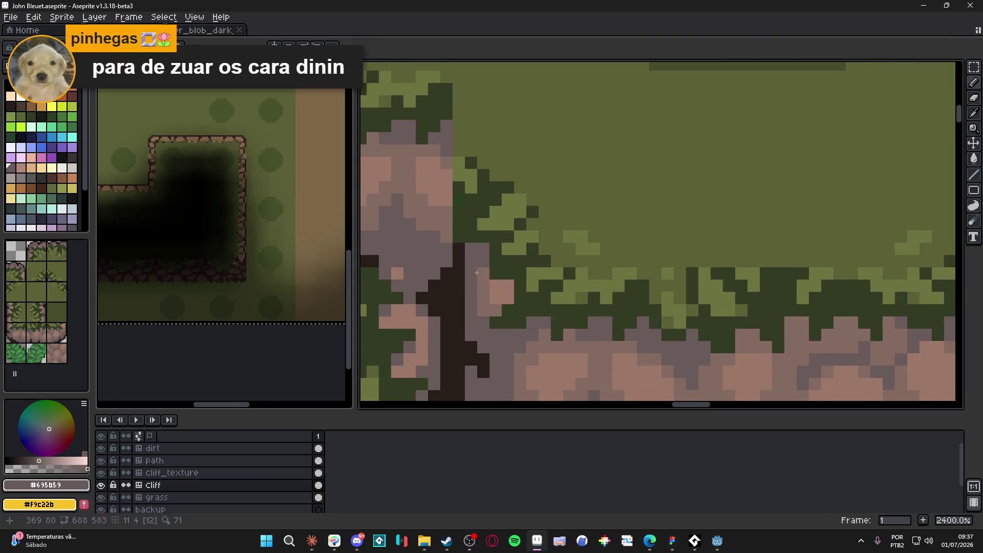
scroll(476, 273, "down", 3)
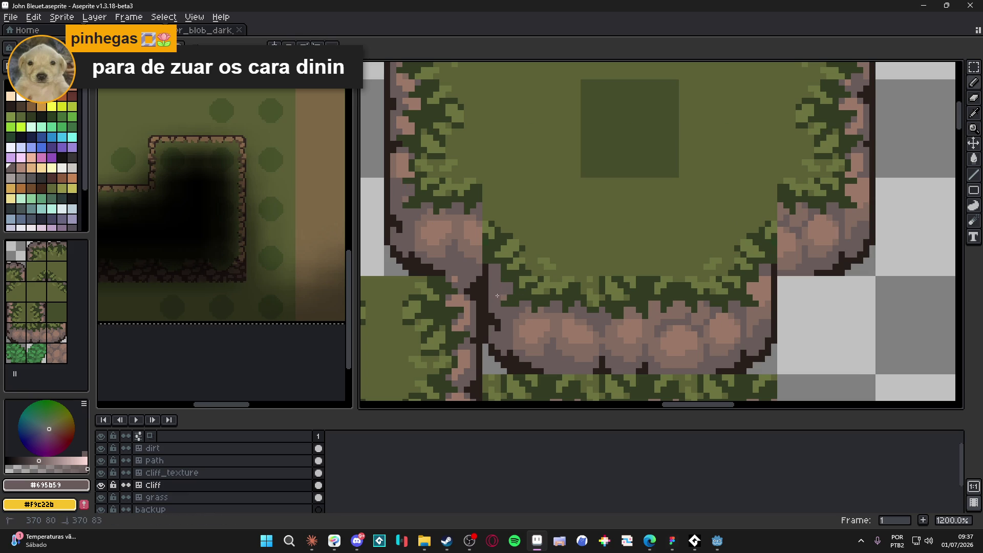
scroll(499, 295, "down", 2)
scroll(449, 251, "up", 3)
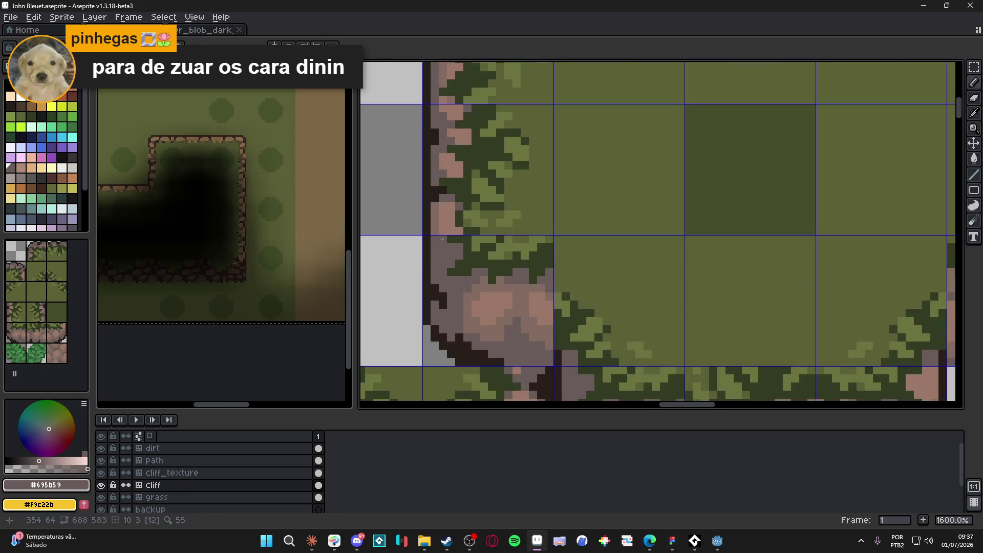
left_click(444, 220, "alt")
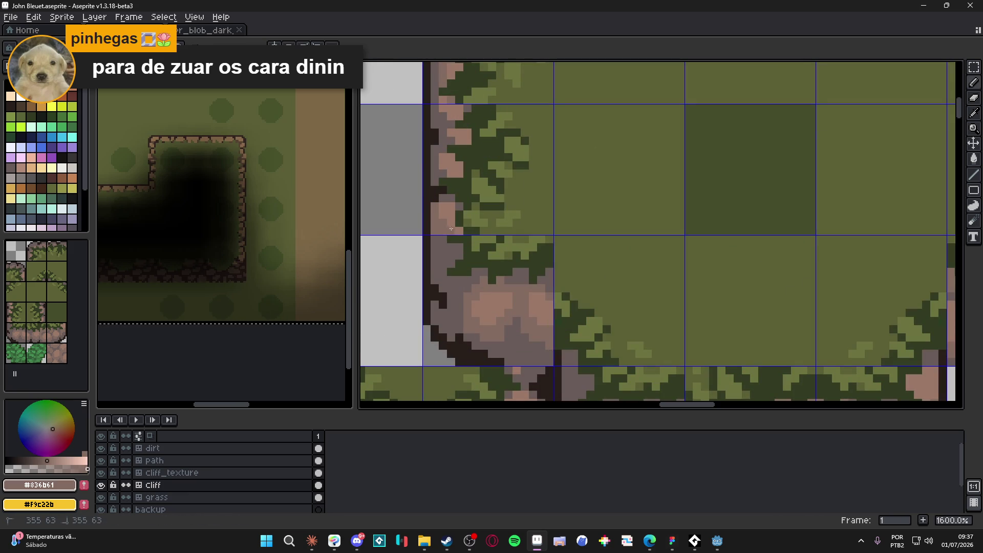
left_click(448, 232, "alt")
scroll(448, 234, "down", 3)
mouse_move(496, 263)
left_mouse_down()
mouse_move(470, 238)
mouse_move(487, 241)
left_mouse_up()
scroll(516, 277, "down", 2)
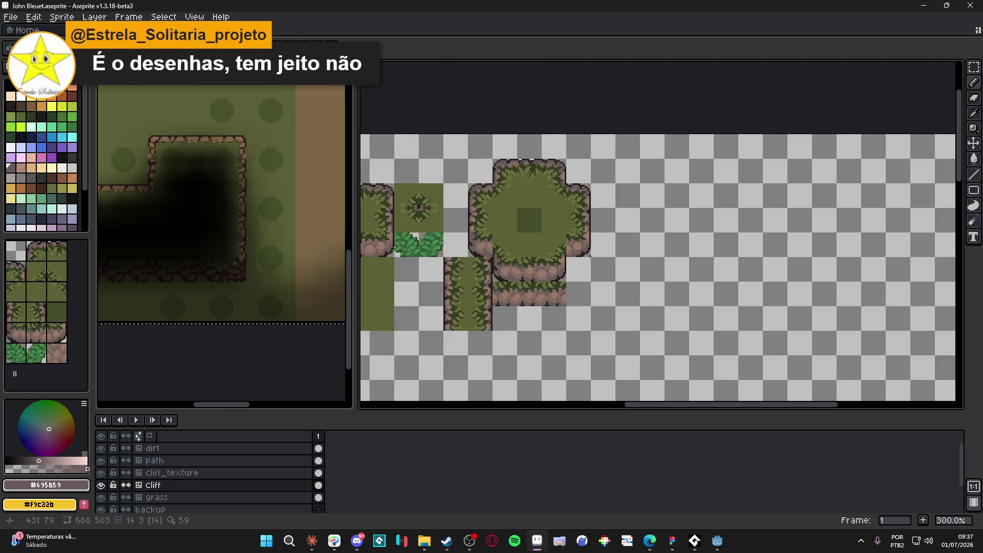
- Show the tile grid with Ctrl+', pan across the tileset, then hide the grid again
scroll(578, 237, "up", 1)
scroll(596, 250, "down", 1)
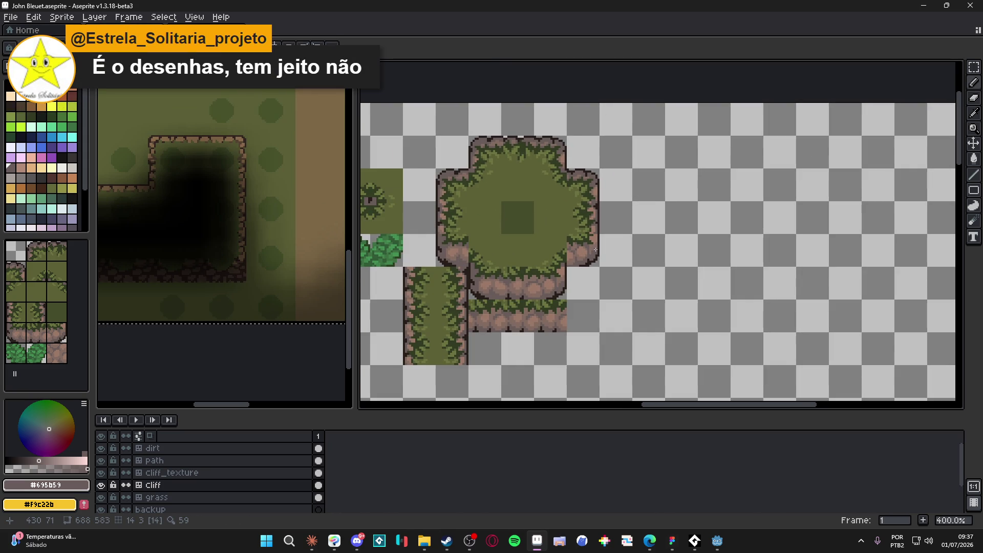
key("ctrl+apostrophe")
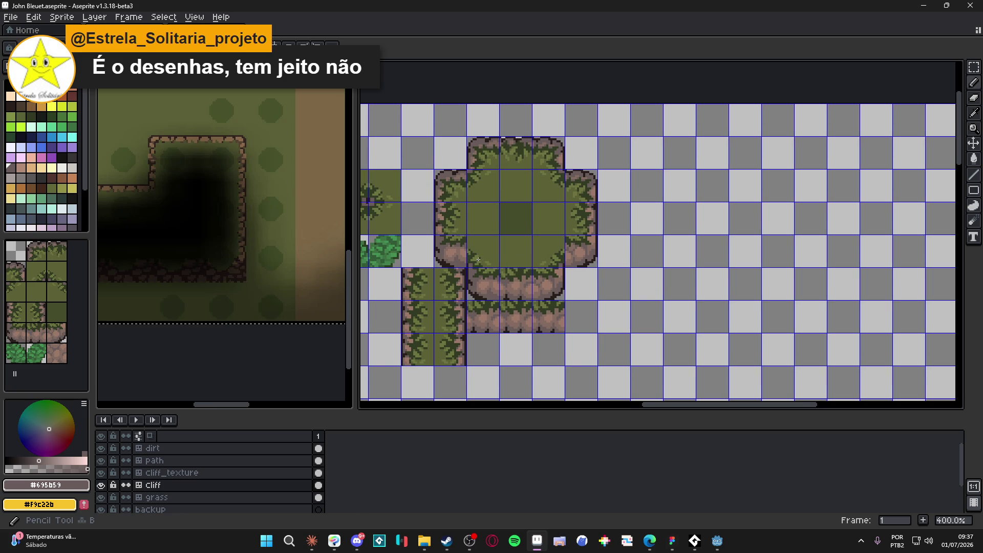
scroll(478, 259, "down", 1)
left_click_drag(484, 253, 546, 246)
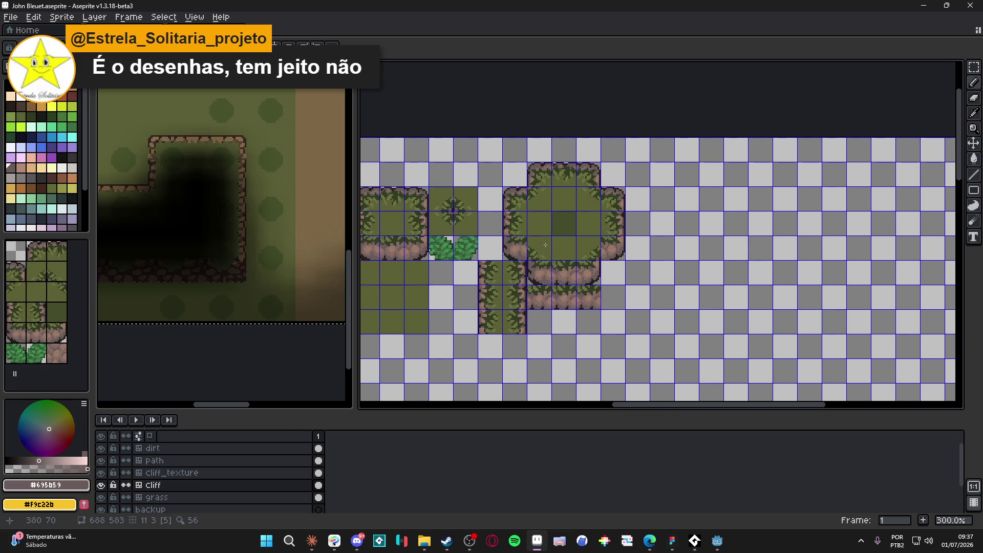
left_click_drag(546, 245, 555, 244)
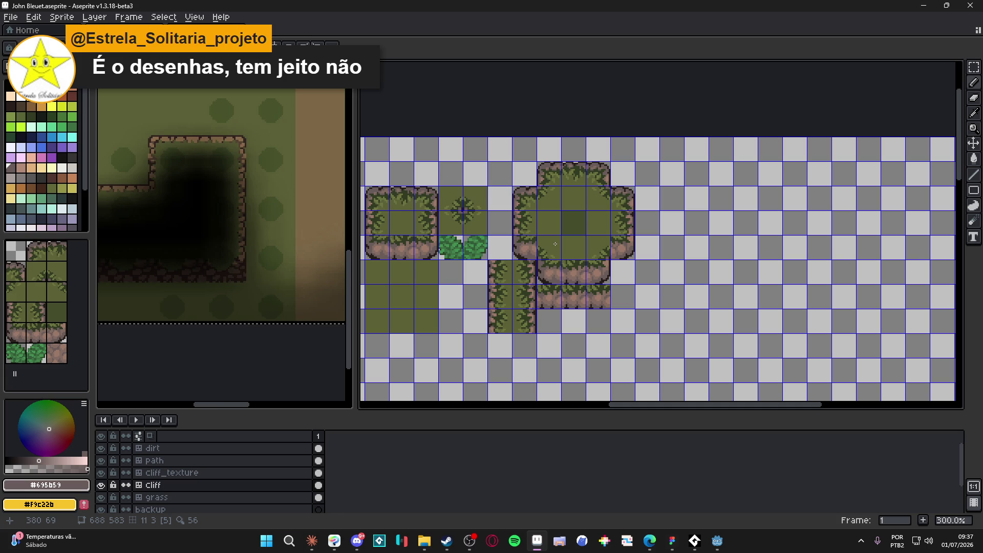
key("ctrl+apostrophe")
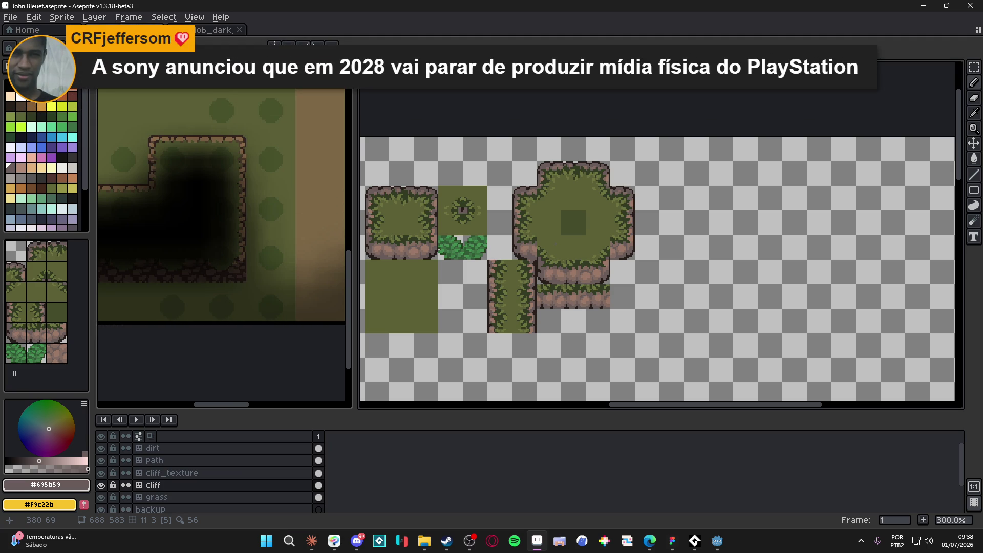
- Sample the pink rock #9b7968 and grey-brown #695b59, ending on #9b7968 as the drawing colour
scroll(513, 285, "up", 4)
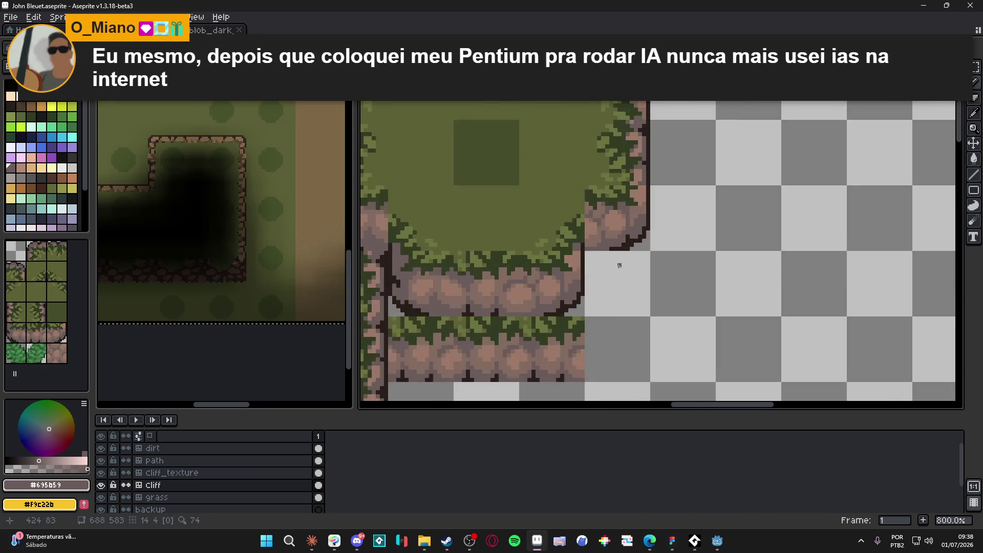
left_click(512, 285, "alt")
scroll(528, 323, "down", 5)
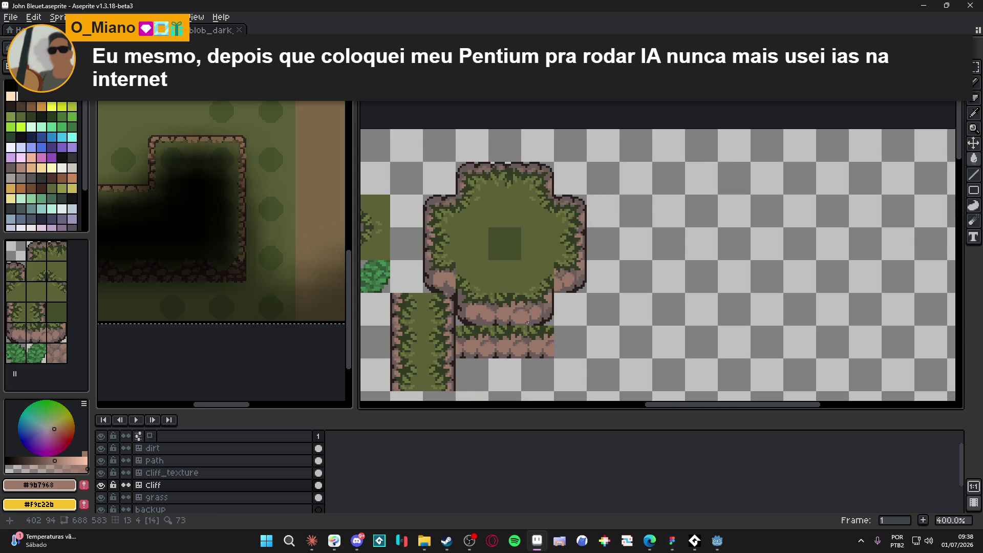
scroll(528, 323, "left", 2)
scroll(509, 324, "down", 1)
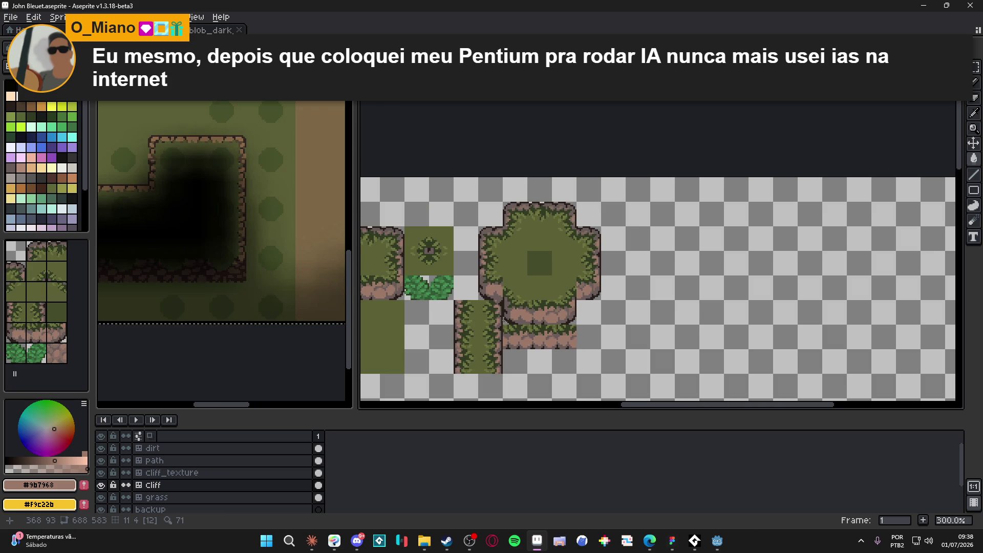
scroll(538, 274, "down", 1)
scroll(538, 274, "left", 1)
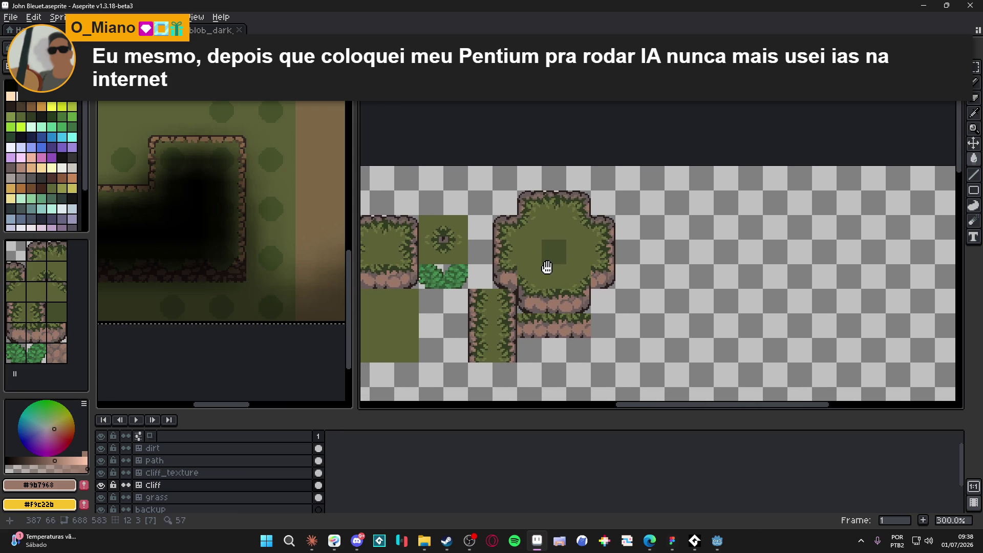
scroll(541, 291, "up", 6)
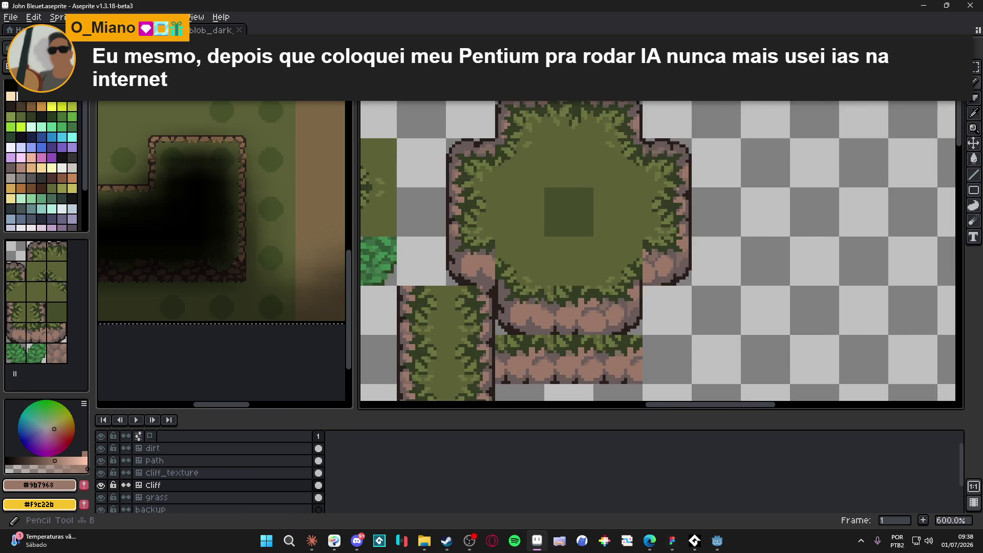
left_click(525, 325, "alt")
scroll(521, 325, "up", 1)
scroll(695, 304, "up", 3)
left_click(729, 272, "alt")
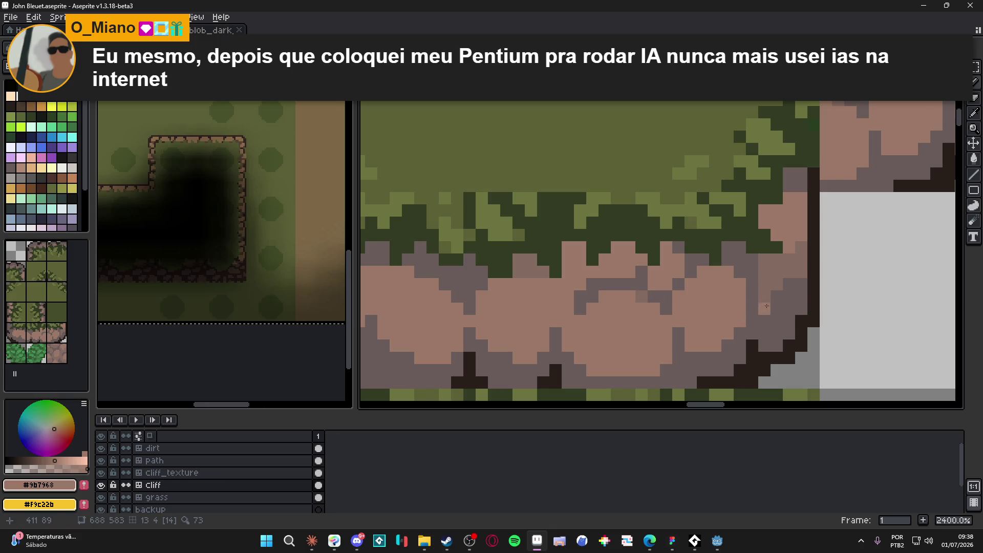
- Reposition the view over the tiles and save the tileset with Ctrl+S
scroll(756, 291, "down", 6)
scroll(756, 290, "down", 4)
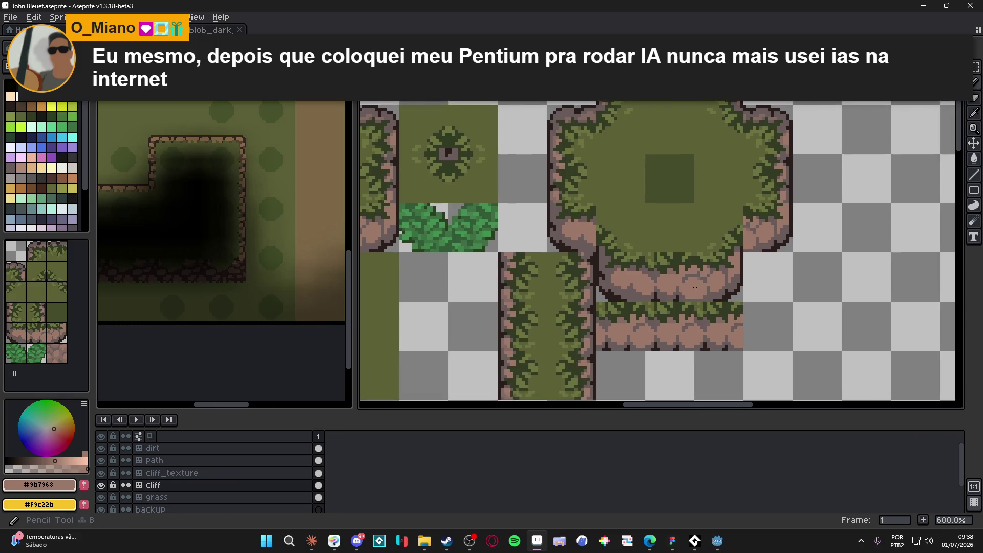
scroll(610, 230, "up", 2)
left_click_drag(579, 261, 550, 255)
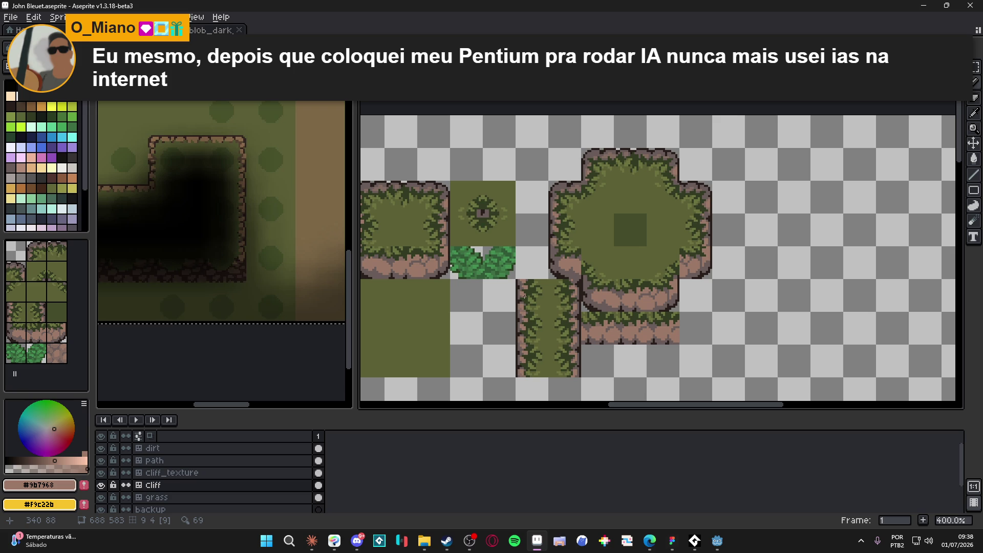
scroll(543, 287, "right", 3)
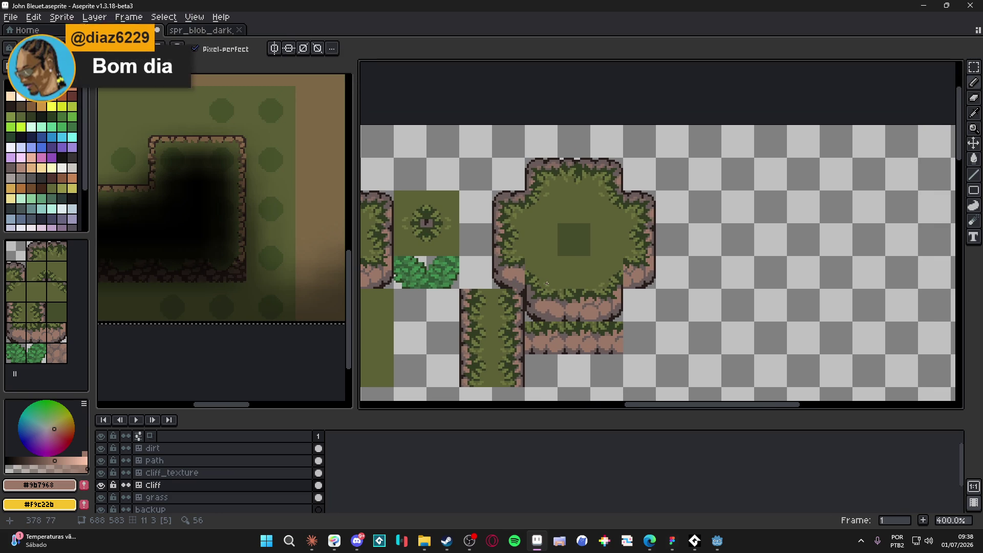
key("ctrl")
scroll(549, 299, "down", 1)
key("ctrl+s")
mouse_move(549, 300)
left_mouse_down()
mouse_move(557, 281)
mouse_move(622, 259)
left_mouse_up()
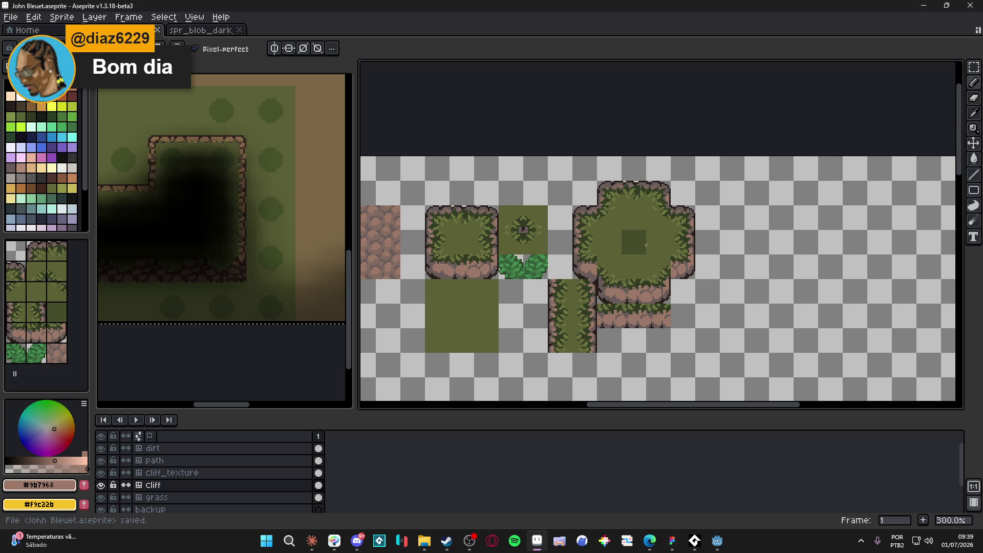
- Pan the saved tileset view slightly to the left
left_click_drag(659, 303, 645, 300)
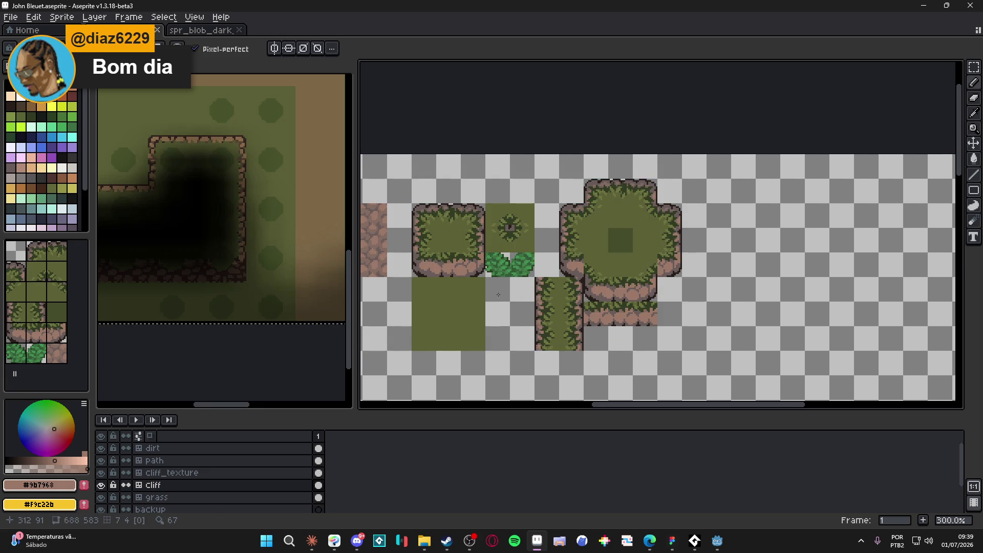
- Zoom to the big cliff's right edge and sample the dark outline colour #271f1b
left_click_drag(526, 304, 524, 303)
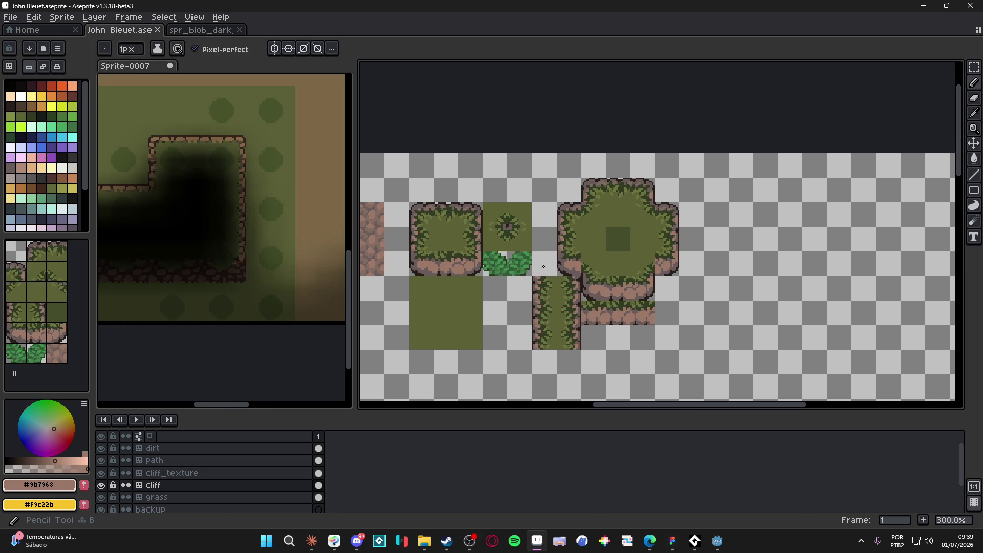
scroll(571, 282, "up", 4)
scroll(572, 283, "up", 2)
left_click(556, 301, "alt")
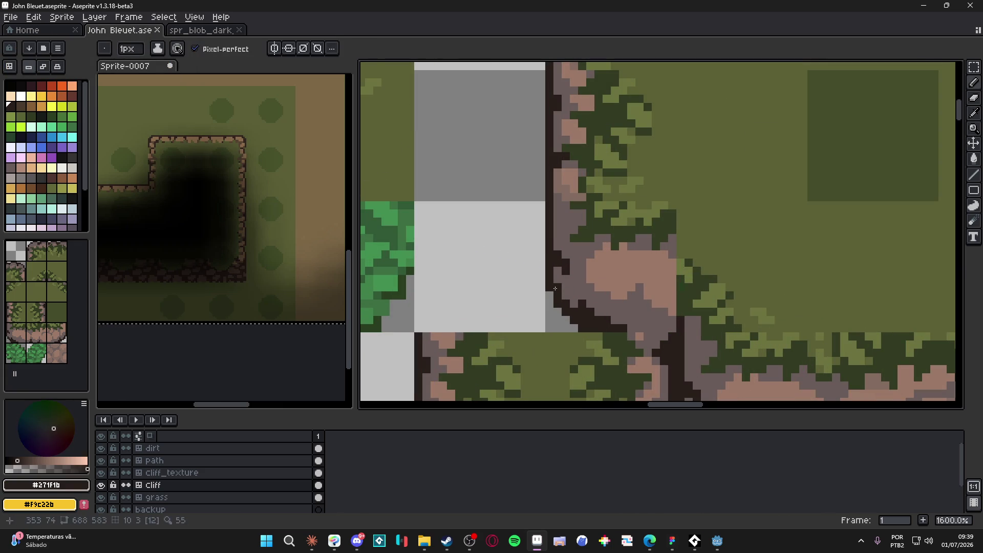
scroll(576, 302, "down", 3)
scroll(576, 301, "down", 1)
scroll(741, 300, "up", 2)
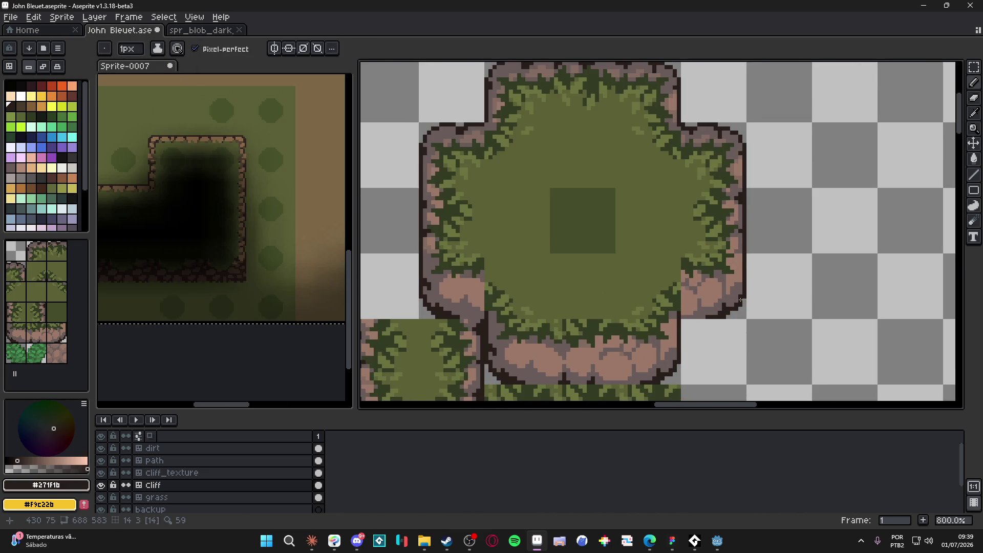
scroll(741, 296, "down", 2)
scroll(589, 285, "up", 1)
scroll(573, 285, "down", 1)
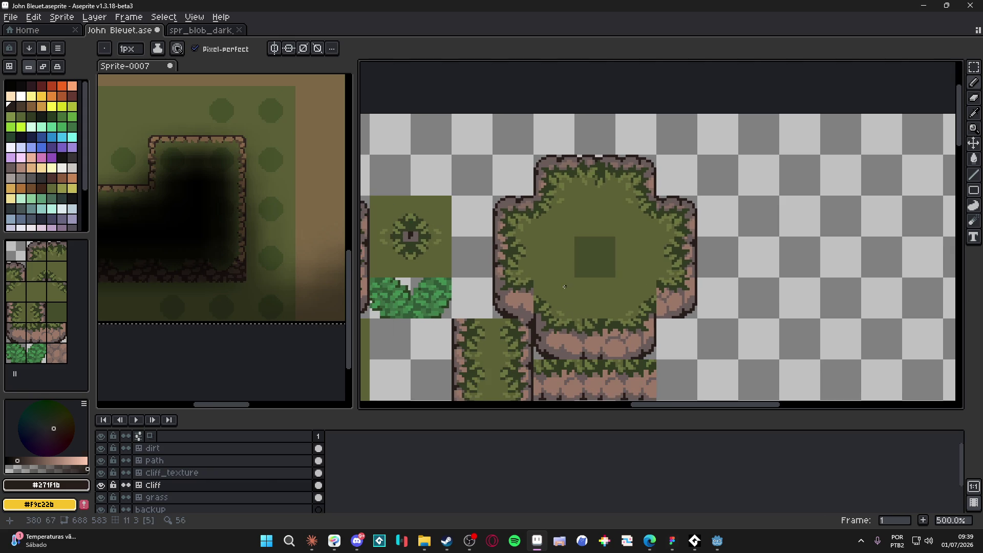
left_click_drag(575, 282, 562, 285)
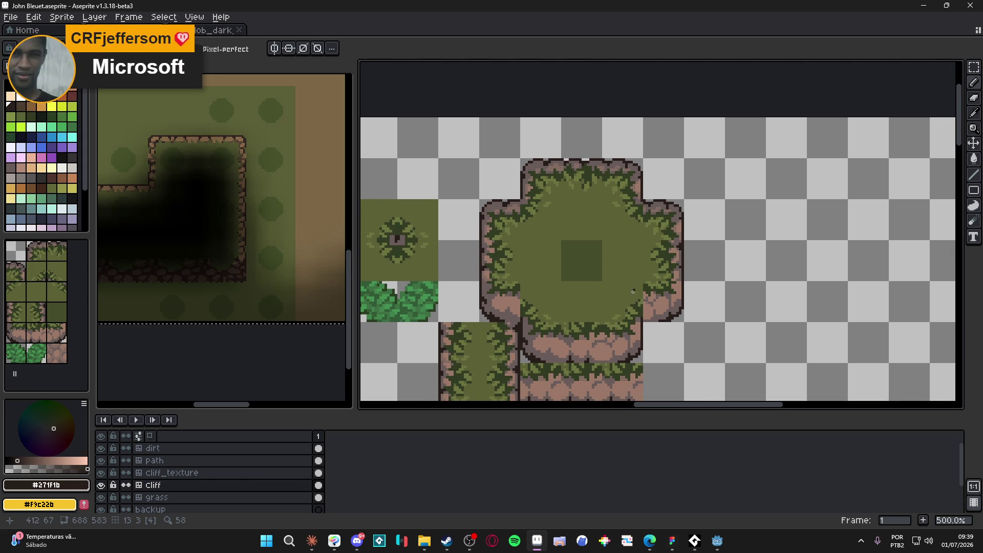
key("ctrl")
scroll(625, 301, "right", 1)
scroll(636, 314, "up", 4)
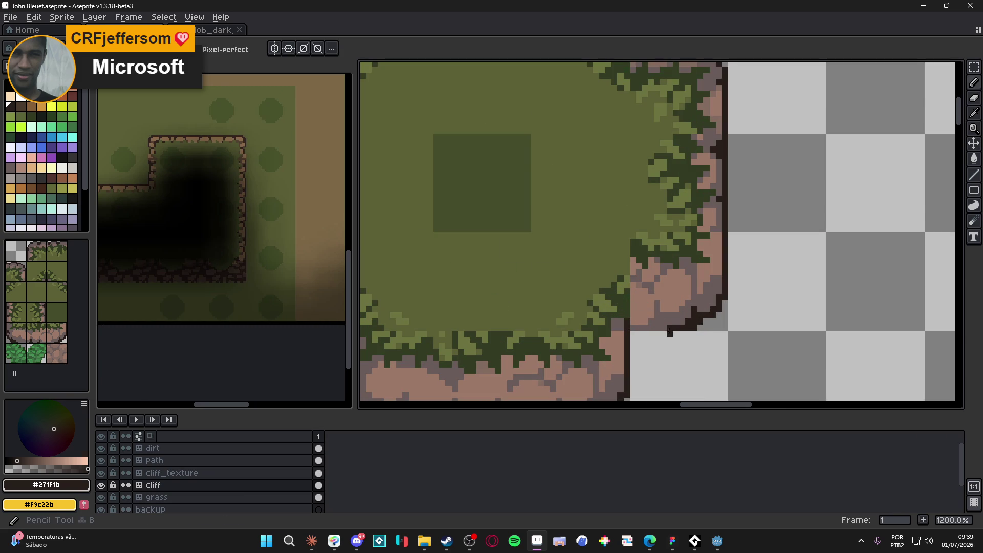
left_click(676, 326, "alt")
left_click(675, 328, "alt")
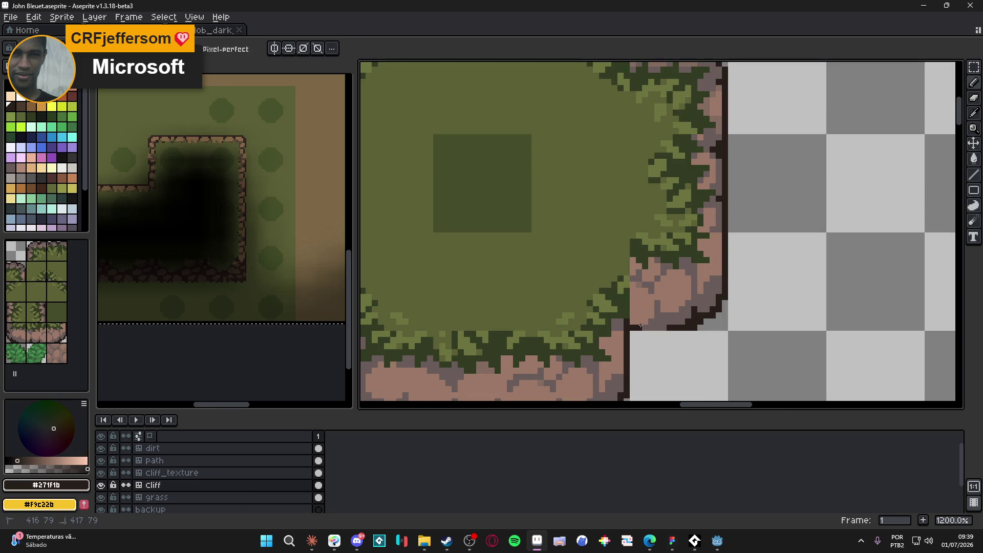
- Show the tile grid, pick grey-brown #695b59 and darken the cliff's lower-corner rock pixels
key("ctrl+apostrophe")
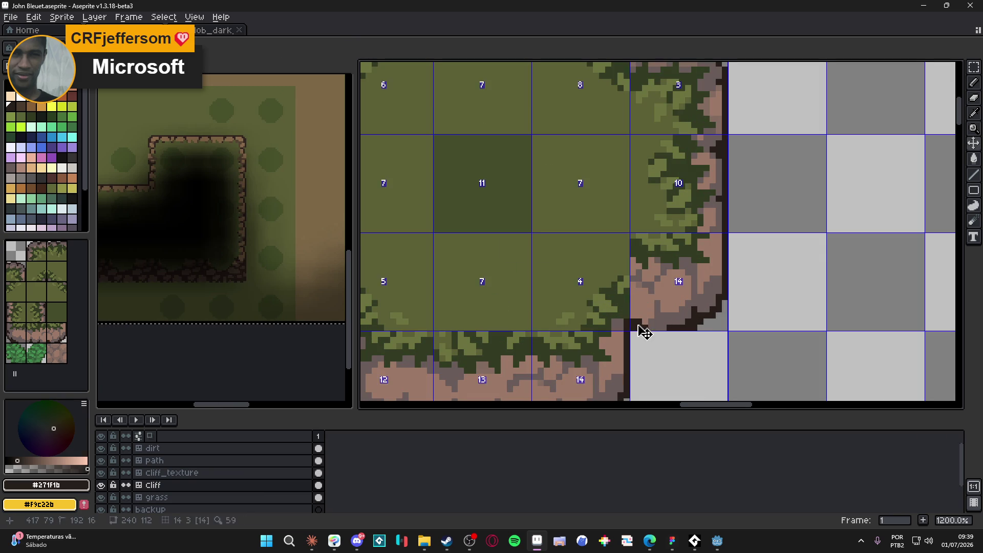
left_click(643, 304, "alt")
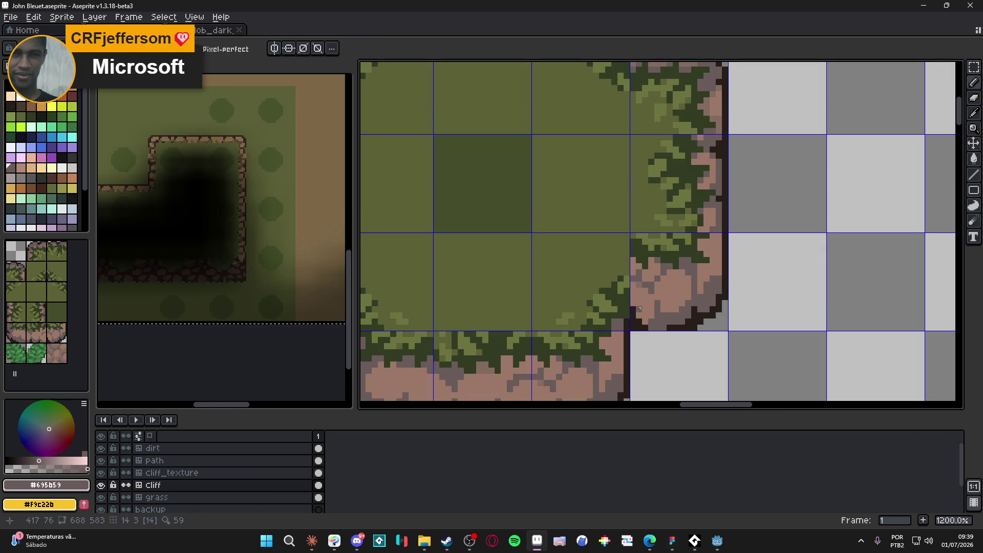
left_click(636, 298)
left_click(636, 288)
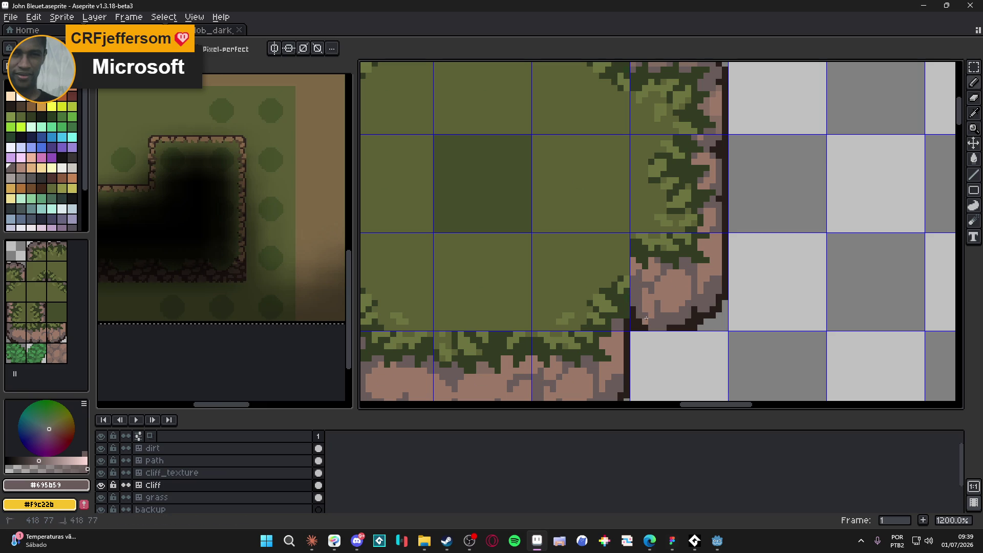
left_click(645, 277)
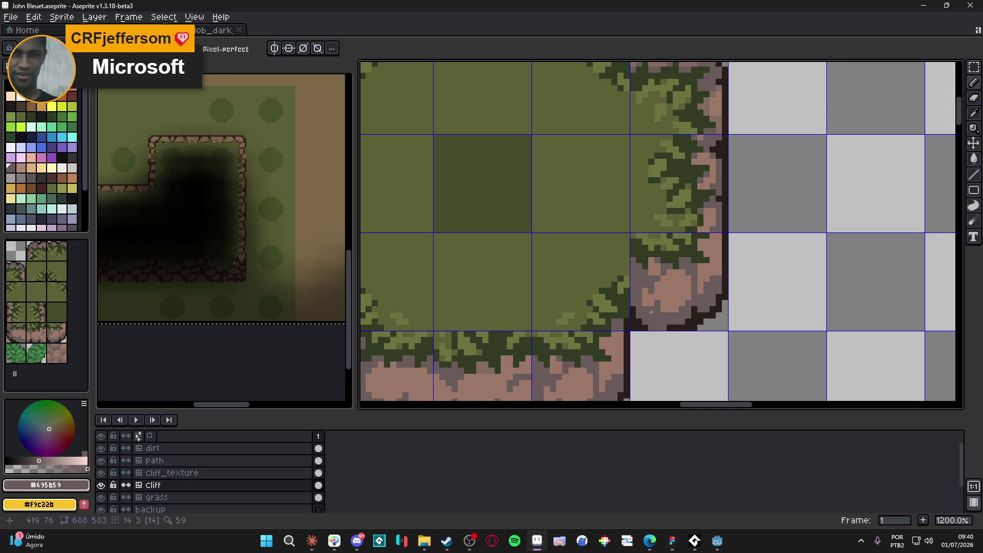
scroll(653, 317, "down", 4)
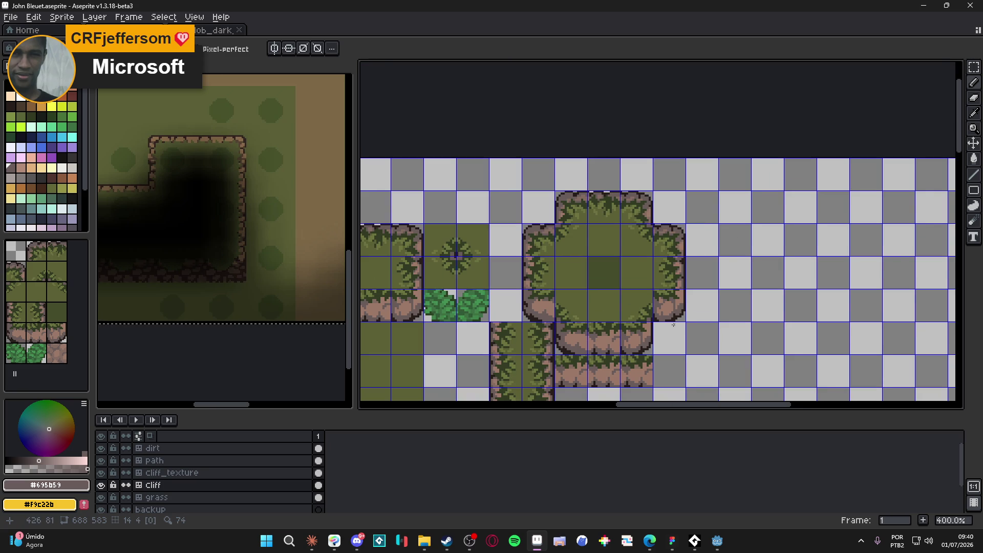
- Zoom in to 1200% on the cliff's right grassy edge
scroll(675, 328, "down", 1)
scroll(666, 317, "up", 1)
scroll(662, 308, "up", 5)
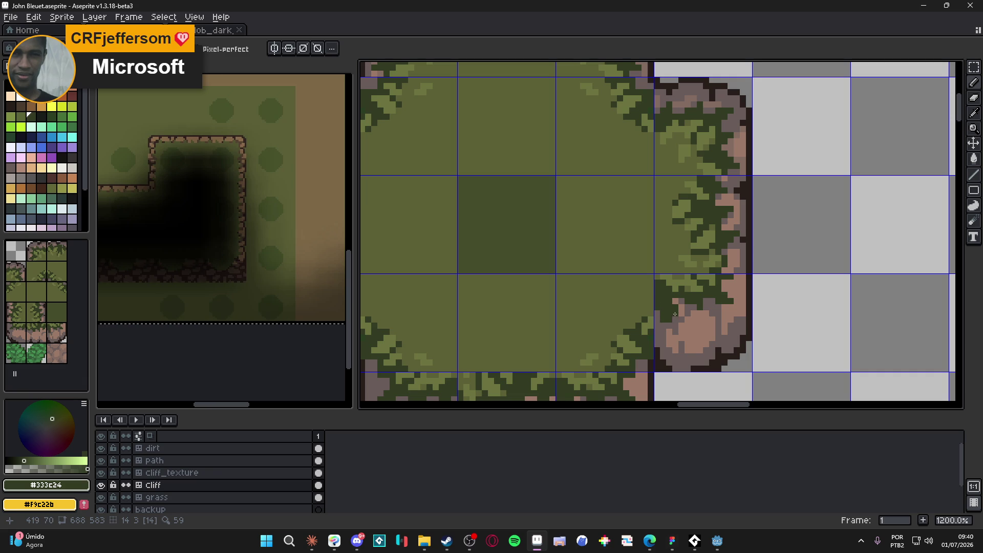
- Undo the last pencil stroke and sample grass greens #5c6037 and #333c24
key("ctrl+z")
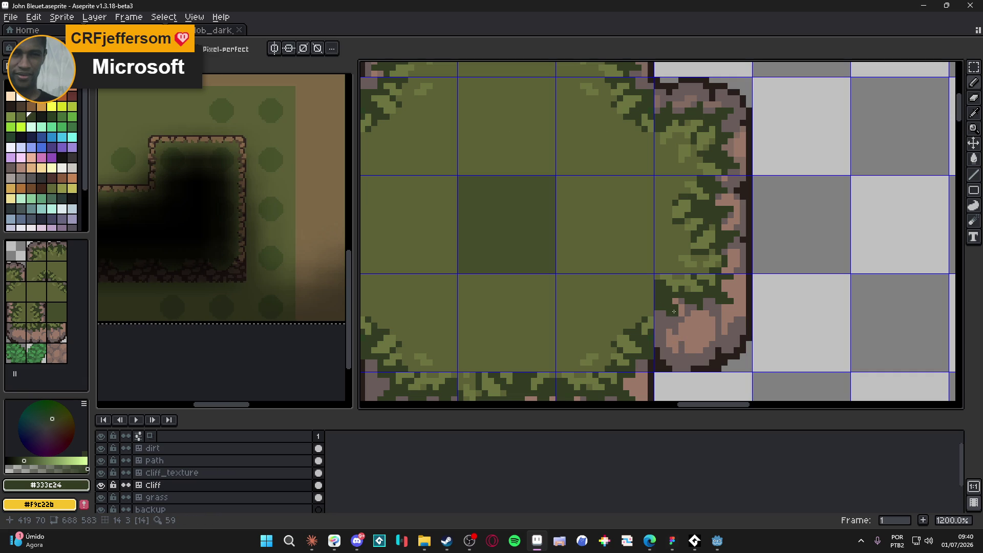
left_click(649, 295, "alt")
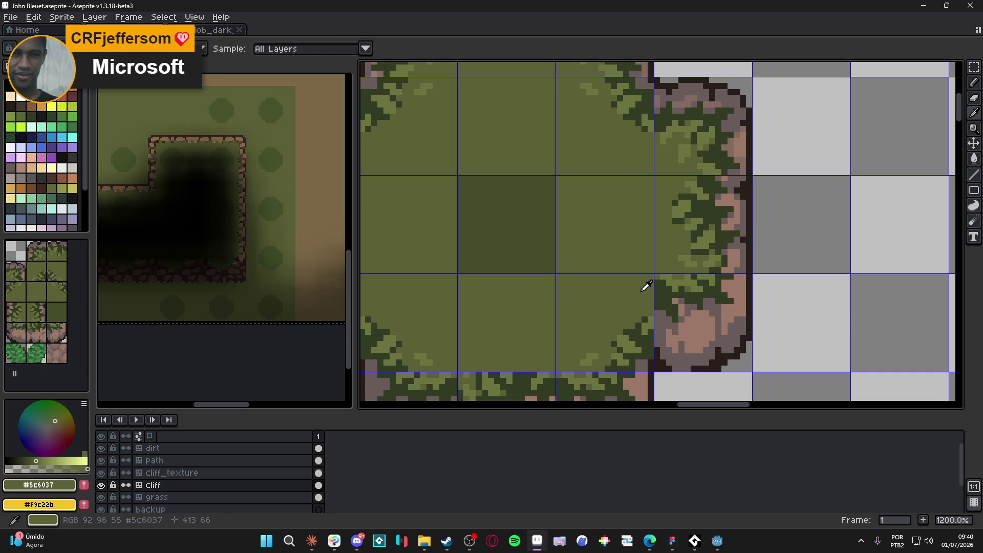
left_click(671, 293, "alt")
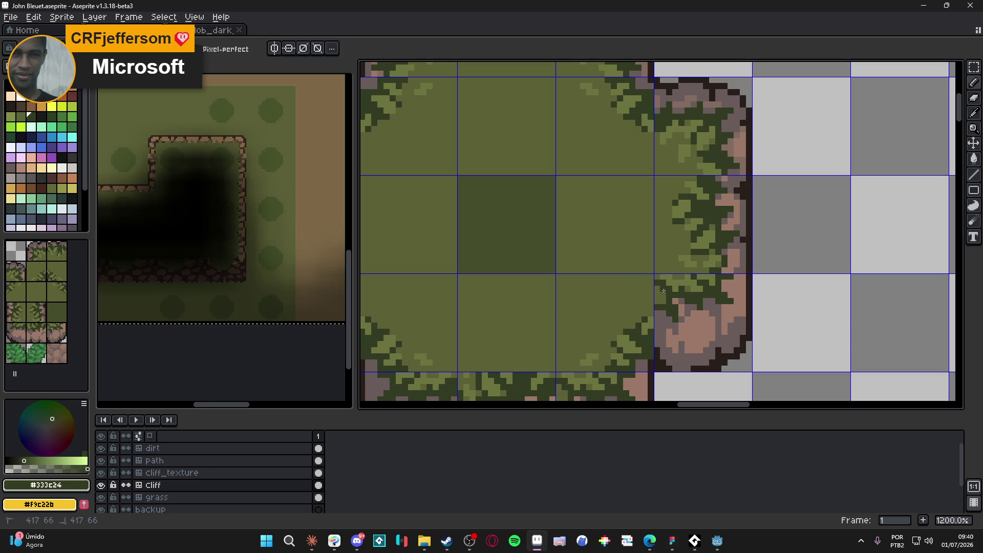
left_click(660, 282, "alt")
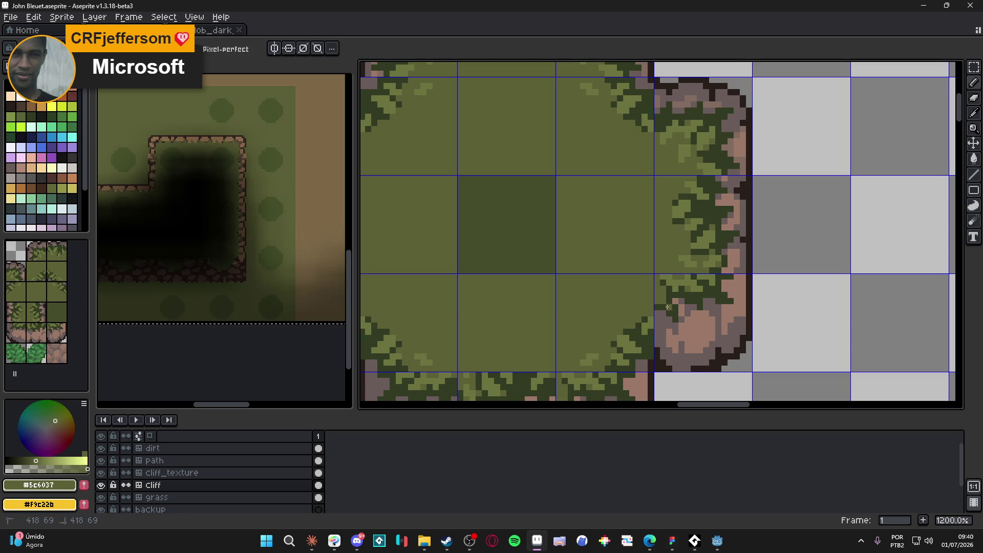
- Sample the surrounding grass and rock shades from the canvas, ending on the mid grass green
key("alt")
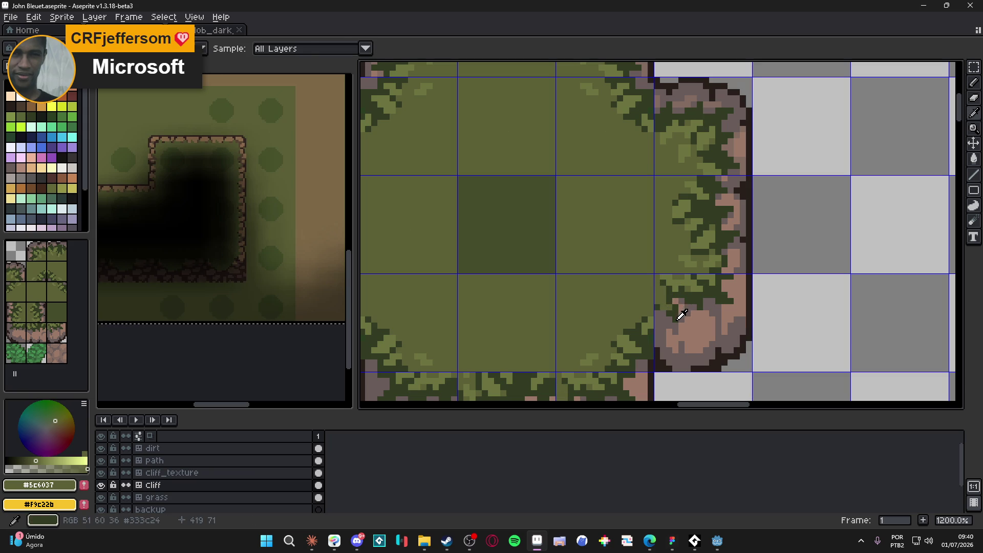
left_click(665, 315, "alt")
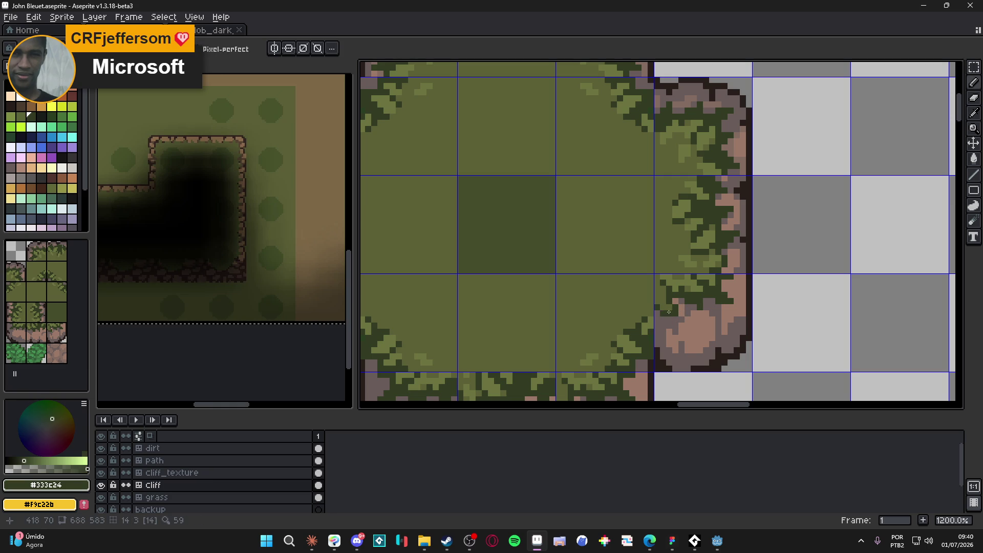
left_click(675, 305, "alt")
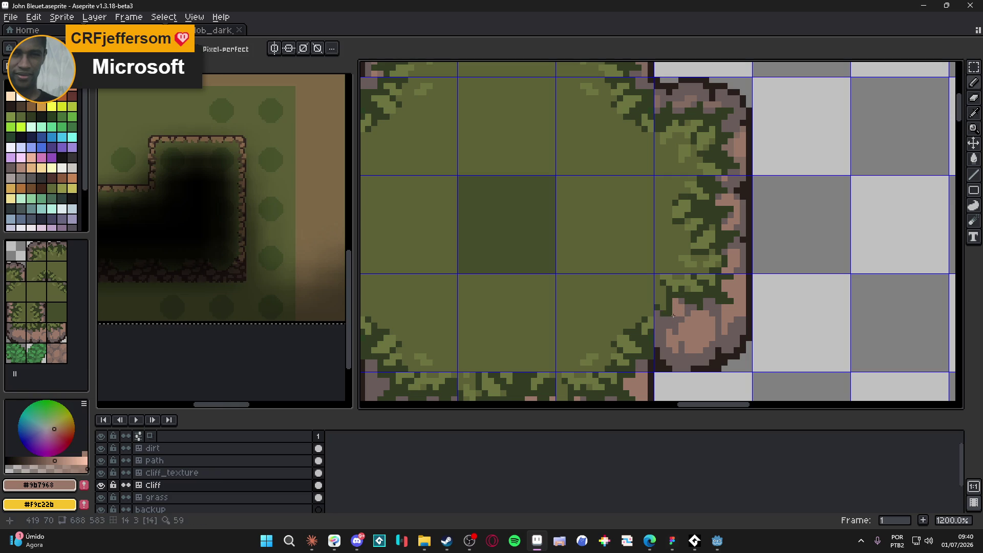
left_click(670, 316, "alt")
scroll(670, 316, "down", 2)
scroll(670, 312, "up", 3)
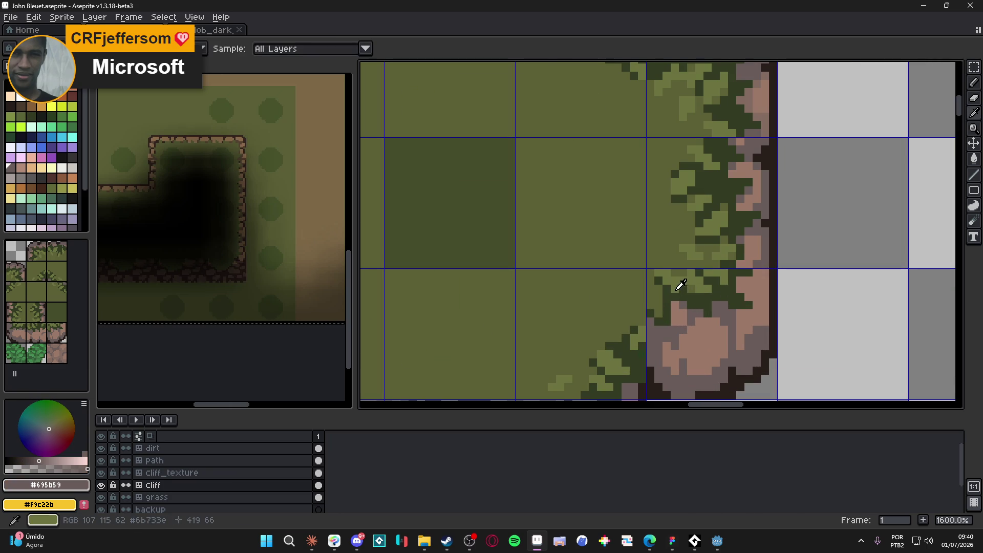
left_click(678, 284, "alt")
- Repaint the cliff-corner pixels green, then add a single 1px pixel at the grass edge
mouse_move(661, 305)
left_mouse_down()
mouse_move(657, 290)
mouse_move(652, 297)
left_mouse_up()
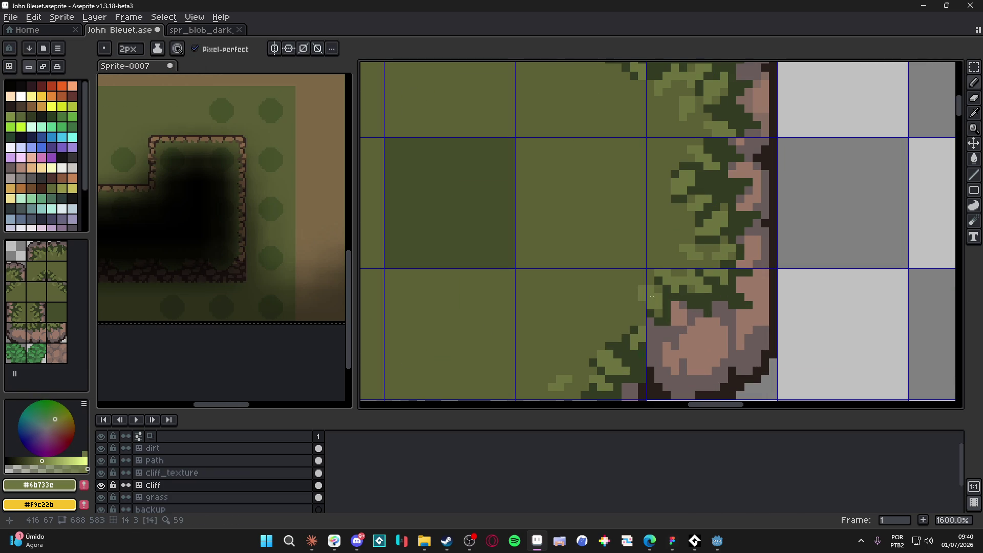
key("minus")
left_click(661, 309)
scroll(660, 309, "down", 4)
key("ctrl")
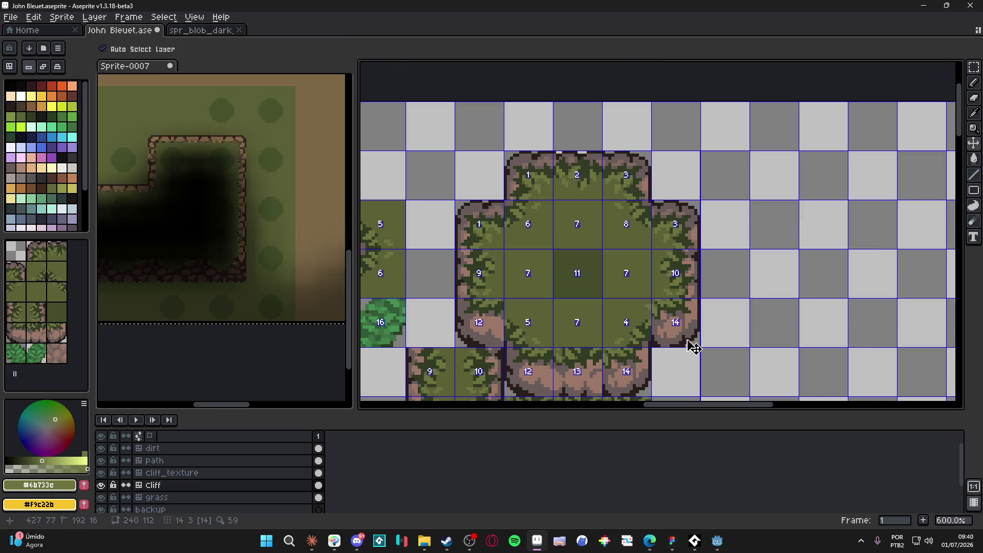
- Zoom out to review the tileset and undo the last pencil stroke on the right grass edge
scroll(689, 343, "down", 1)
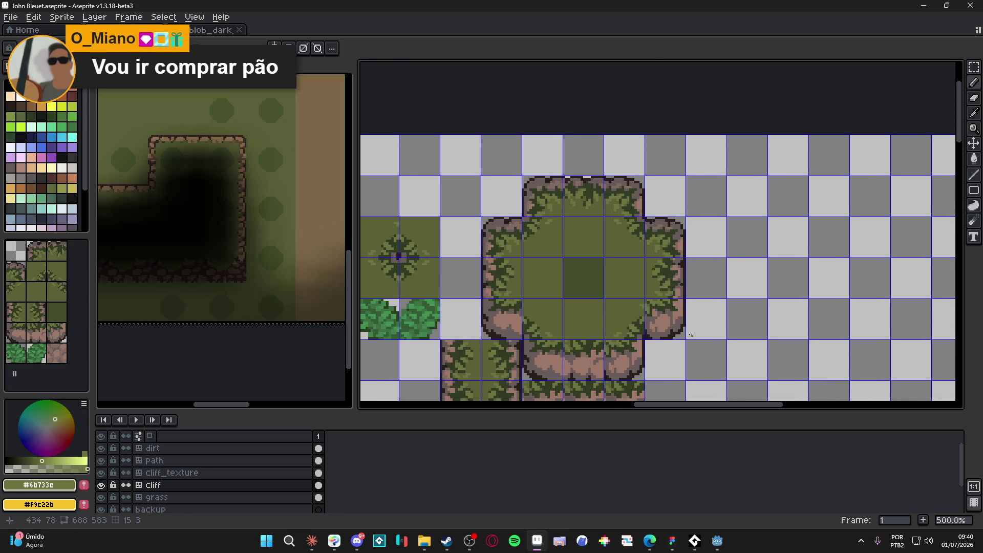
scroll(683, 323, "down", 1)
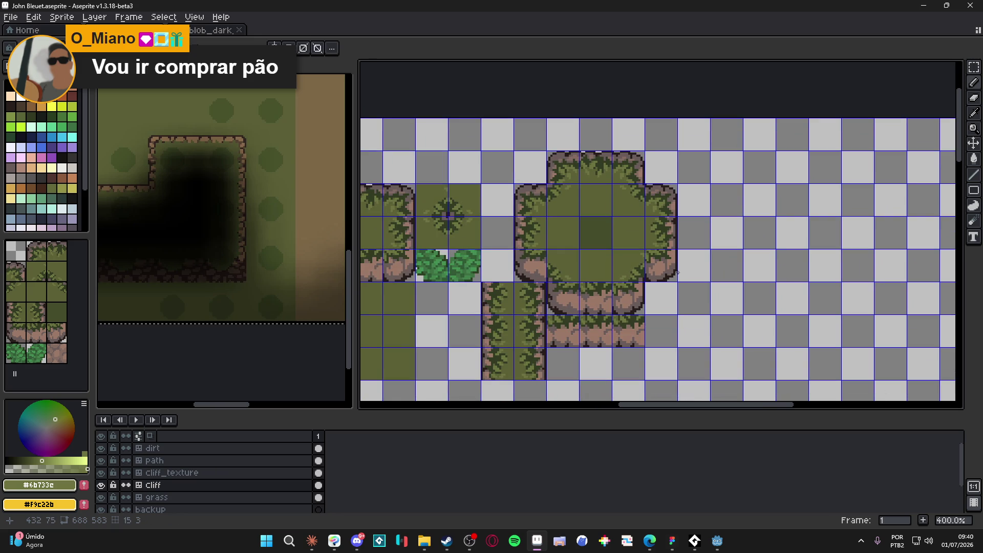
scroll(600, 267, "left", 2)
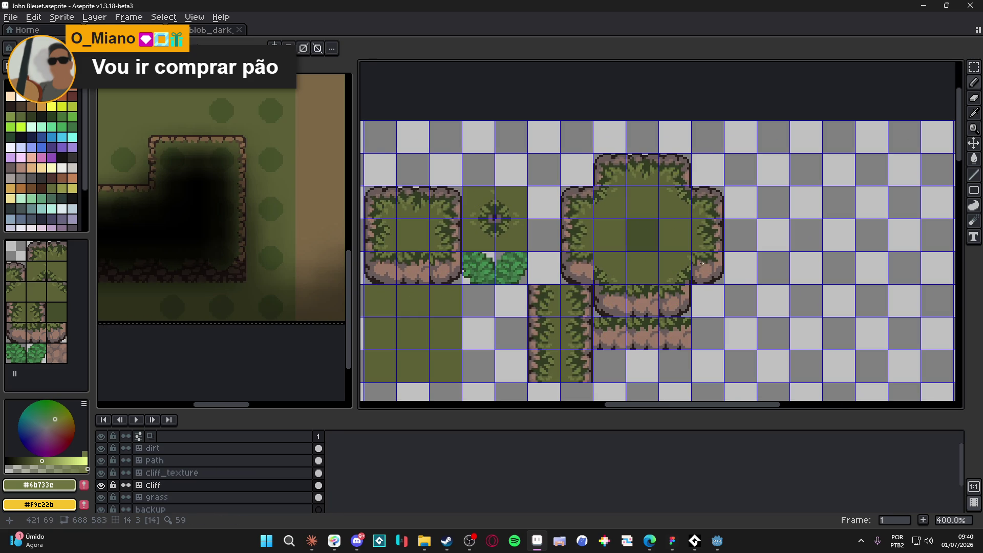
key("ctrl+z")
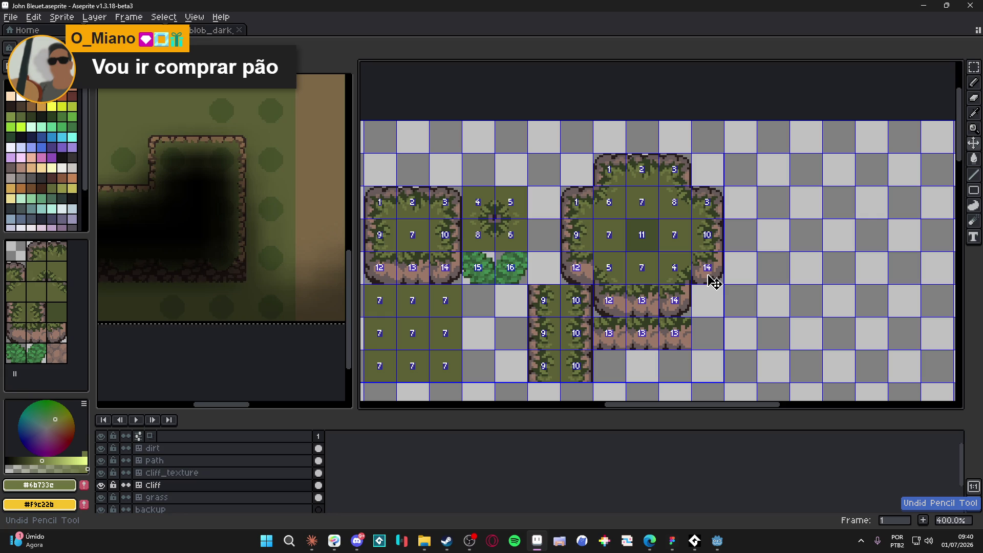
scroll(697, 266, "up", 3)
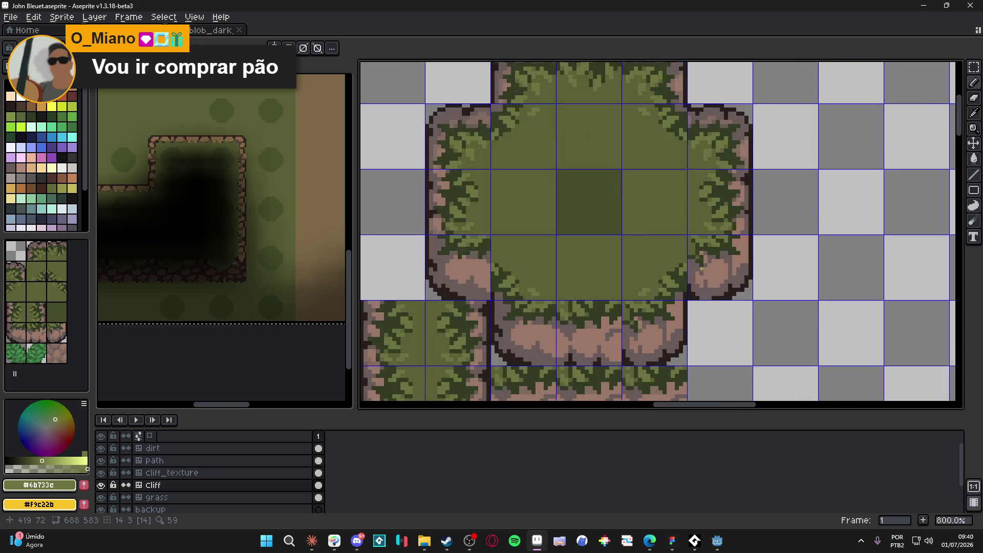
- Sample the dark green and greyish-mauve rock colours from the canvas, then save the tileset
scroll(692, 261, "up", 2)
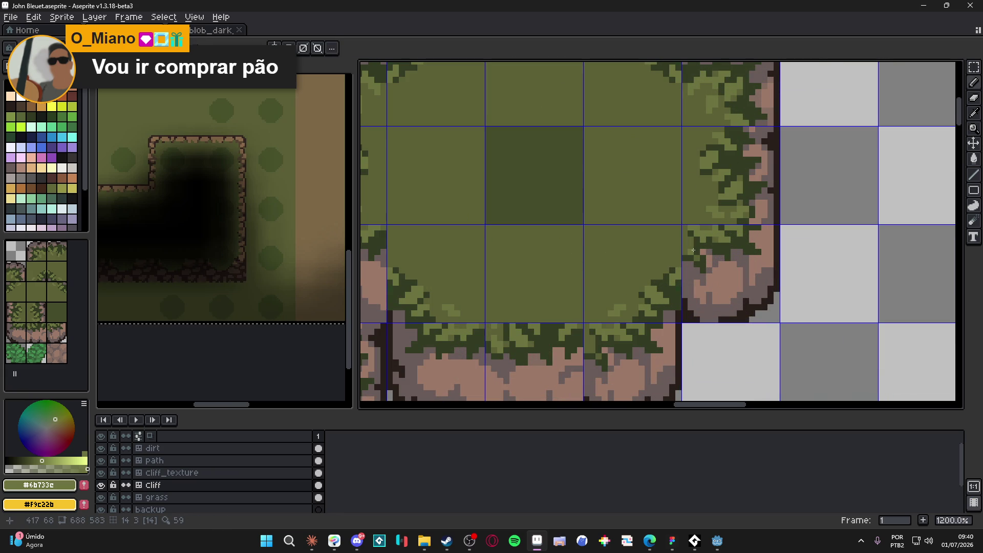
left_click(698, 253, "alt")
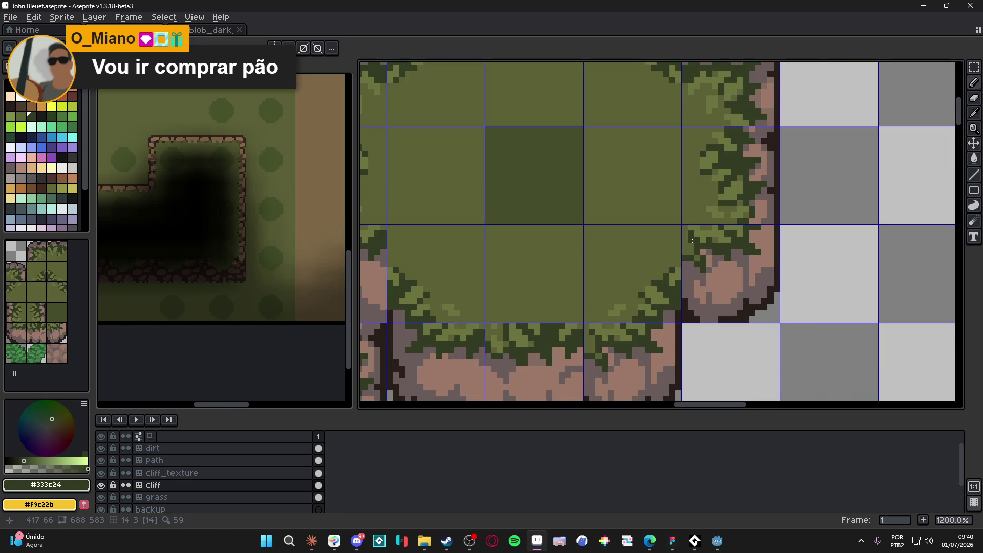
left_click(696, 272, "alt")
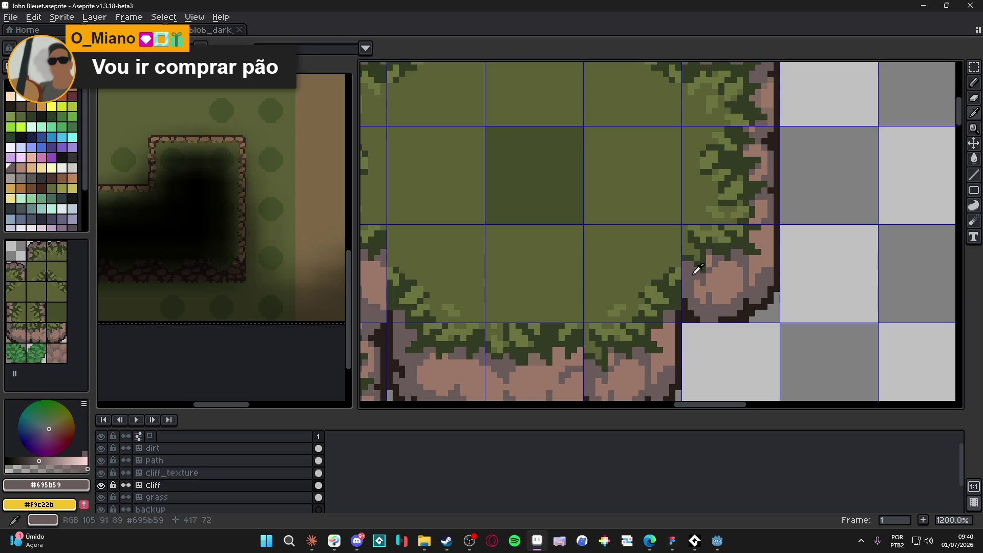
key("ctrl+s")
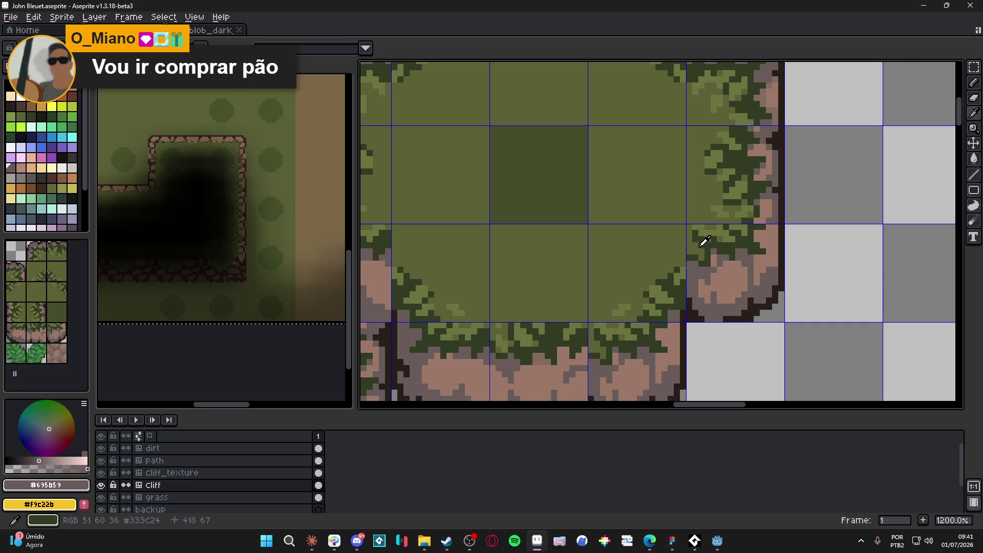
- Sample the mid, olive and dark grass greens around the right cliff's inner corner, ending on #333c24
left_click(699, 254, "alt")
key("ctrl")
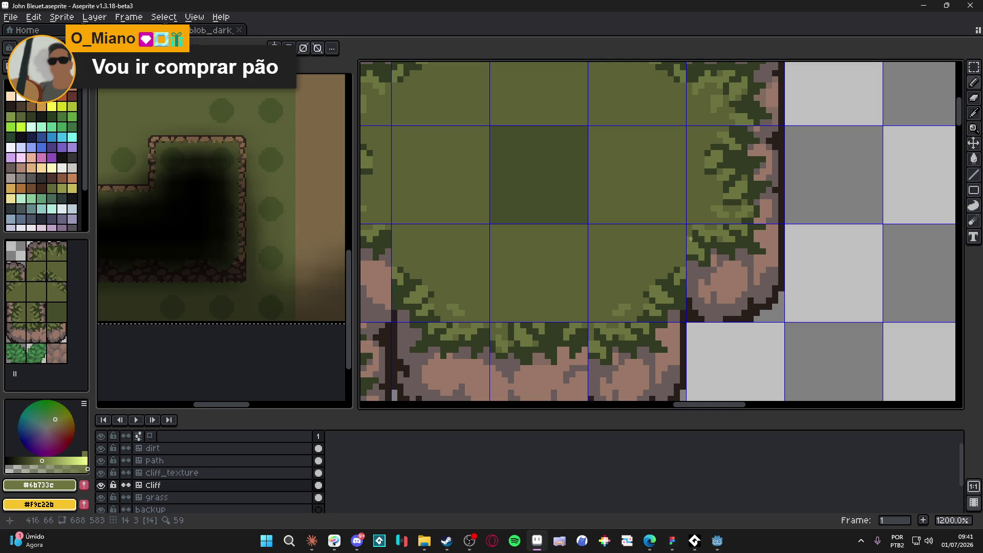
key("alt")
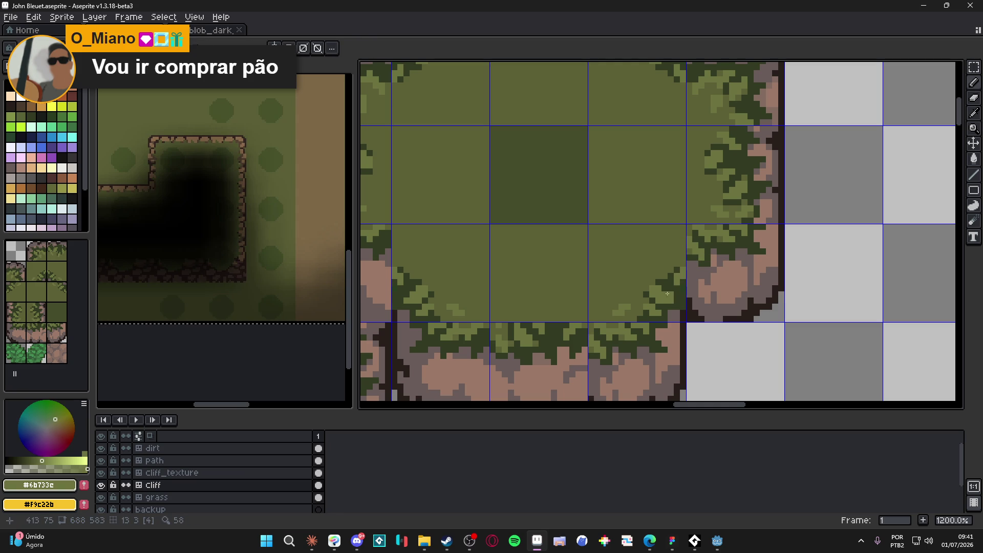
left_click(682, 284, "alt")
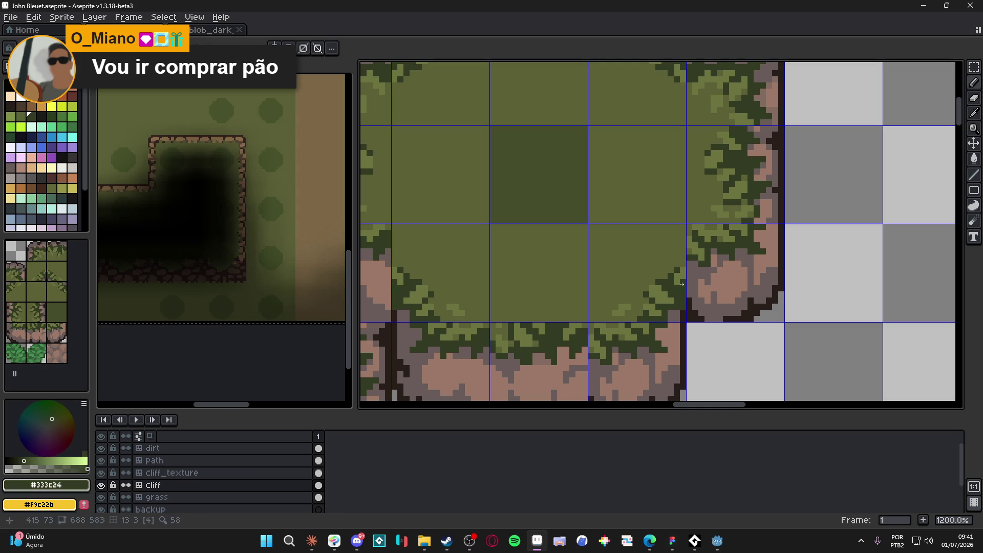
left_click(680, 275, "alt")
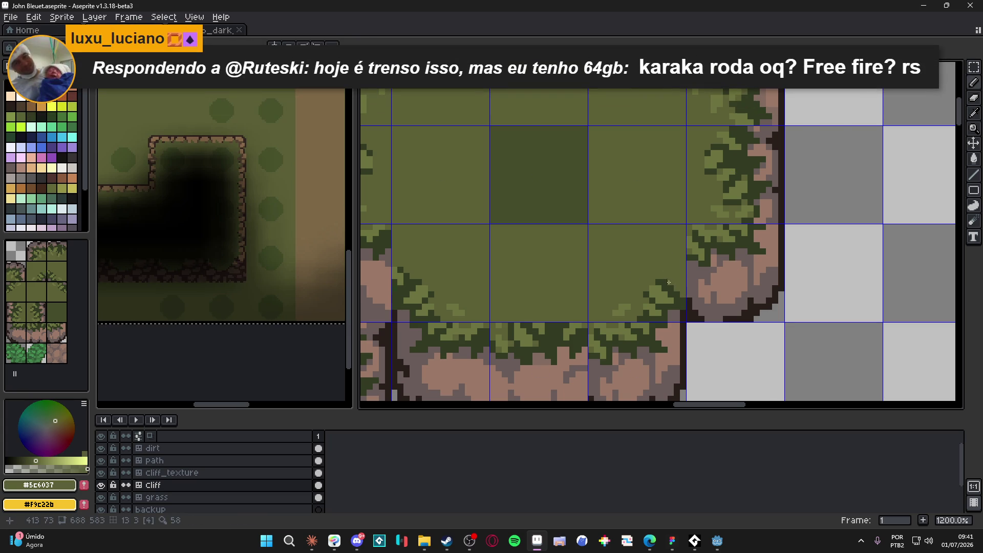
left_click(684, 301)
left_click(667, 282, "alt")
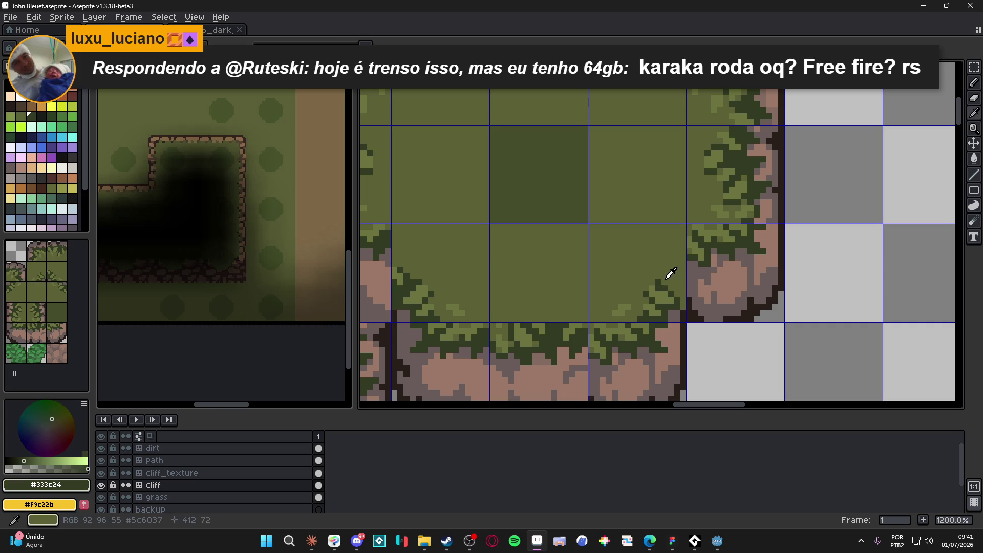
left_click(667, 278, "alt")
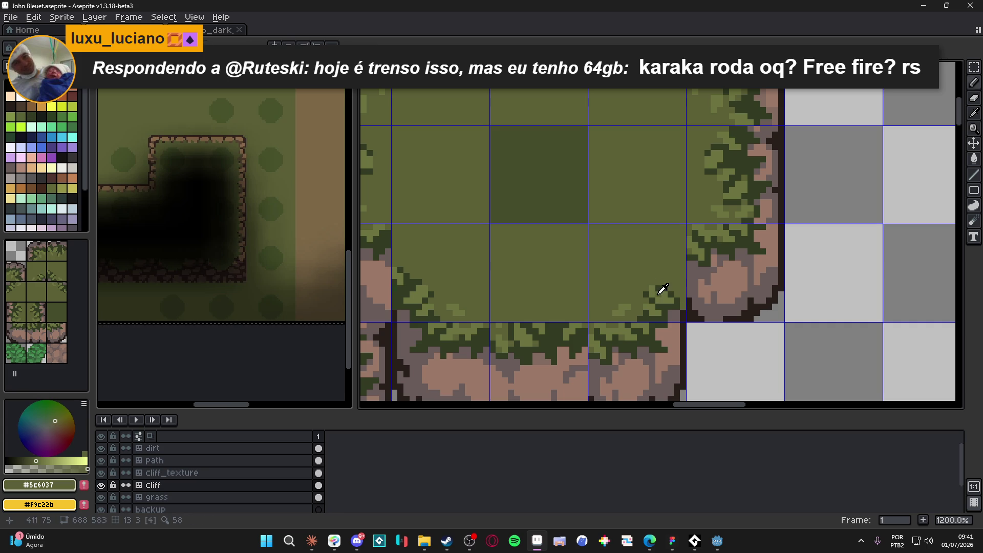
left_click(656, 294, "alt")
left_click(653, 300, "alt")
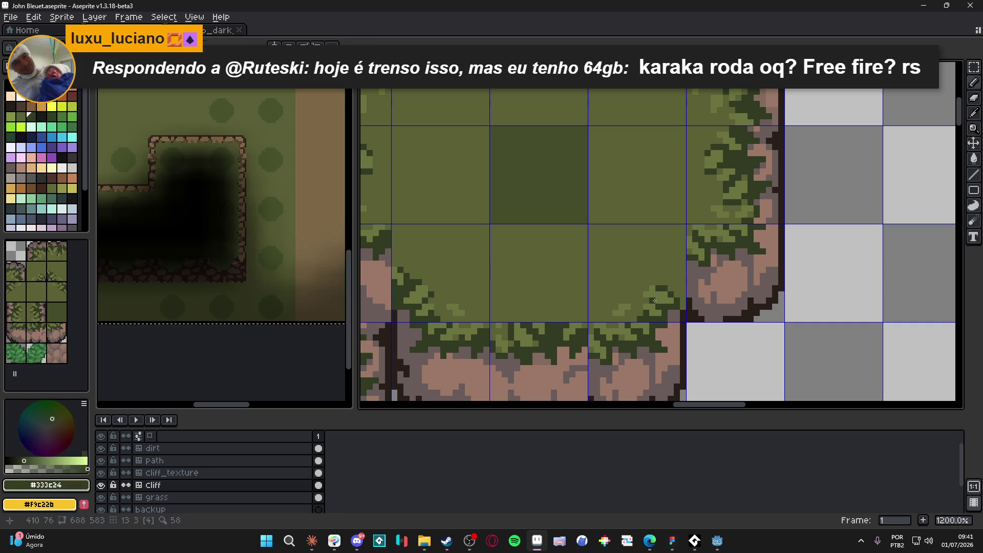
scroll(654, 301, "down", 4)
- Draw a #333c24 dark green edge up the cliff border and extending up-left along the grass
scroll(678, 294, "up", 3)
scroll(679, 294, "up", 3)
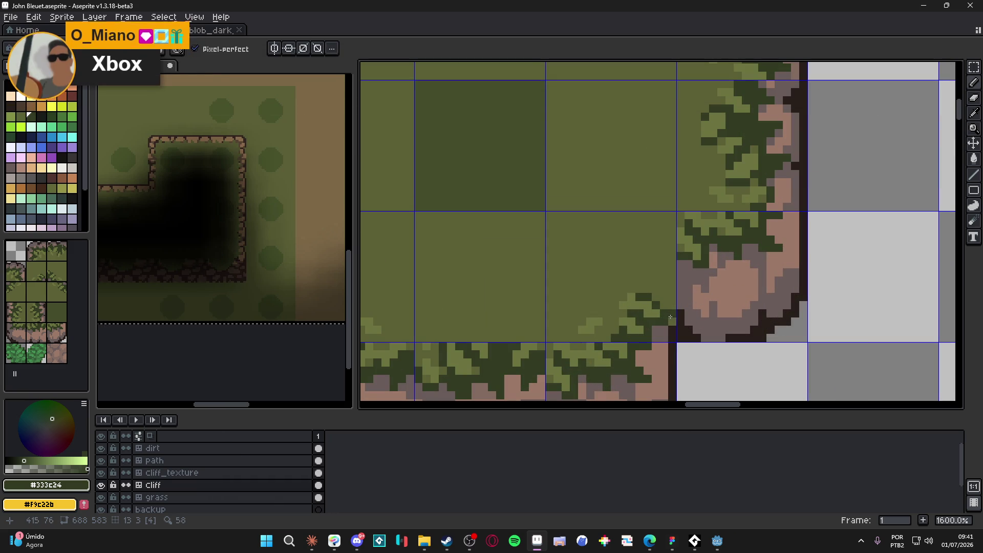
left_click_drag(672, 315, 665, 280)
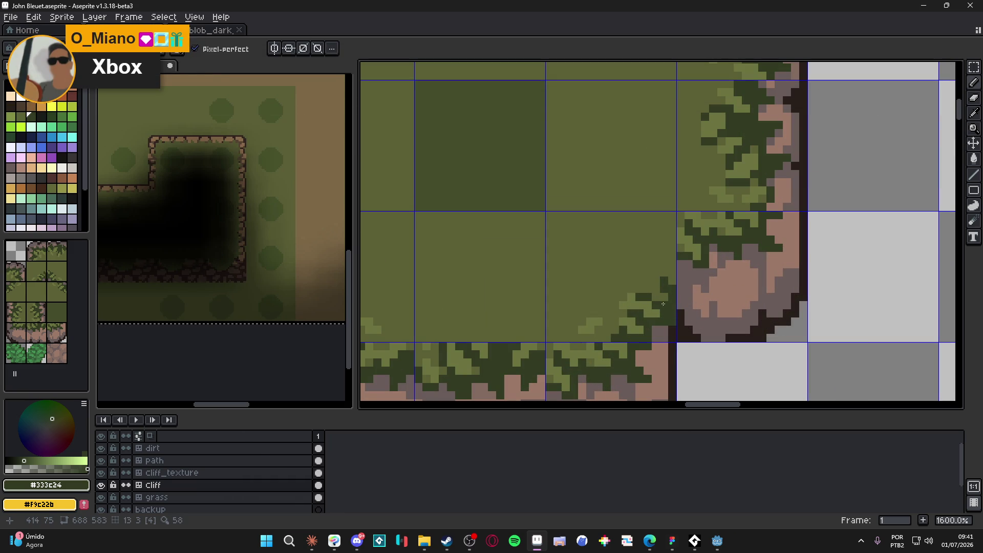
left_click(662, 277)
left_click_drag(658, 273, 652, 271)
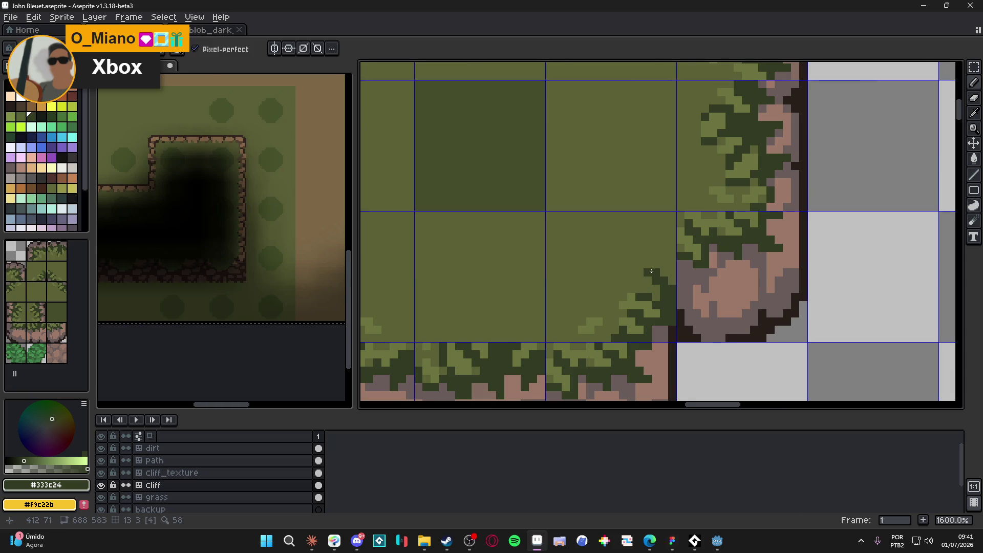
scroll(652, 271, "down", 3)
scroll(650, 270, "up", 2)
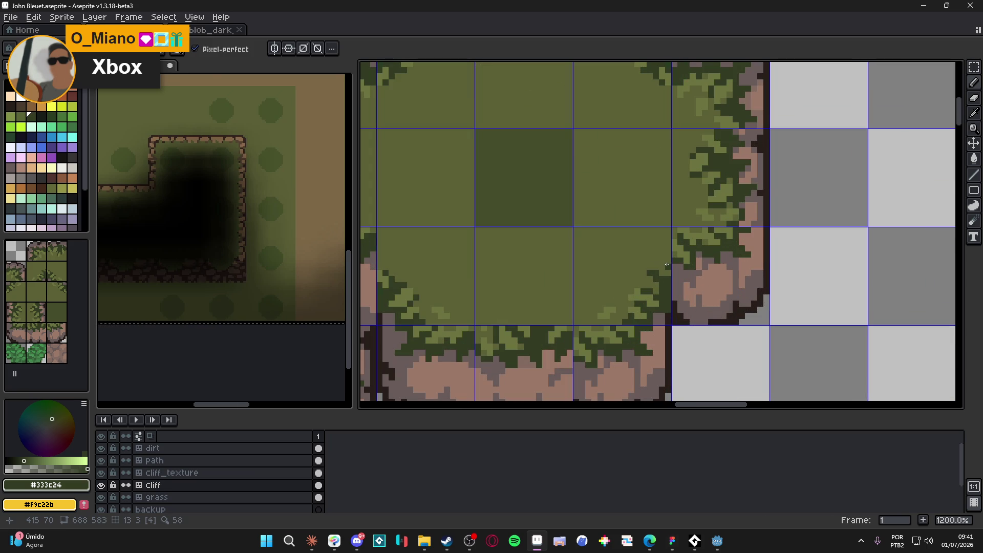
- Sample the olive grass green, then re-pick the dark green shade to check the edge colours
left_click(656, 273, "alt")
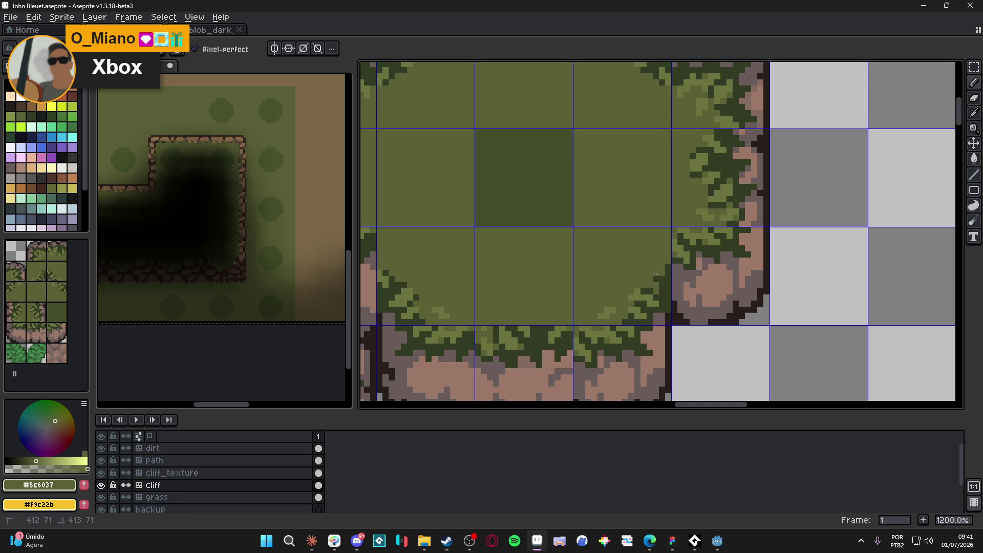
left_click(668, 279, "alt")
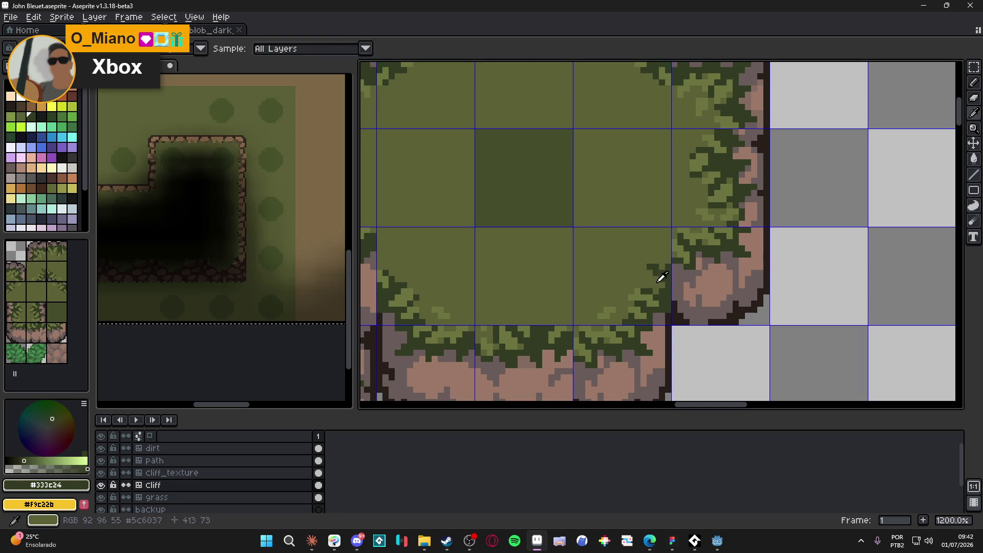
left_click(658, 276, "alt")
left_click(666, 281, "alt")
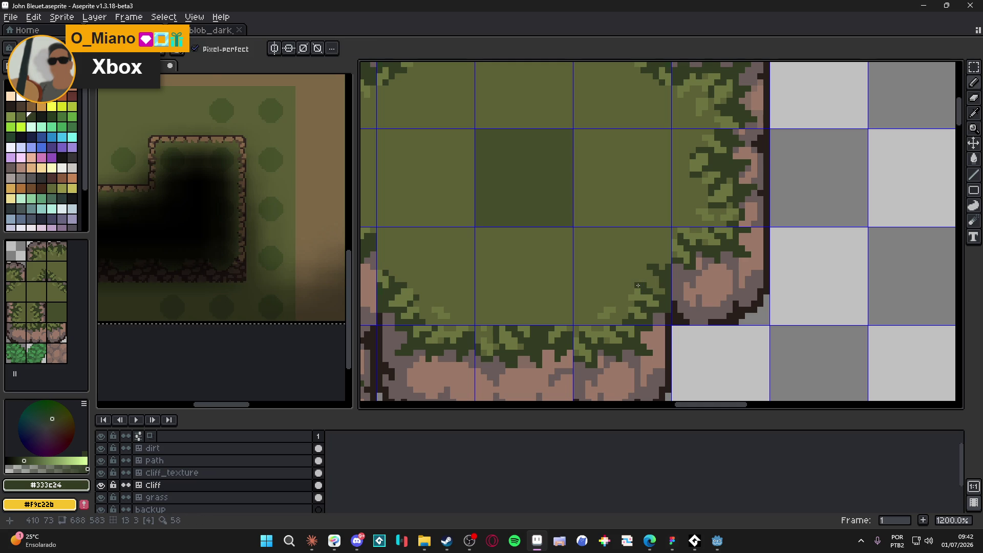
scroll(638, 285, "right", 1)
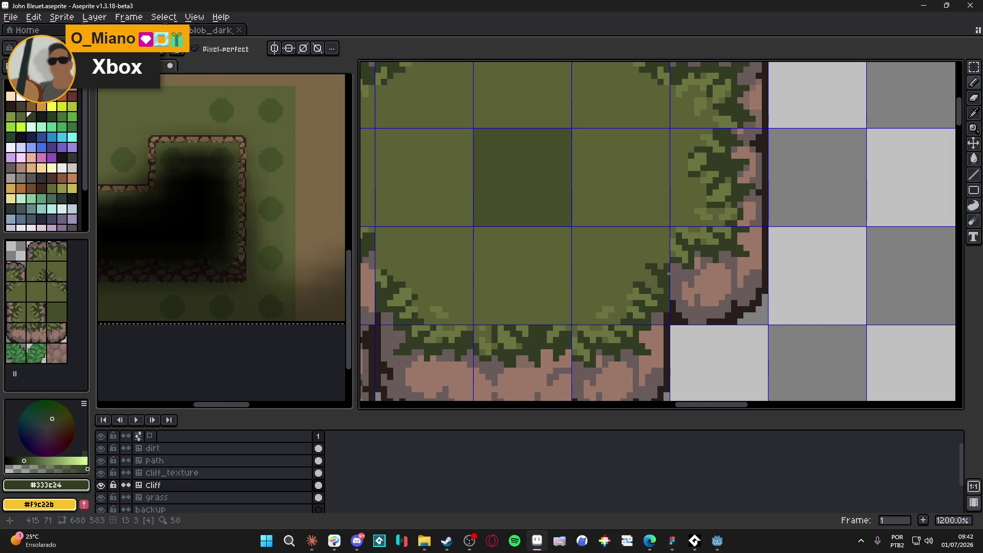
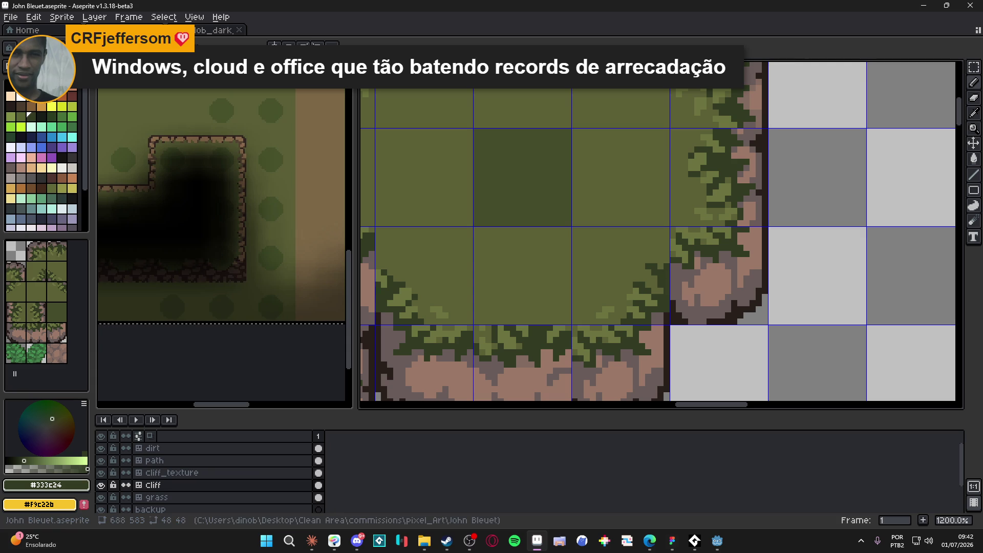
- Return to the Aseprite tileset canvas and hide the tile grid
key("alt+Tab")
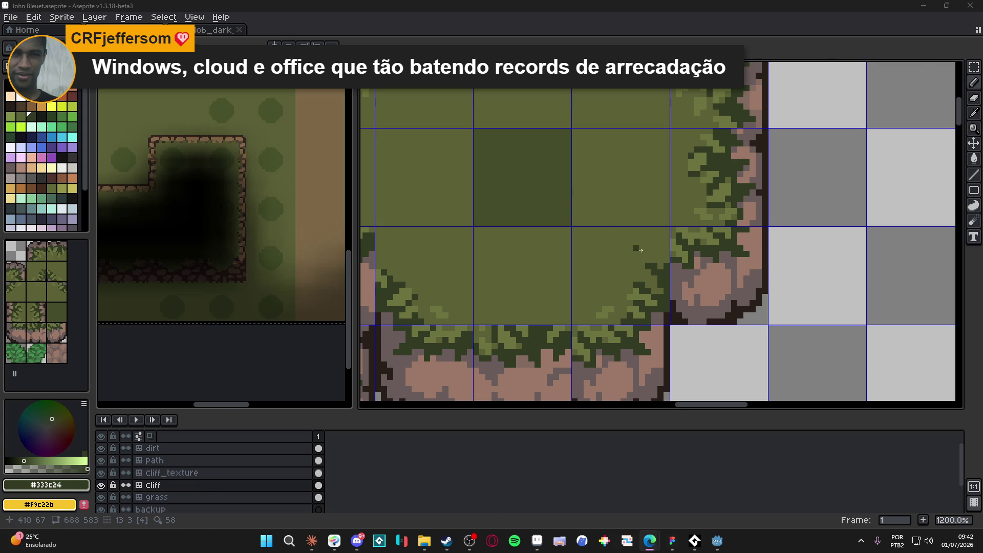
scroll(697, 272, "down", 3)
left_click(666, 271)
key("ctrl+'")
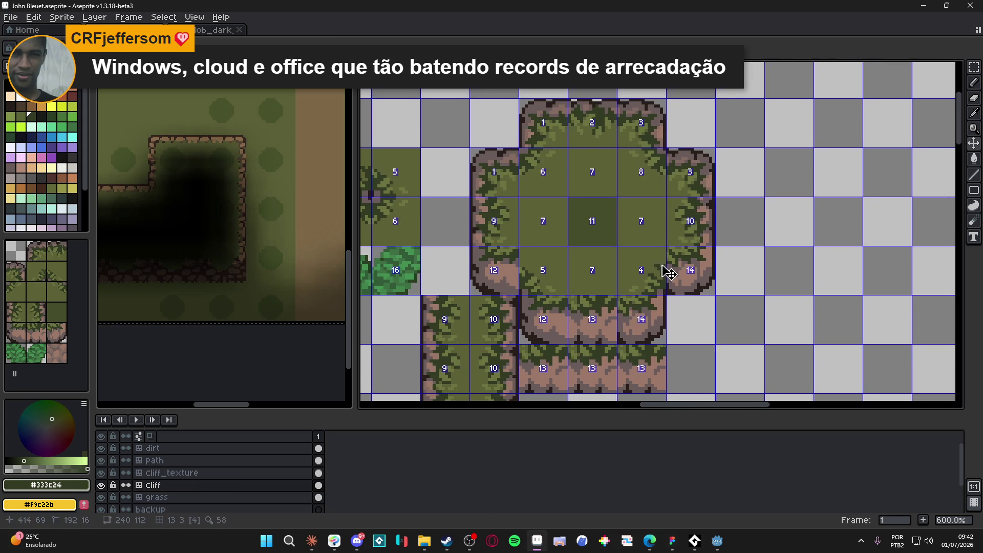
scroll(658, 270, "up", 3)
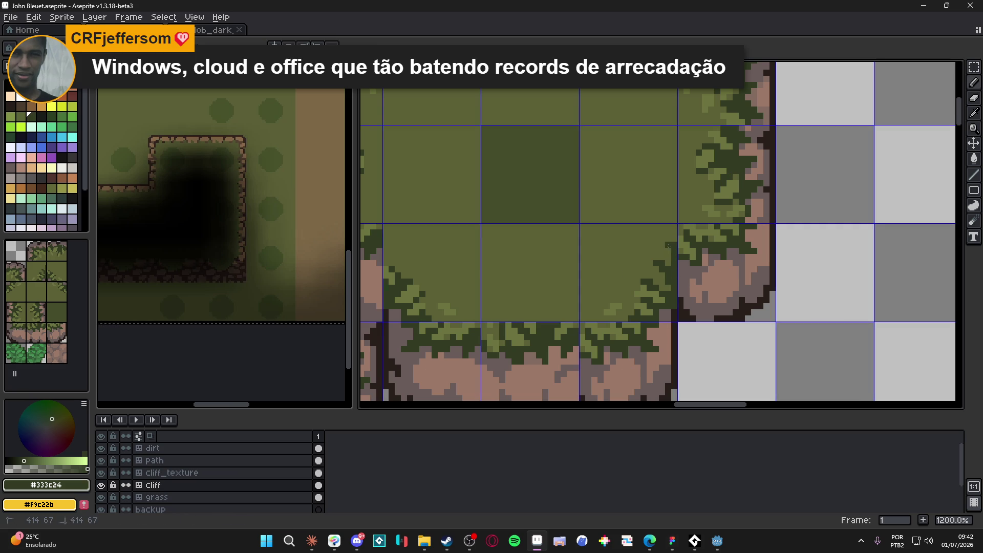
- Sample the light leaf and darker grass greens, then undo the last pencil stroke
left_click(658, 291, "alt")
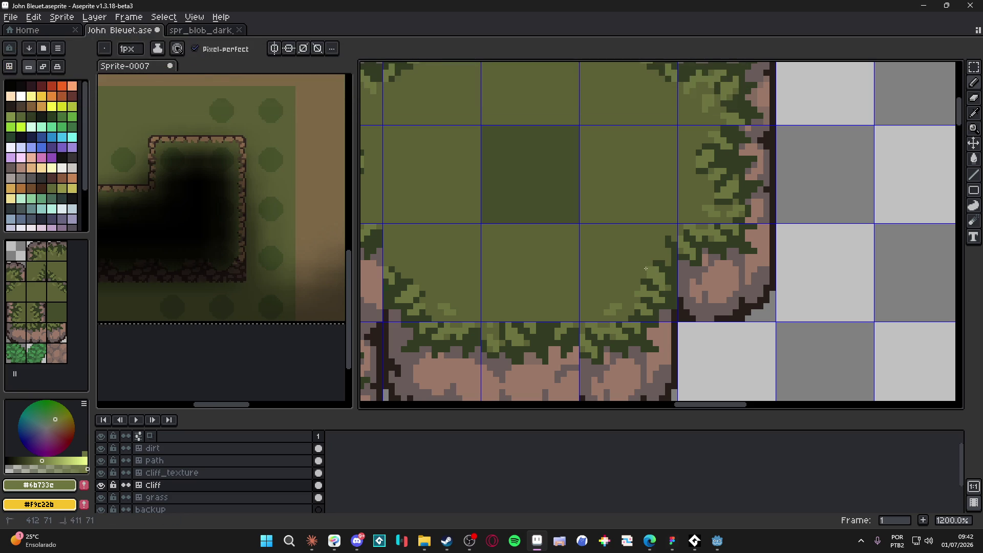
left_click(639, 274, "alt")
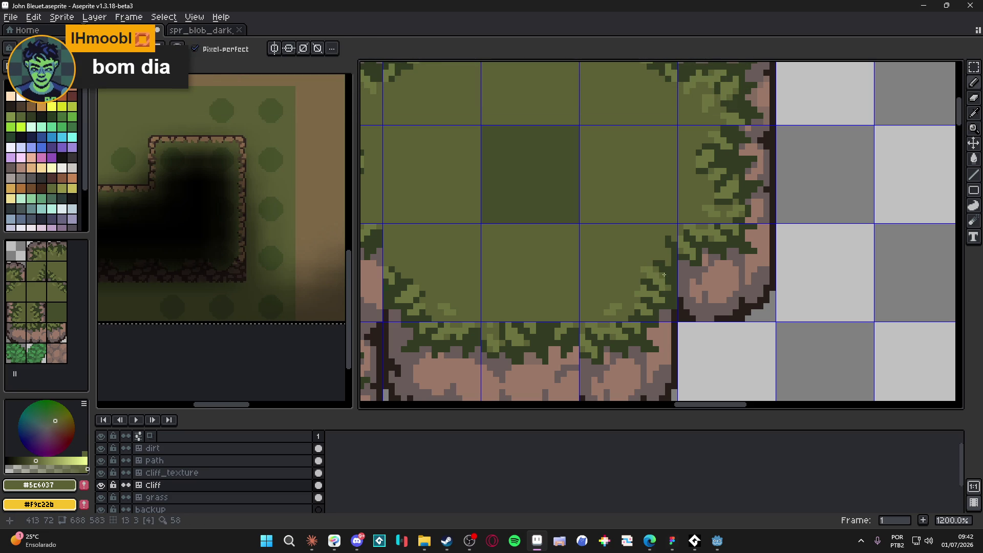
key("ctrl+z")
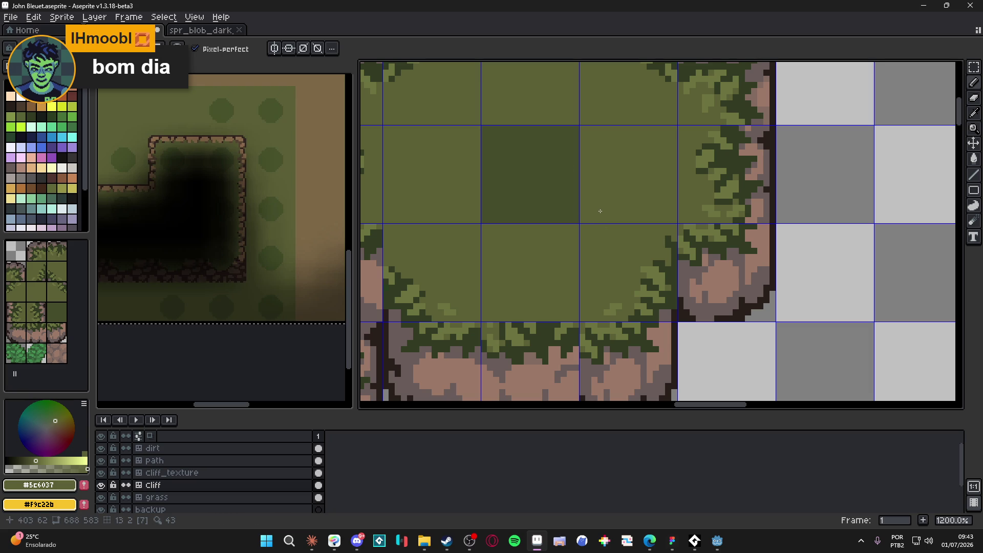
scroll(625, 305, "down", 3)
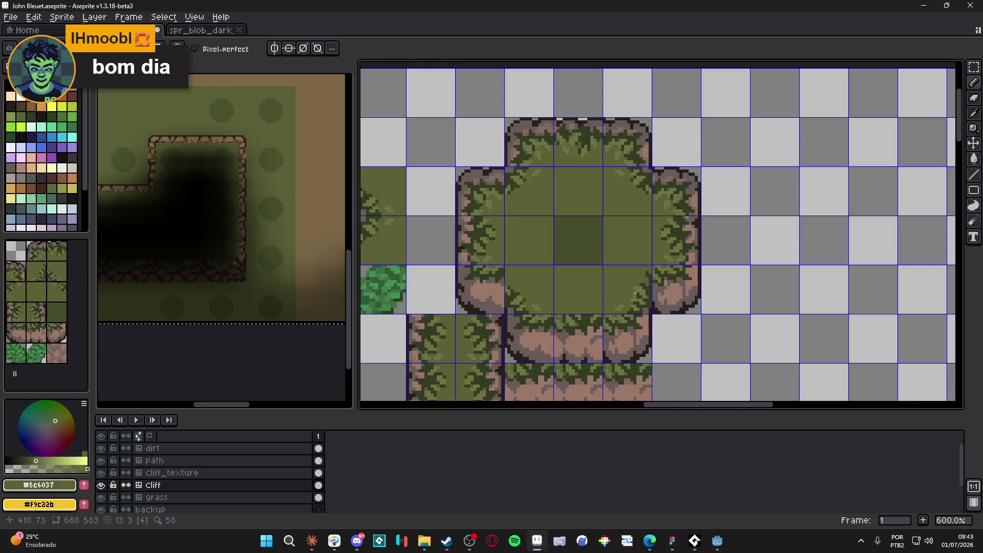
scroll(661, 261, "up", 4)
left_click(662, 262, "alt")
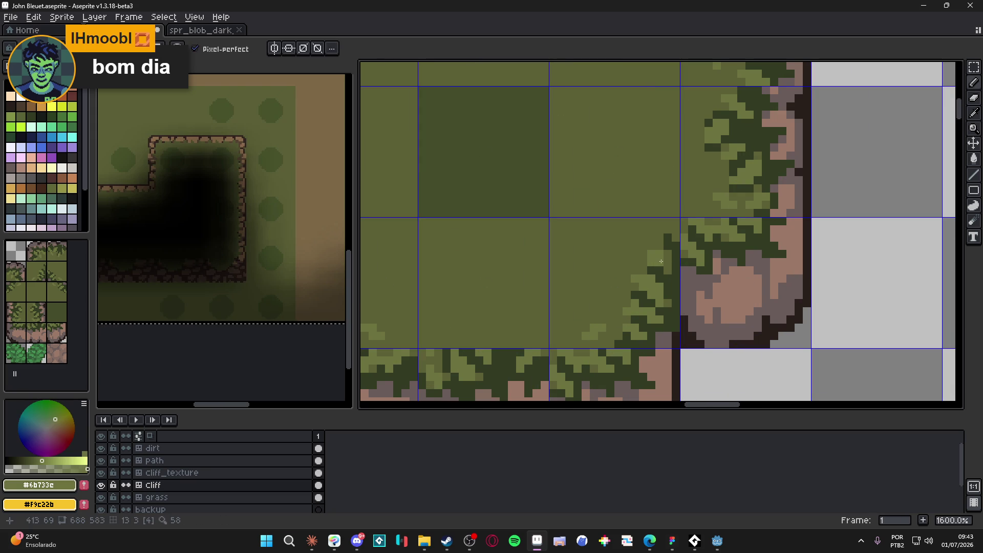
scroll(641, 252, "down", 3)
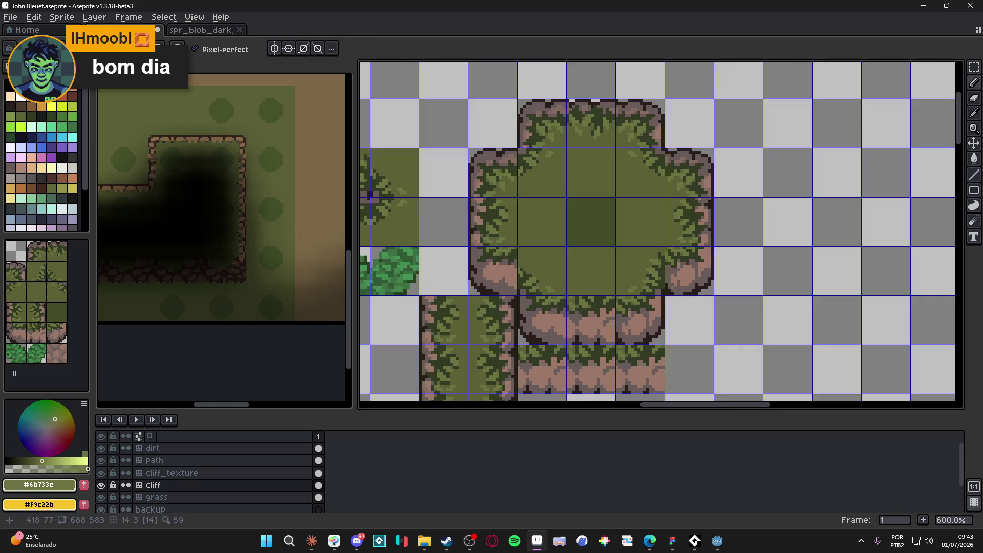
scroll(676, 330, "down", 2)
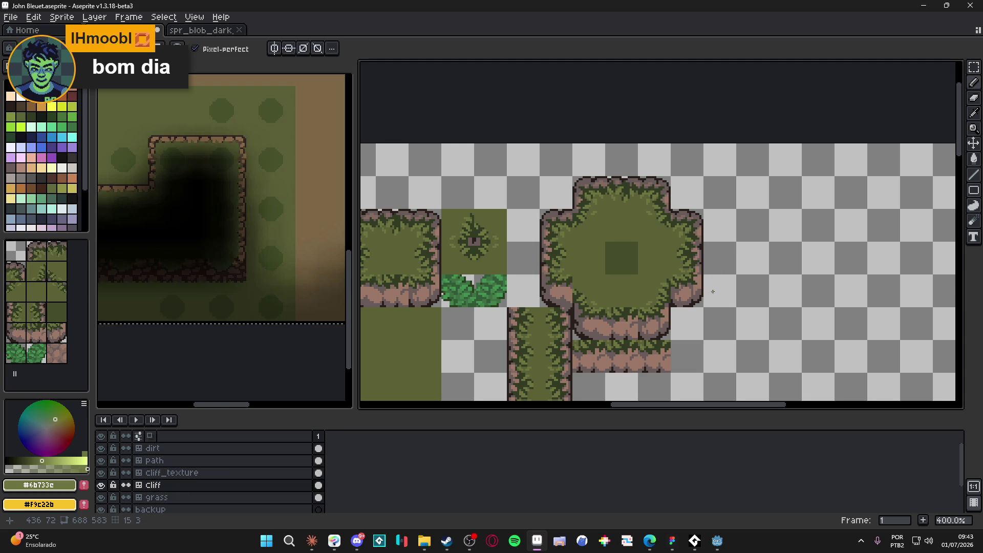
key("ctrl")
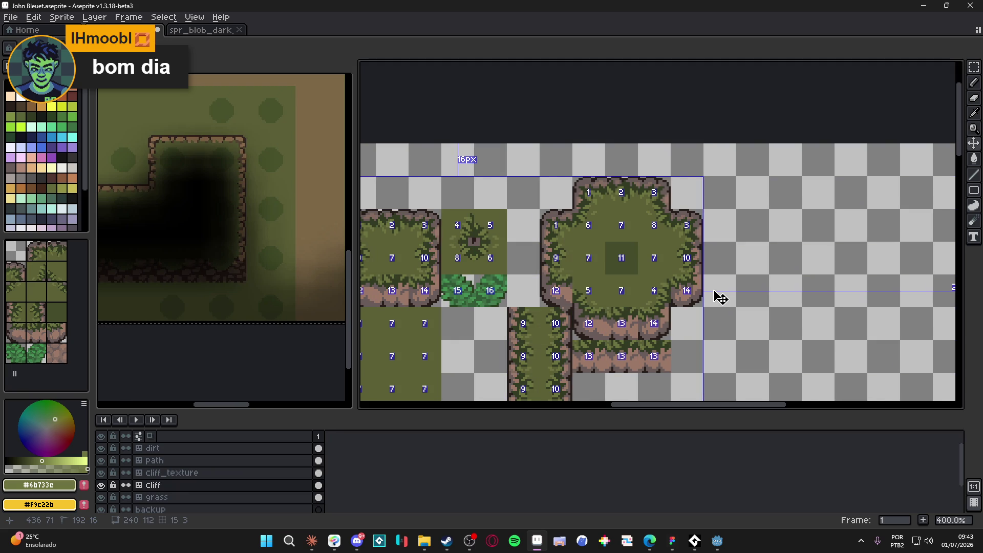
left_click(635, 261, "alt")
scroll(641, 261, "down", 1)
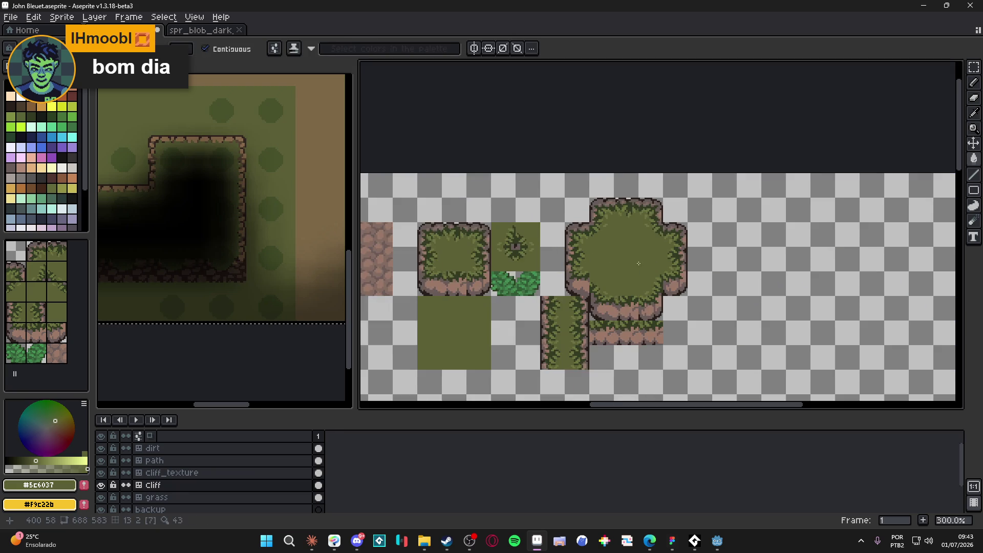
left_click_drag(639, 263, 642, 232)
key("ctrl")
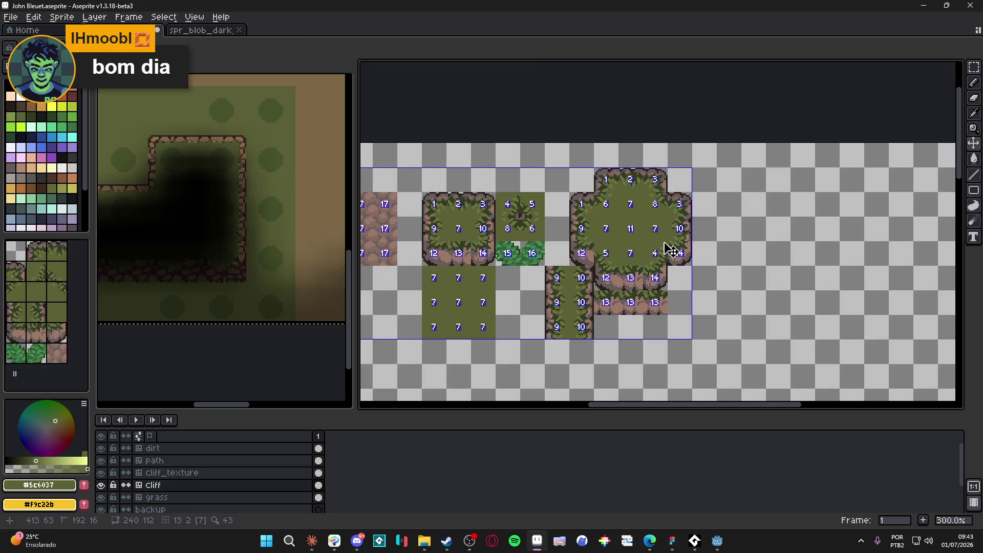
scroll(652, 262, "up", 2)
key("ctrl")
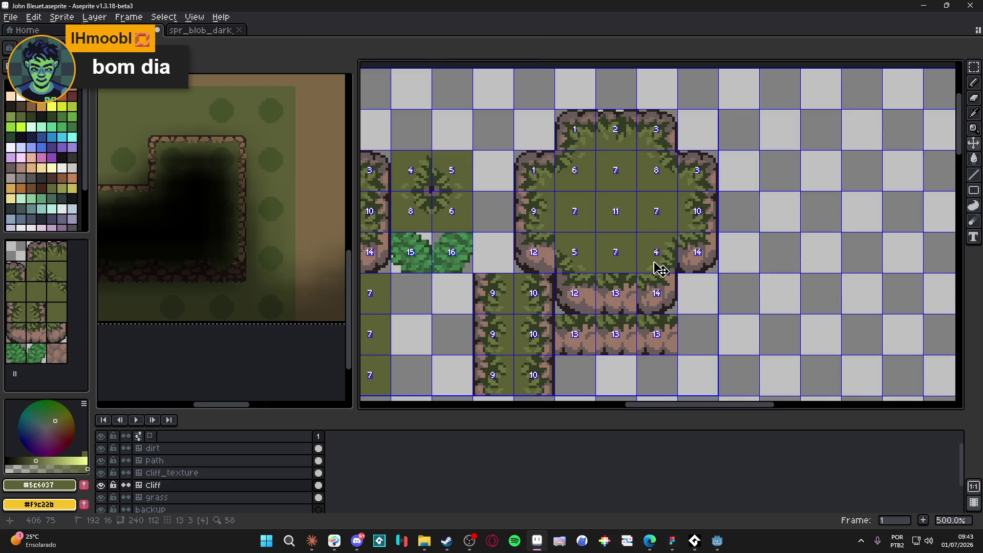
left_click(660, 269, "ctrl")
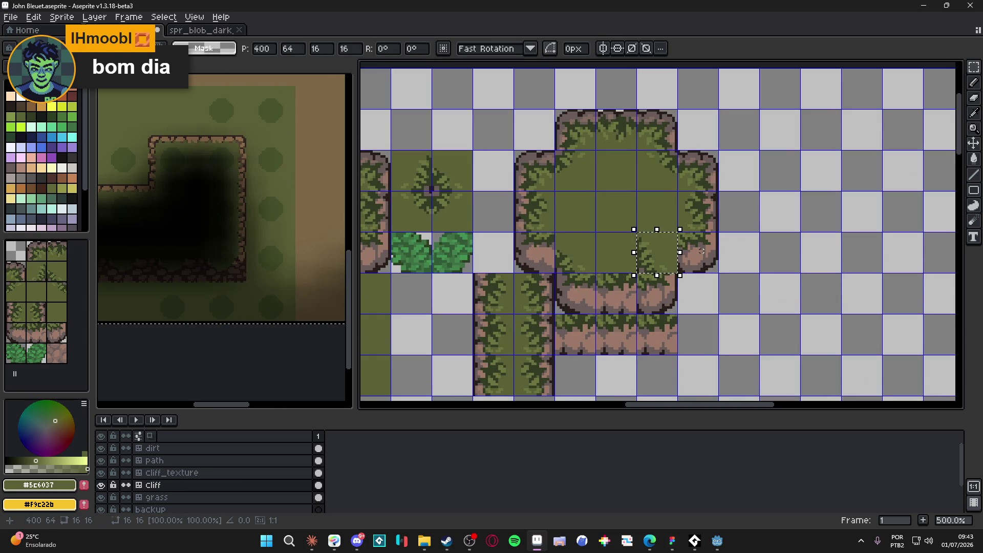
key("Left")
key("Left")
key("Return")
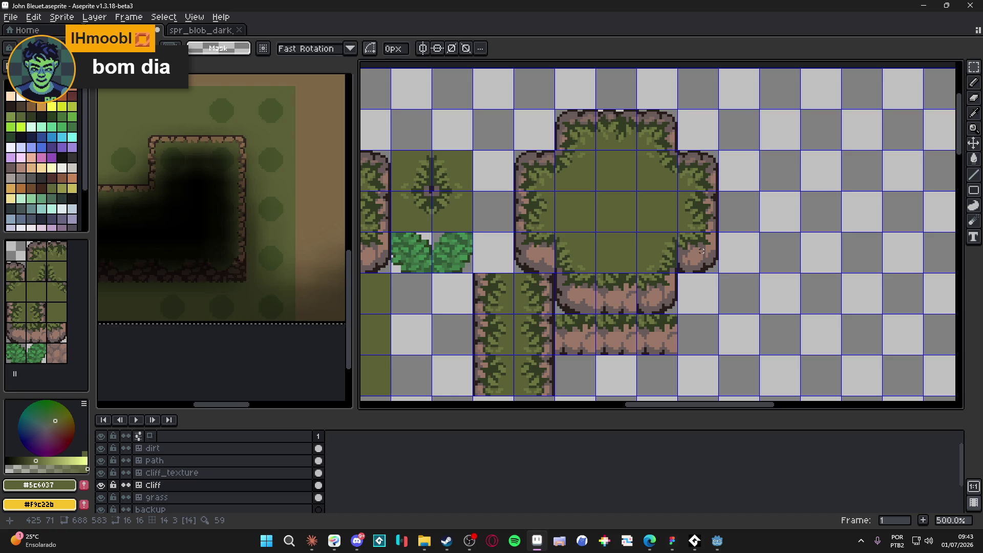
scroll(700, 252, "down", 1)
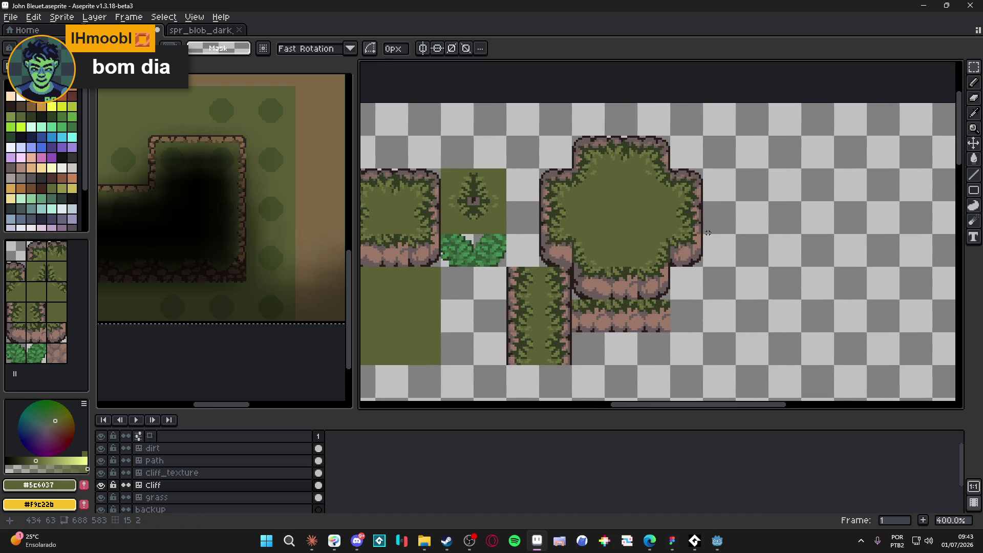
key("ctrl+apostrophe")
scroll(642, 274, "up", 1)
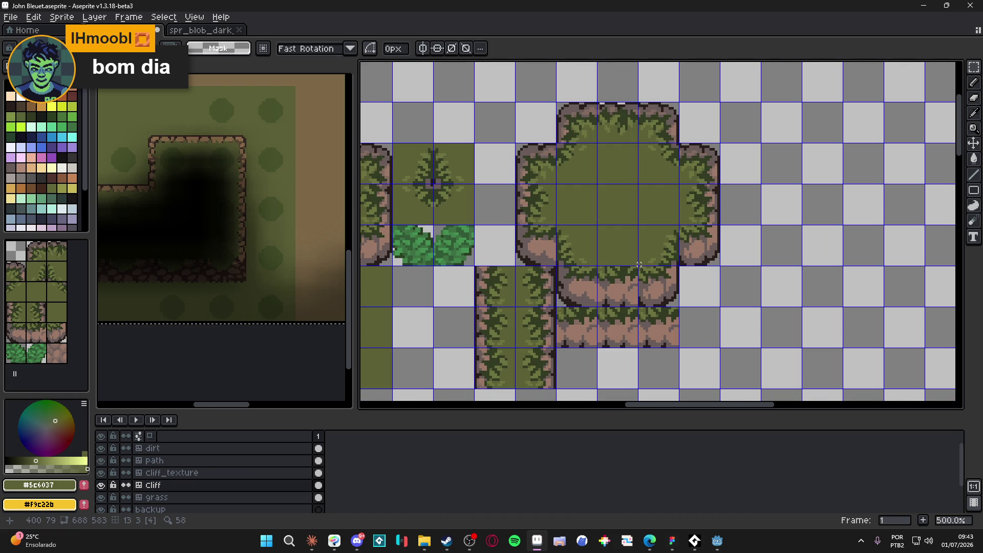
key("b")
scroll(635, 278, "down", 3)
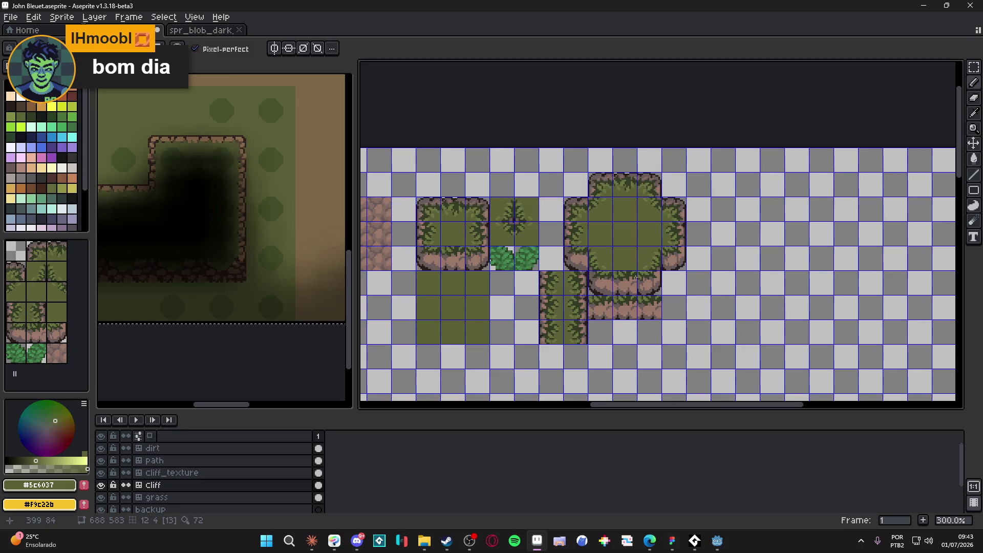
scroll(700, 312, "up", 1)
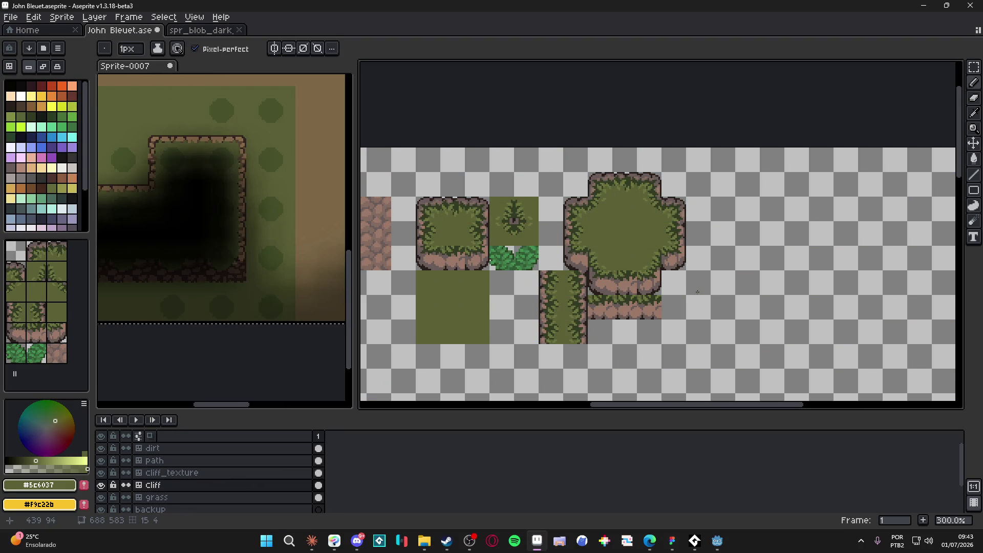
scroll(699, 291, "down", 1)
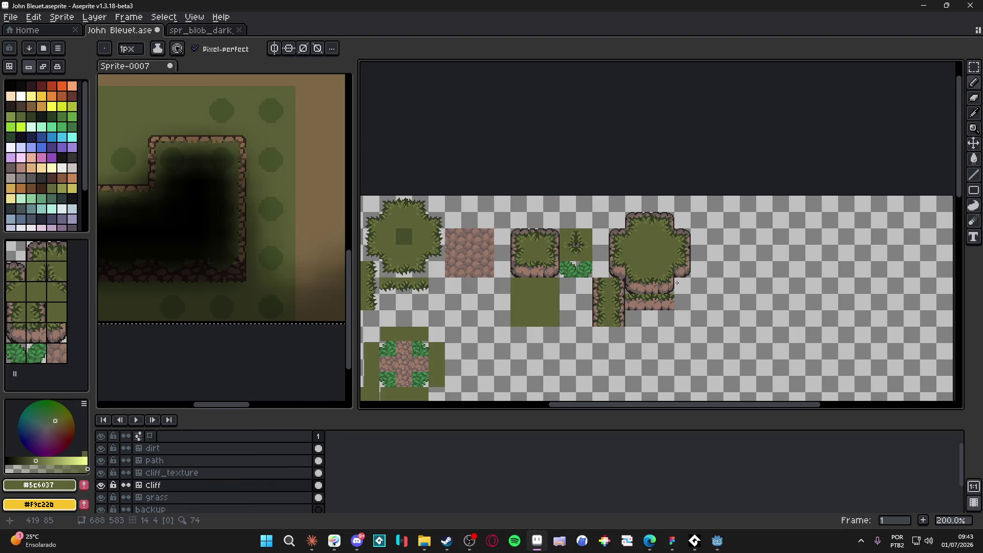
scroll(624, 294, "up", 1)
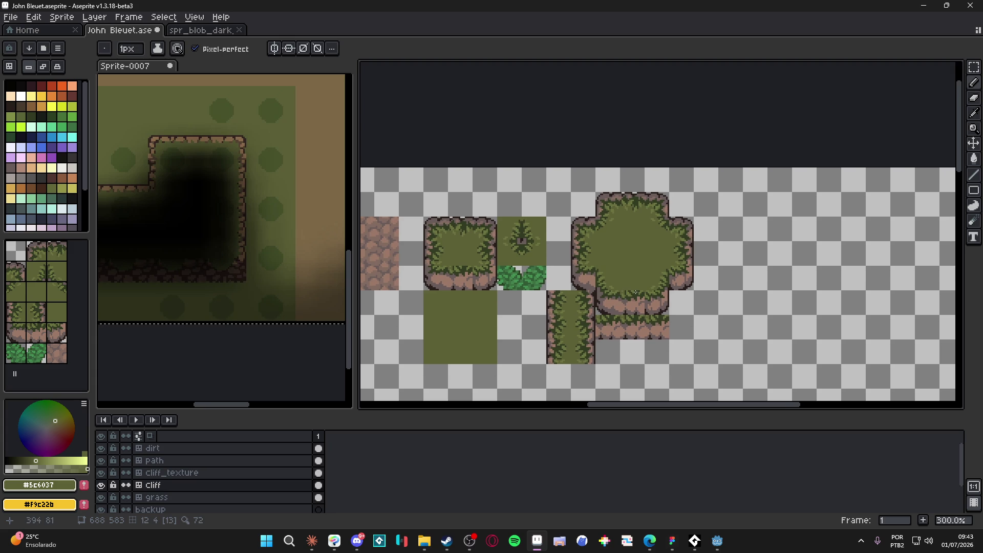
key("ctrl+apostrophe")
scroll(651, 306, "up", 6)
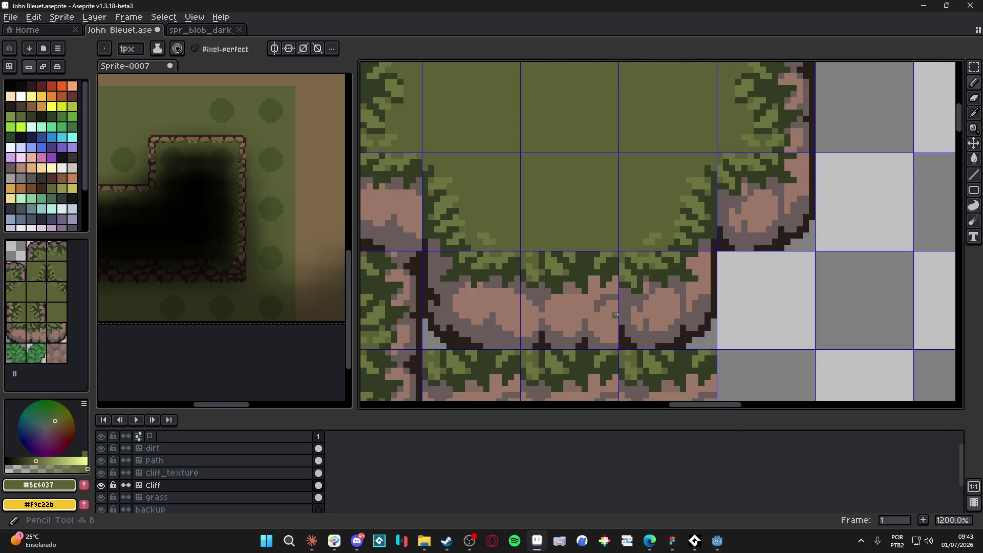
- Sample the cliff's rock colours and repaint the pink corner pixels grey
scroll(613, 317, "down", 3)
scroll(632, 286, "up", 3)
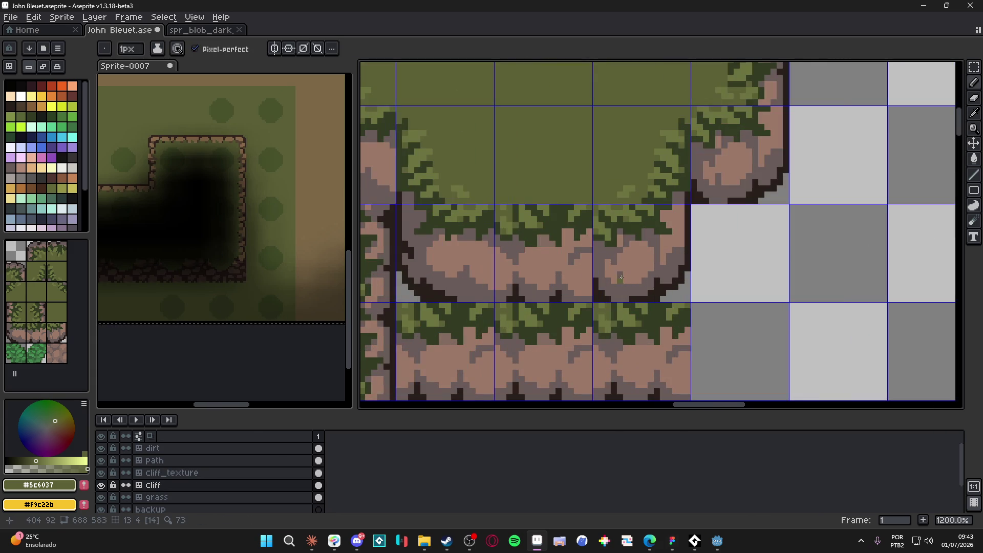
left_click(607, 269, "alt")
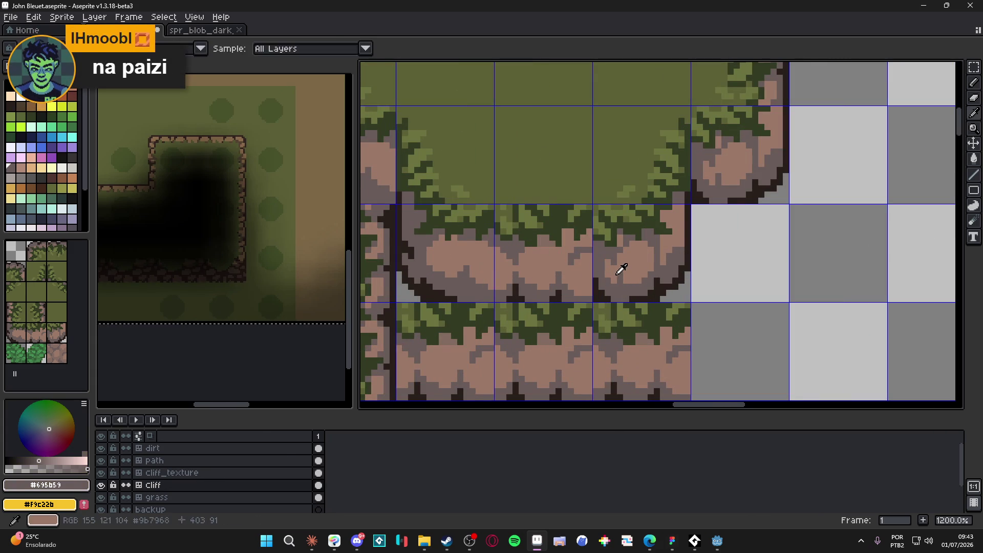
left_click(622, 268, "alt")
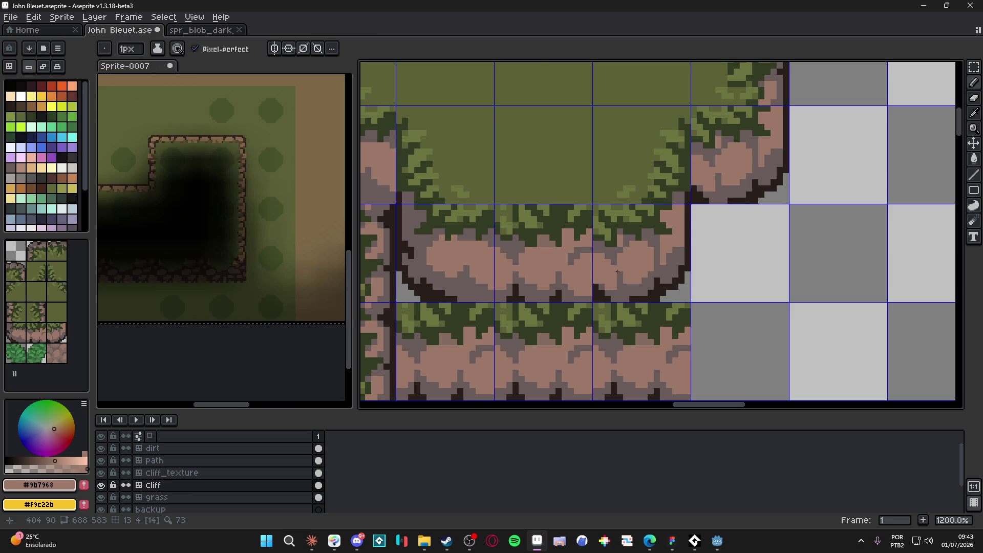
left_click(626, 297, "alt")
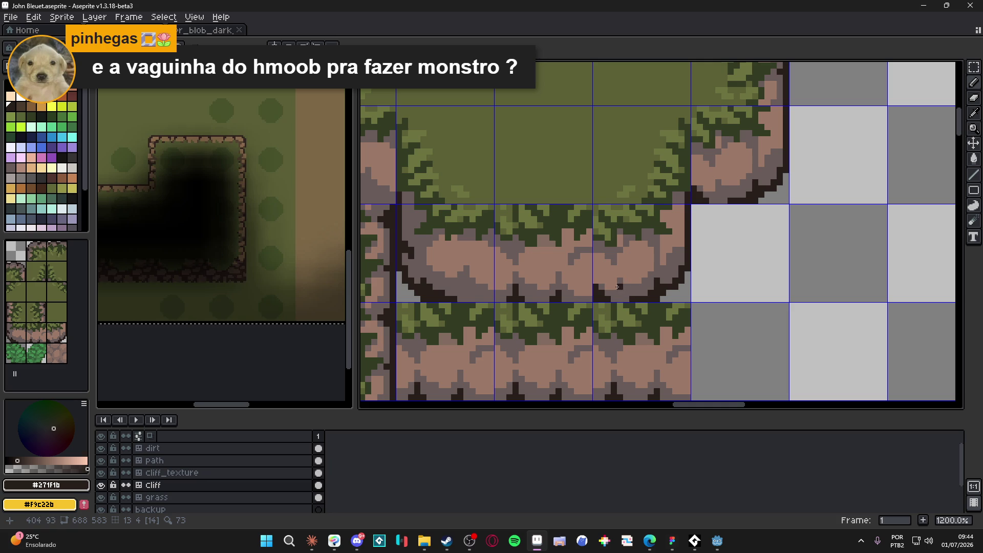
left_click(621, 287, "alt")
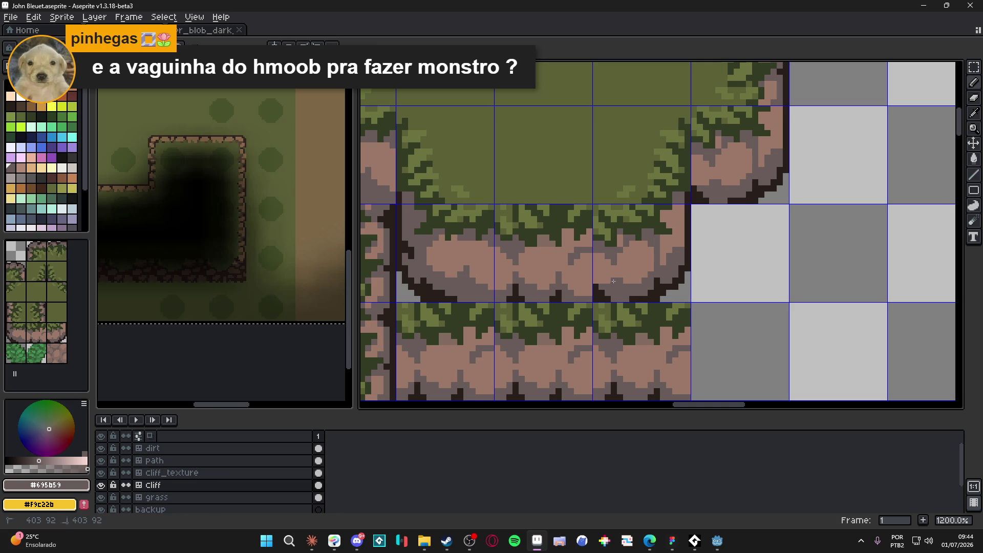
left_click(625, 276, "alt")
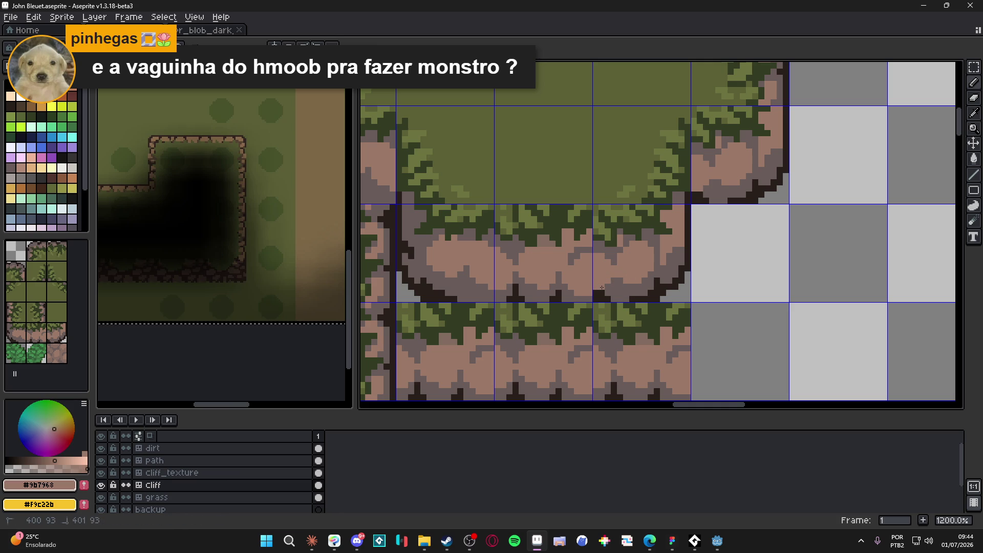
scroll(605, 287, "down", 3)
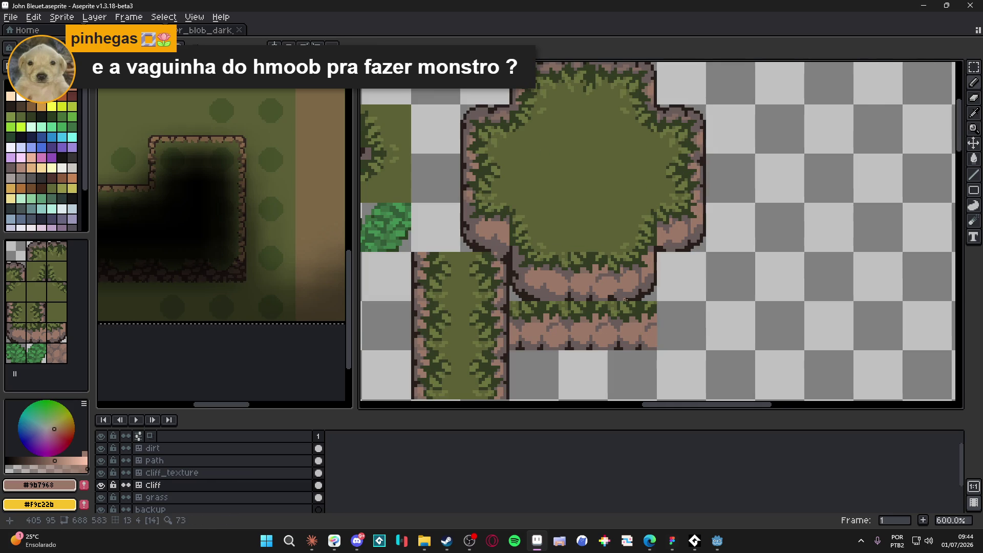
key("ctrl")
scroll(640, 280, "up", 3)
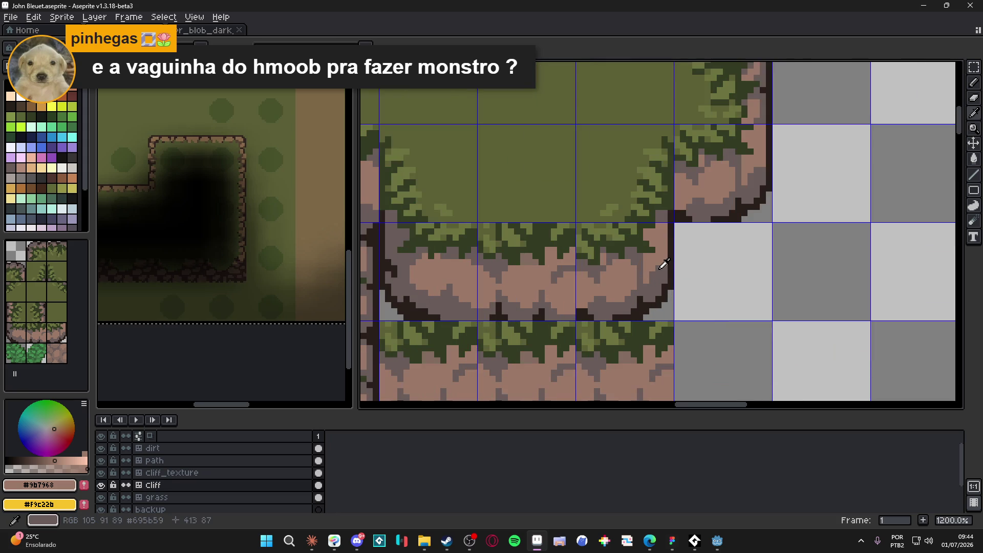
left_click(662, 266, "alt")
mouse_move(661, 245)
left_mouse_down()
mouse_move(661, 262)
mouse_move(649, 231)
left_mouse_up()
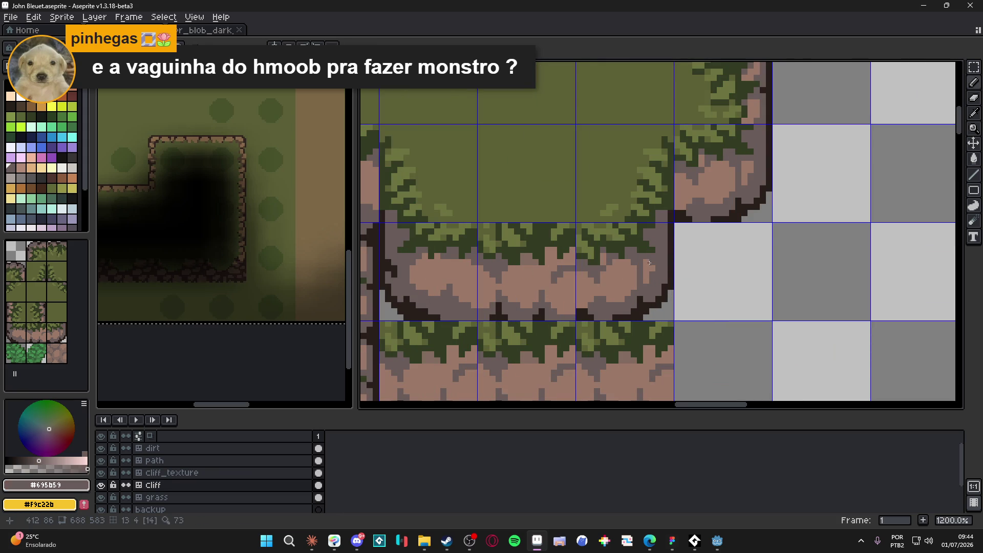
- Save the tileset and toggle between tile and pixel editing modes
scroll(650, 266, "down", 4)
scroll(654, 287, "down", 1)
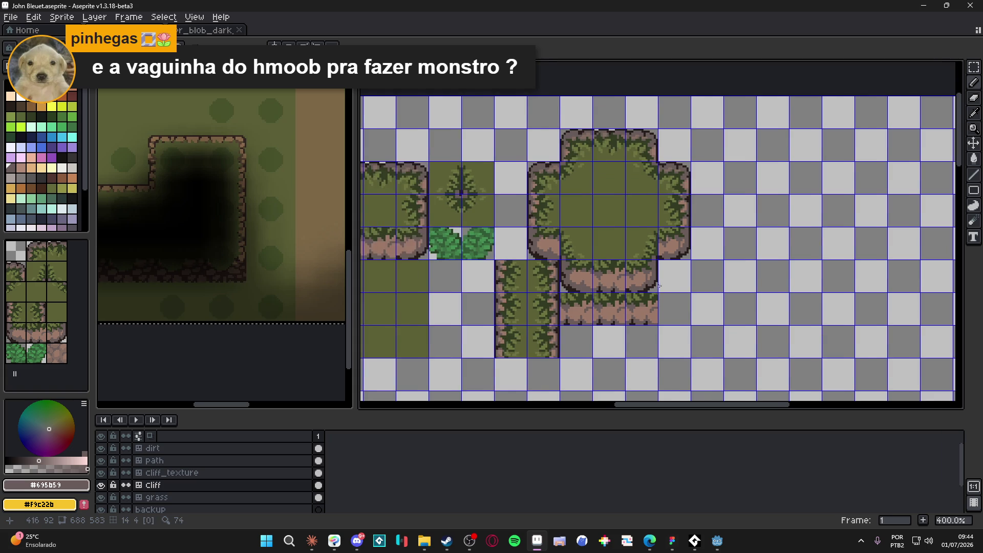
scroll(657, 293, "up", 5)
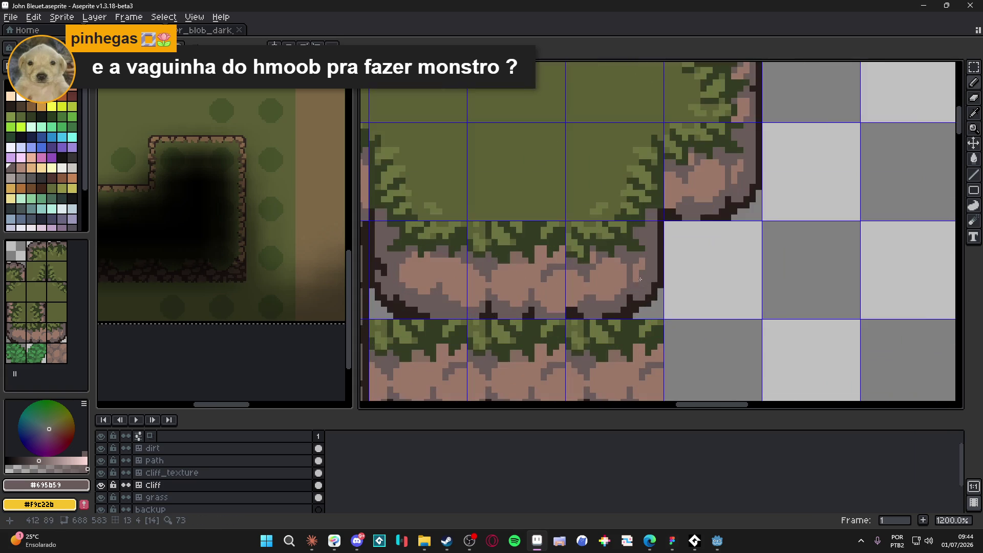
scroll(641, 290, "down", 5)
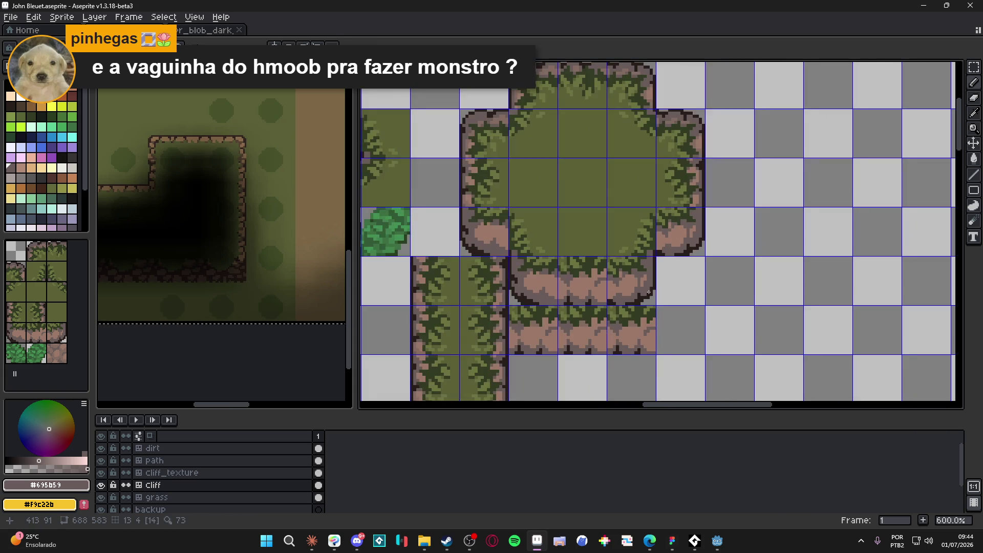
scroll(659, 290, "up", 1)
key("ctrl+s")
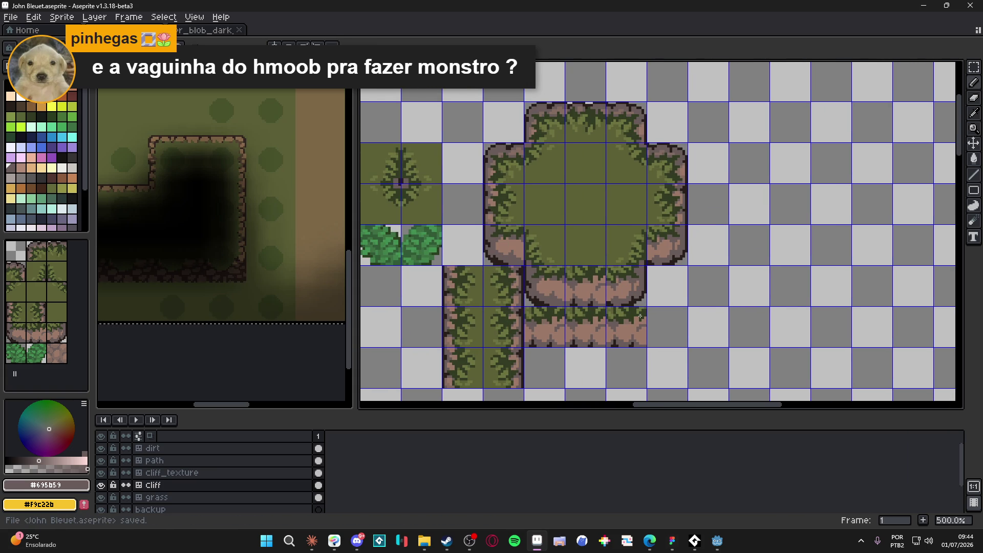
key("Tab")
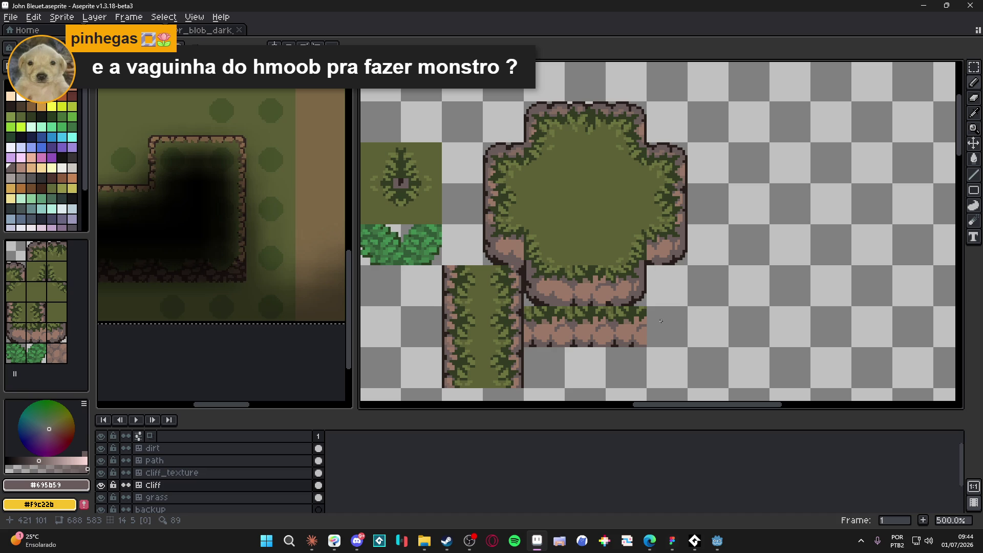
scroll(610, 297, "left", 1)
key("Tab")
- Resample the pink rock colour, switch to pixel editing, and save again
scroll(558, 289, "up", 3)
left_click(560, 285, "alt")
scroll(557, 293, "down", 3)
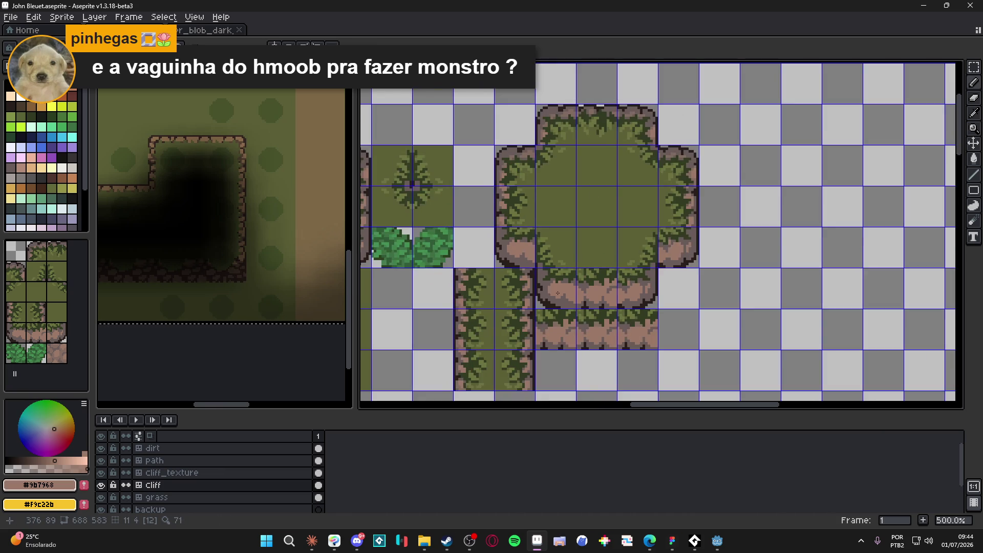
scroll(559, 294, "up", 2)
scroll(589, 292, "down", 4)
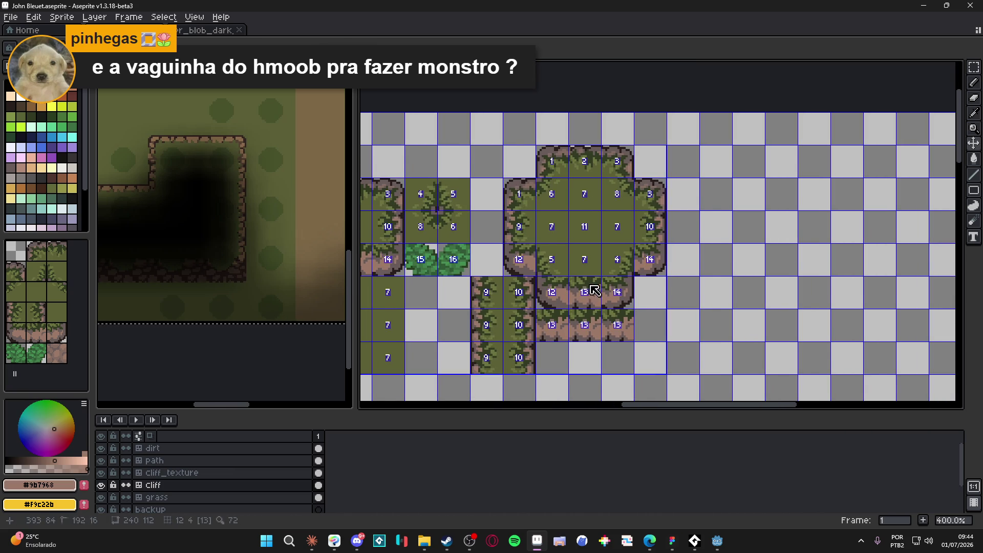
key("ctrl+s")
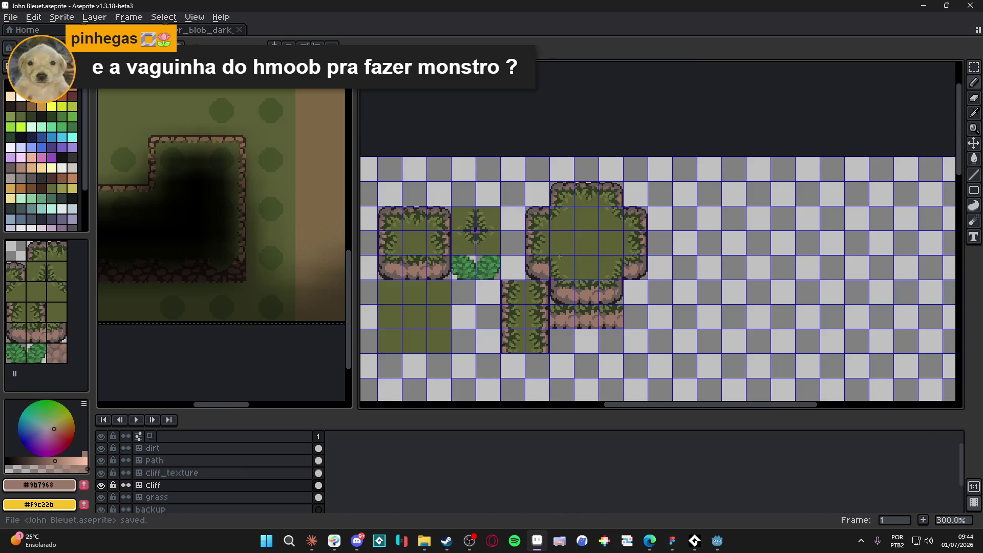
key("Tab")
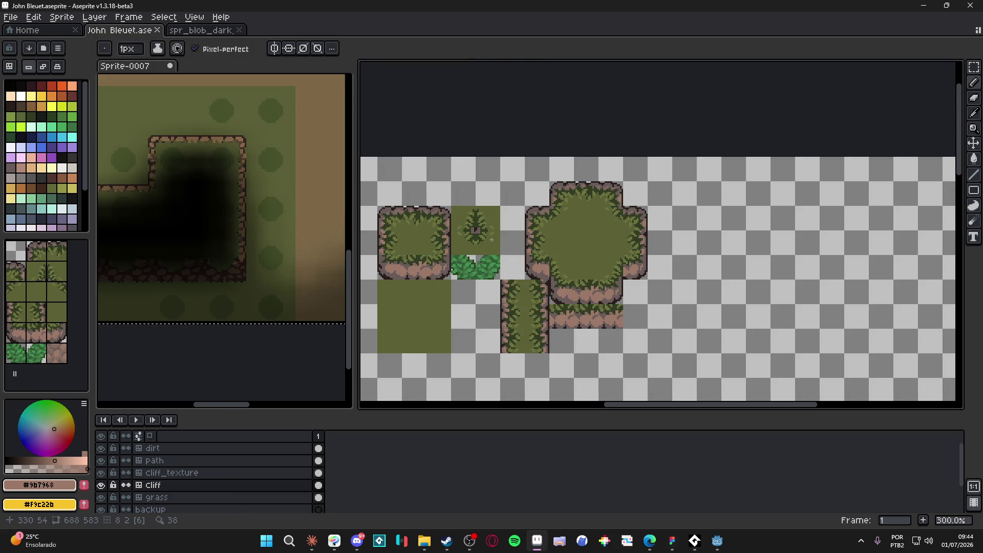
key("ctrl+s")
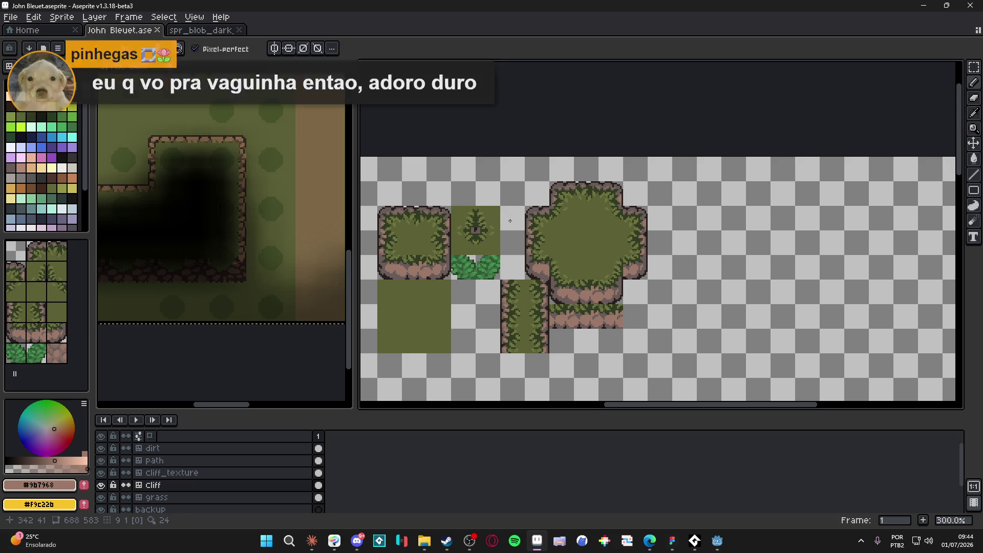
- Darken the cliff's lower-left corner pixels with the dark outline colour
scroll(533, 266, "up", 5)
scroll(531, 268, "up", 1)
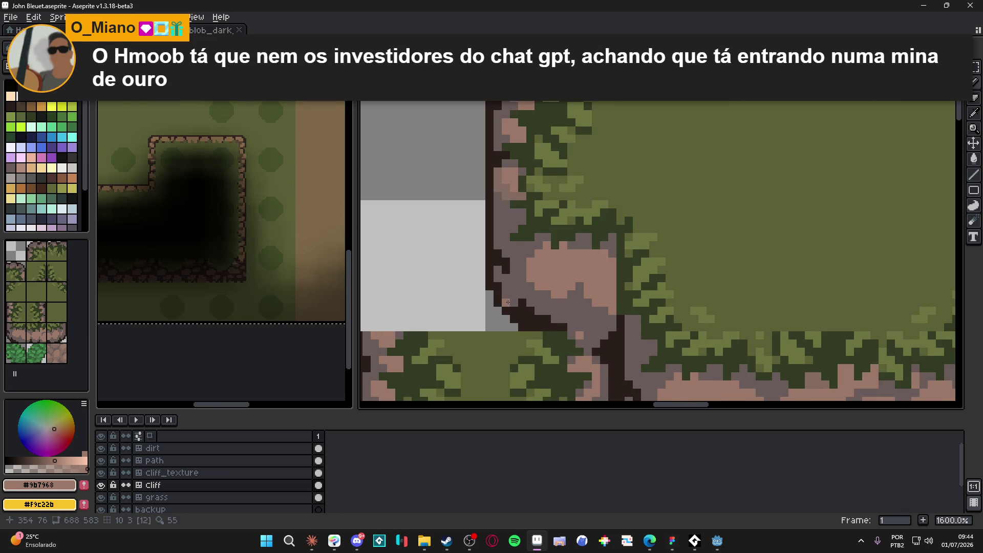
left_click(505, 308, "alt")
left_click(506, 319)
left_click(498, 320)
left_click_drag(491, 292, 491, 303)
left_click(513, 326)
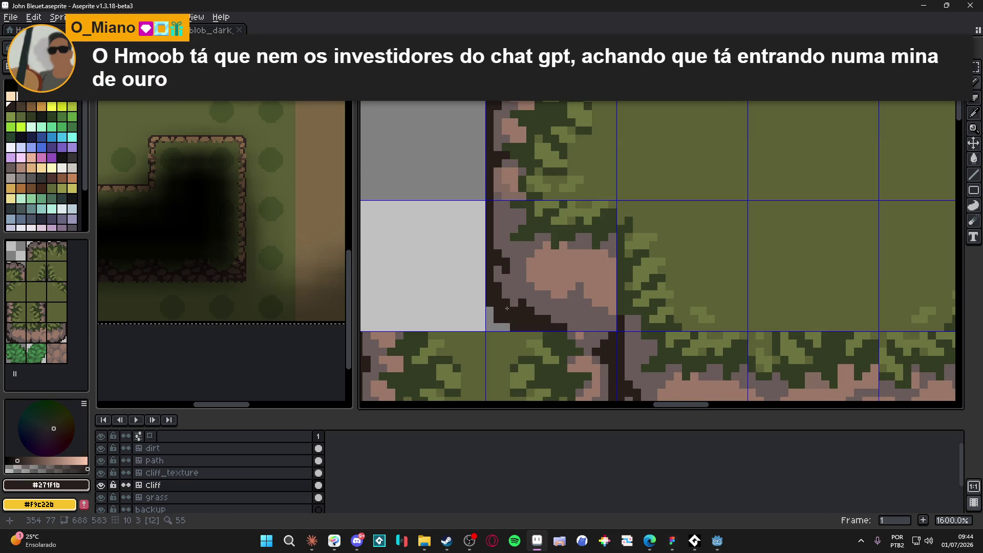
left_click(506, 326)
left_click(513, 299, "alt")
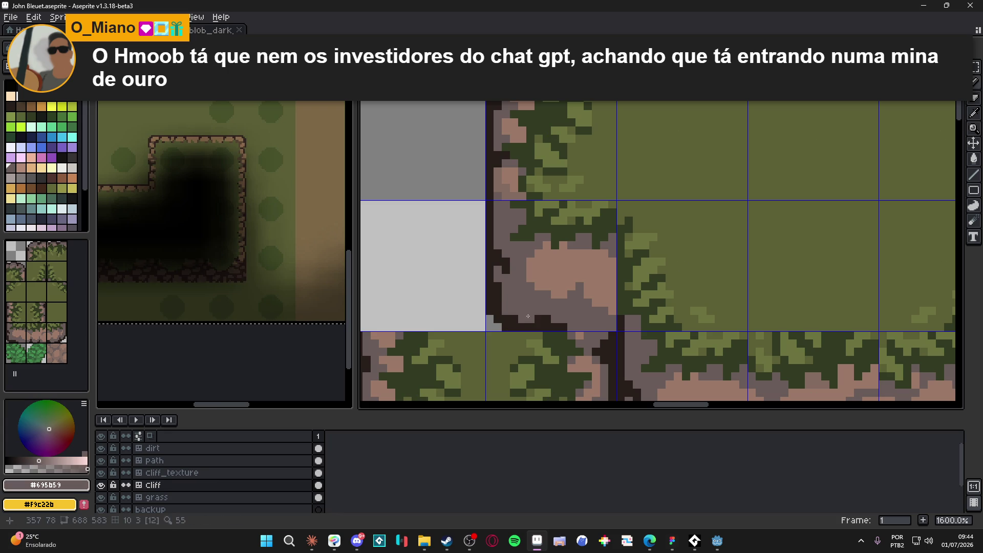
- Show tile index numbers and resample the outline, pink and grey rock colours
key("ctrl")
scroll(537, 323, "down", 5)
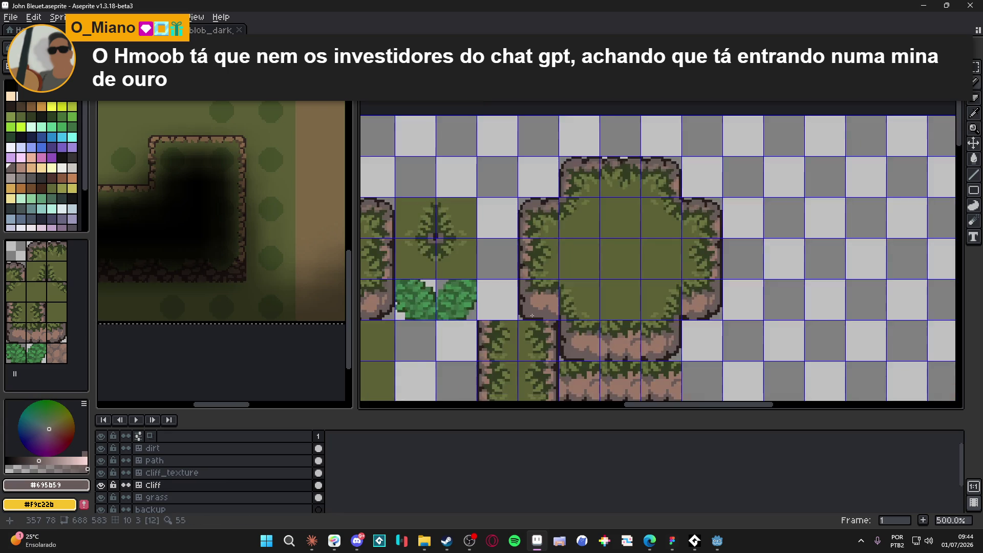
scroll(516, 323, "up", 4)
left_click(515, 311, "alt")
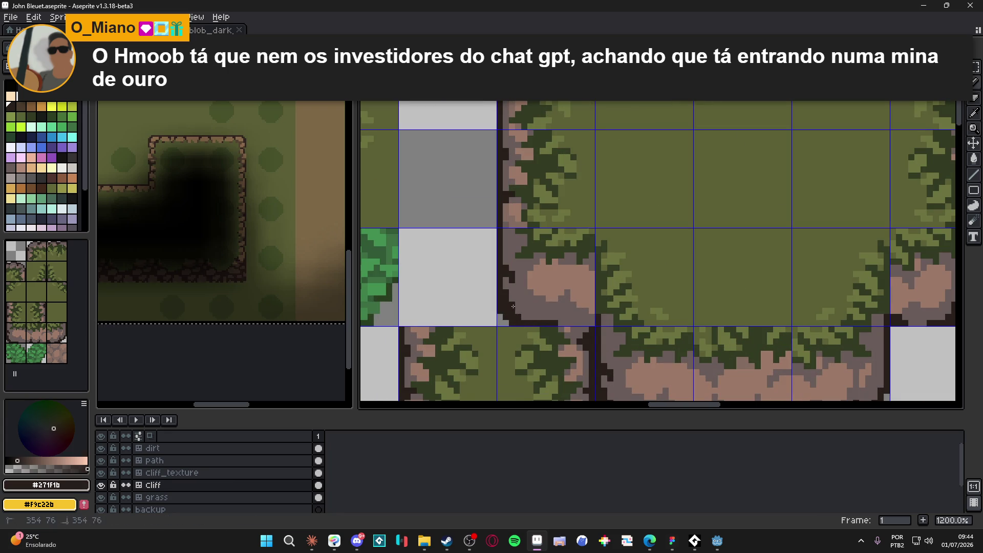
scroll(527, 320, "down", 4)
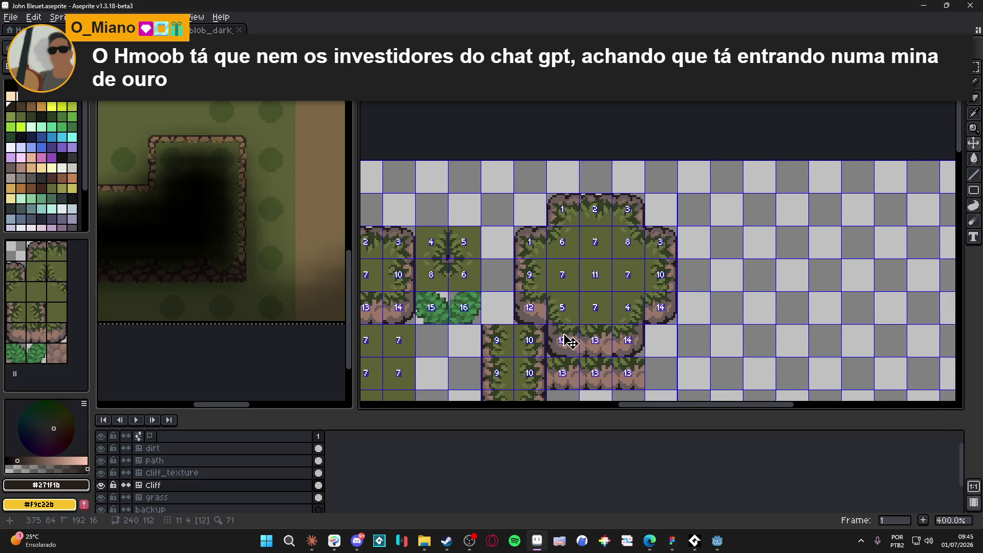
scroll(568, 330, "down", 1)
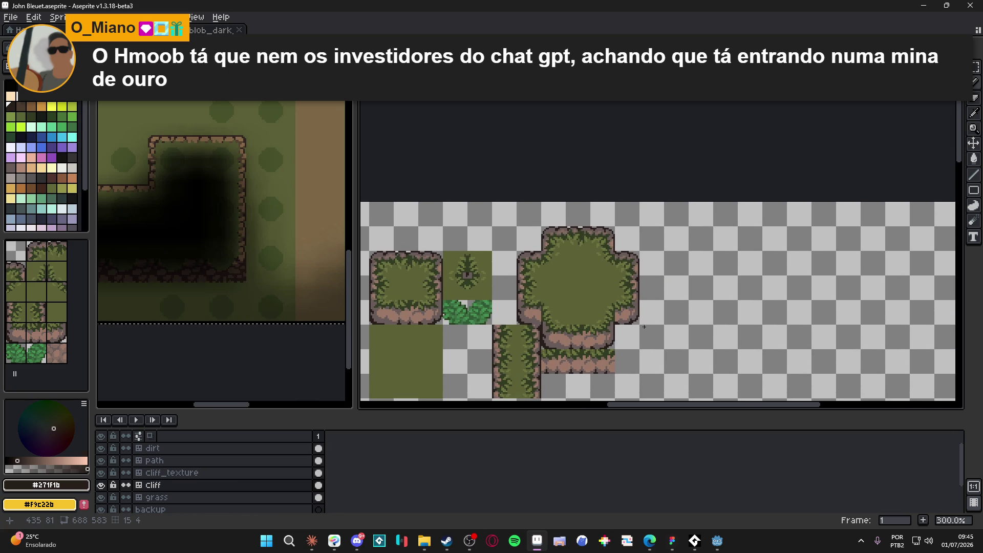
scroll(535, 324, "up", 3)
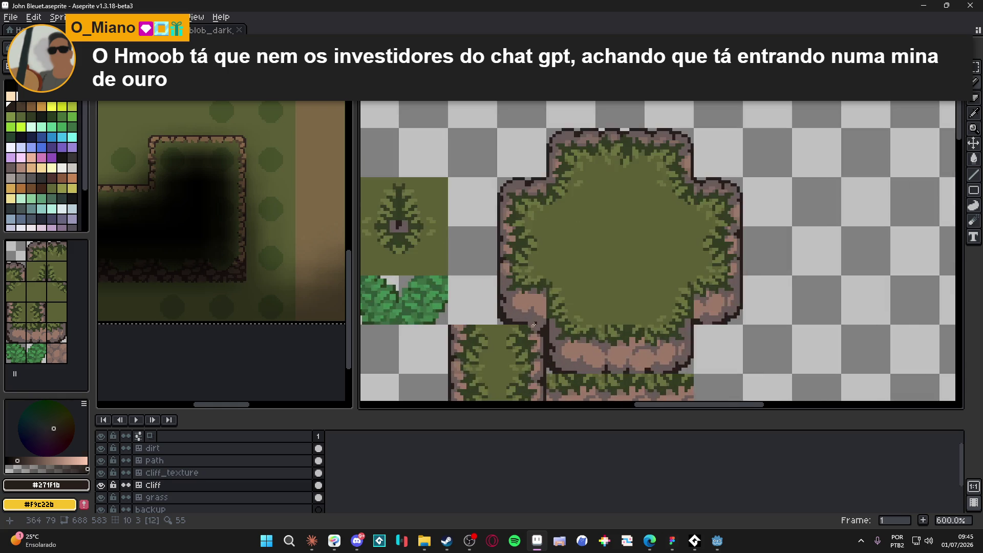
scroll(534, 324, "up", 3)
left_click(514, 306, "alt")
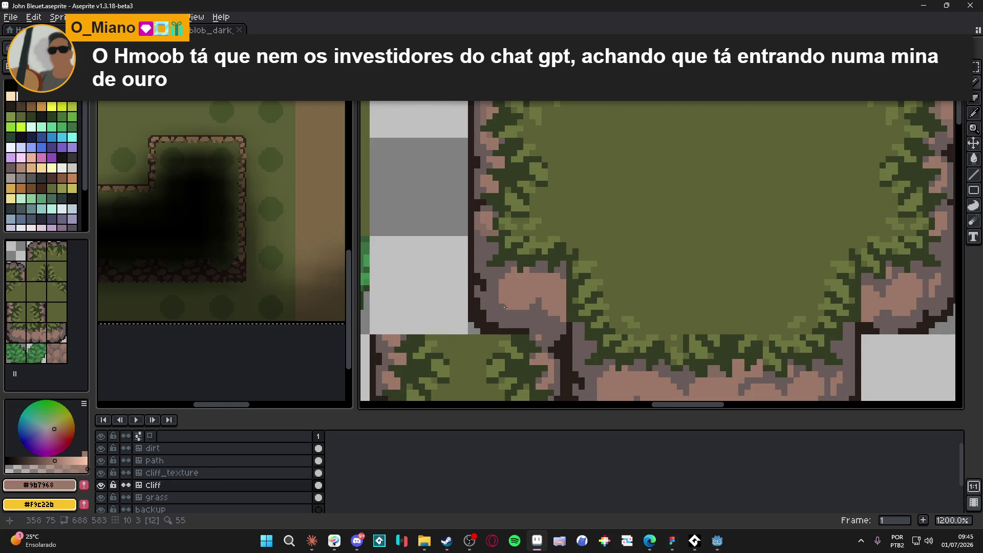
left_click(503, 311, "alt")
- Pick the pink rock colour once more and save the tileset
scroll(502, 234, "up", 1)
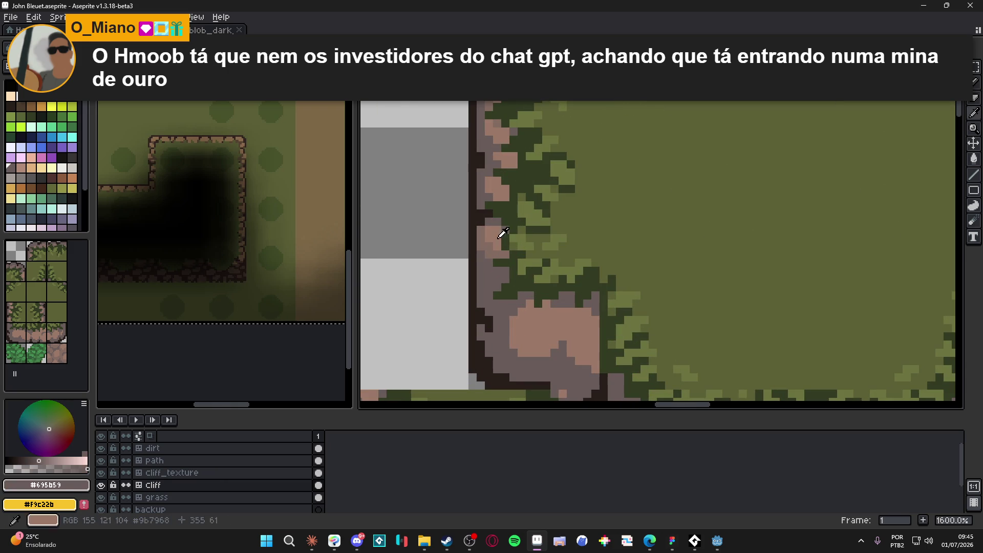
scroll(490, 255, "down", 4)
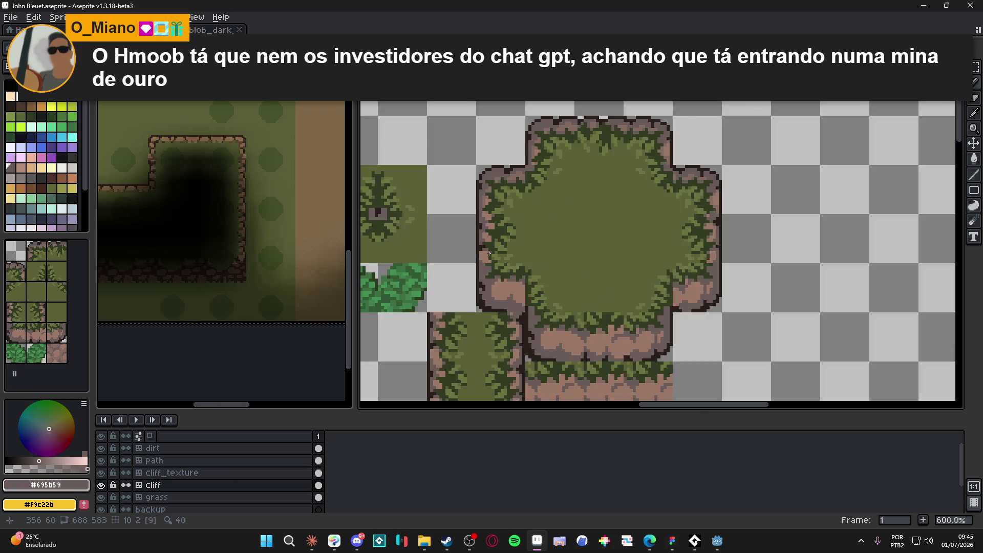
scroll(489, 255, "up", 4)
left_click(491, 203, "alt")
scroll(484, 215, "down", 4)
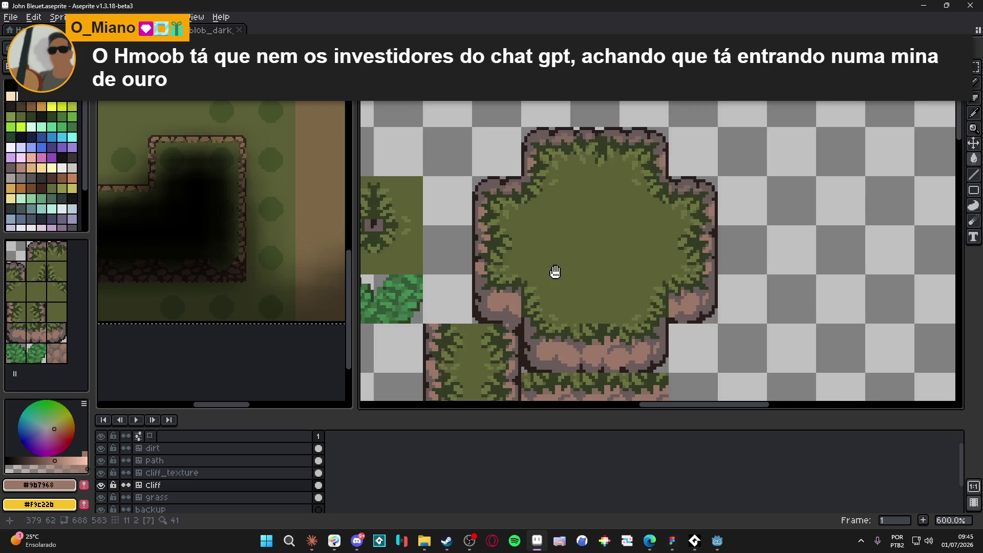
scroll(559, 267, "down", 5)
key("ctrl+s")
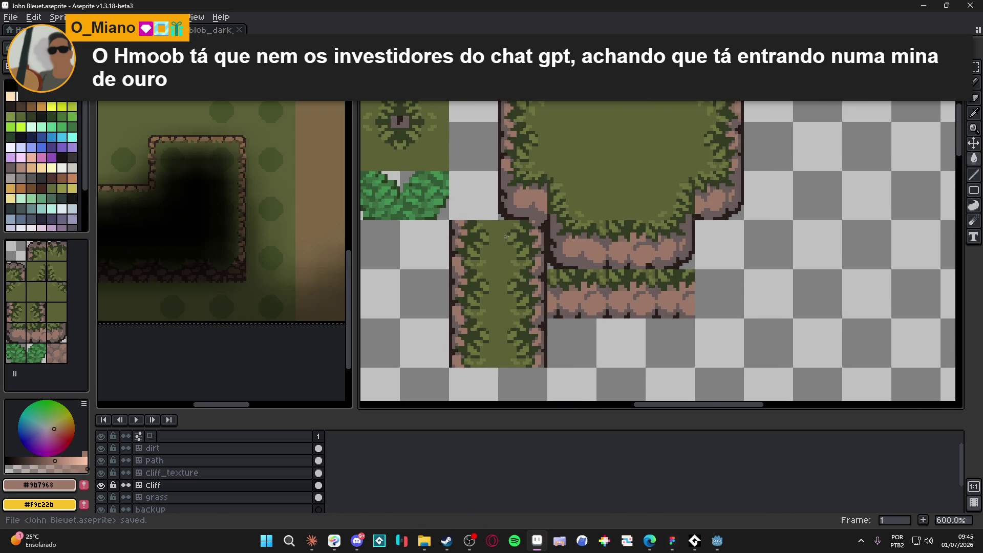
scroll(506, 237, "down", 2)
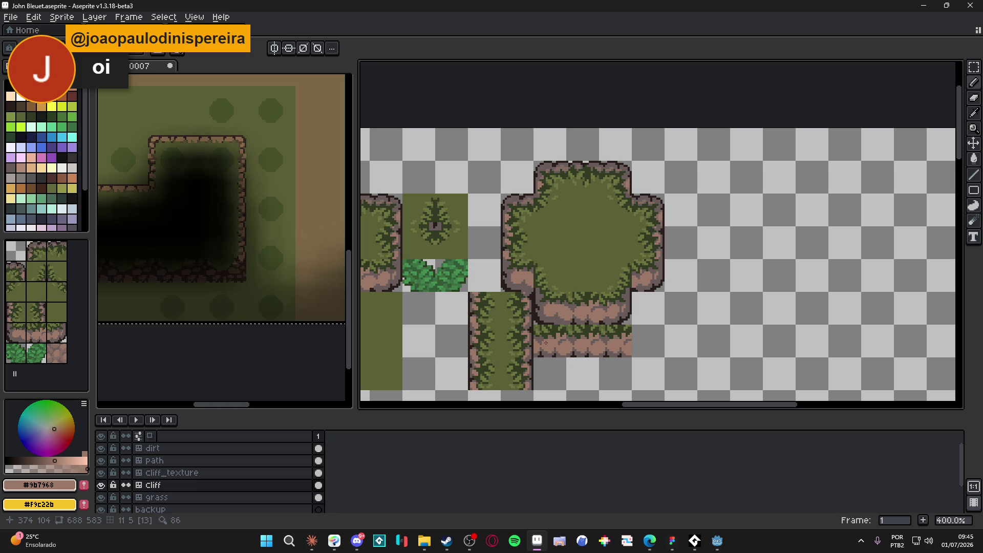
- Paint a dark outline pixel at the cliff's inner corner, pick the grey-brown rock, and save
scroll(658, 287, "up", 5)
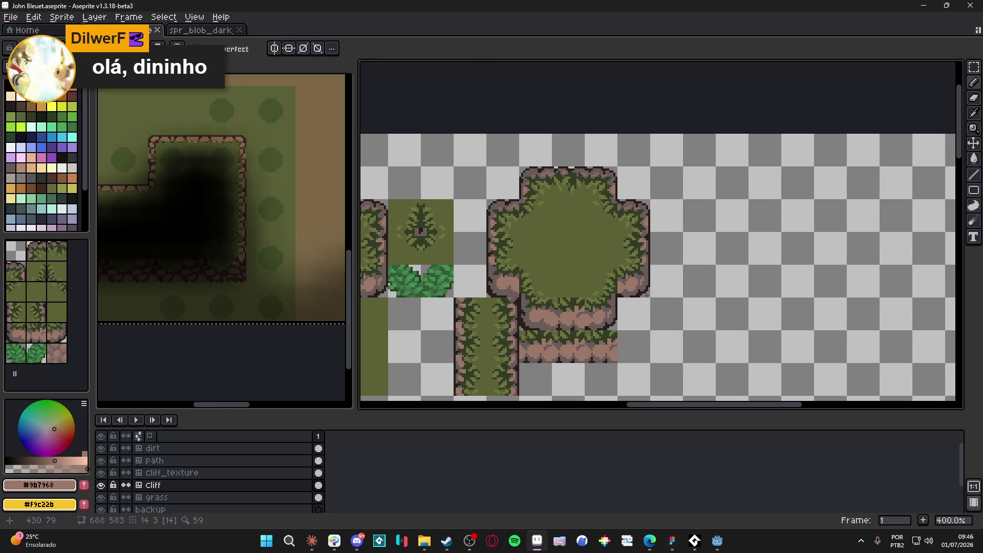
key("alt")
left_click(640, 282, "alt")
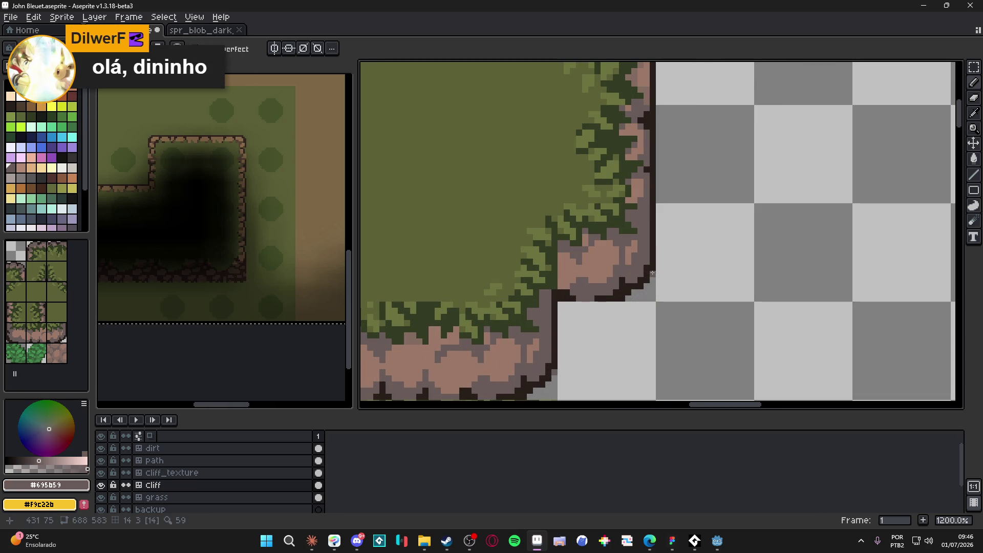
left_click(651, 280)
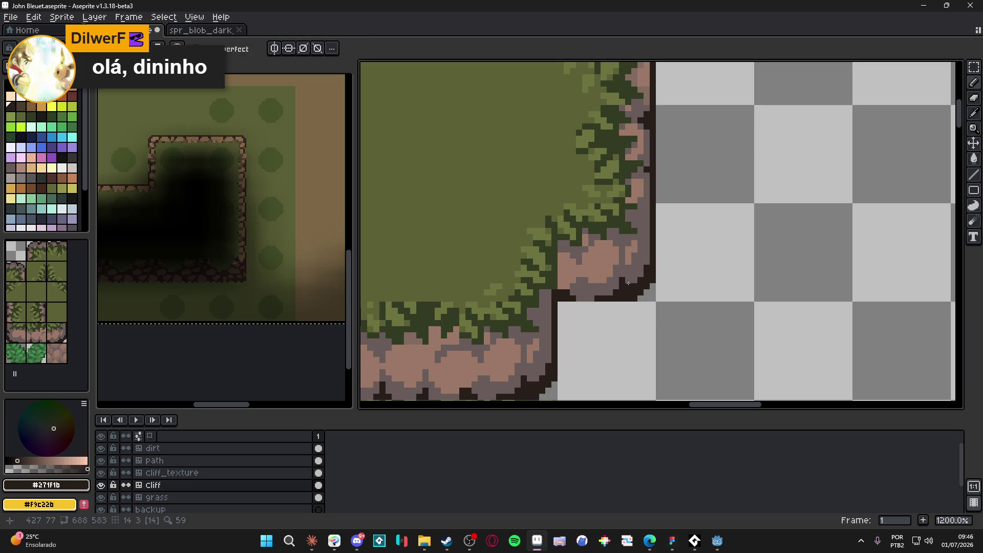
left_click(636, 285, "alt")
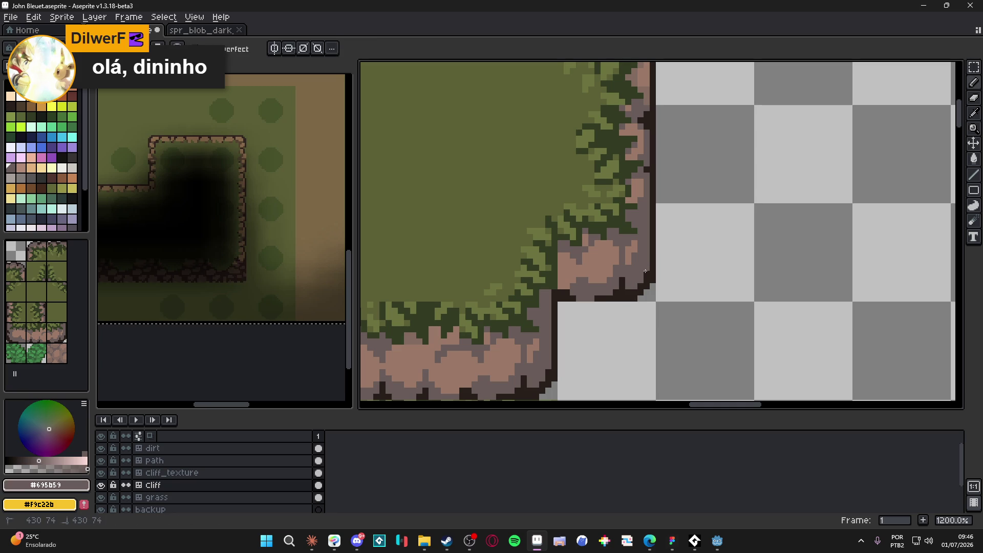
scroll(616, 293, "down", 4)
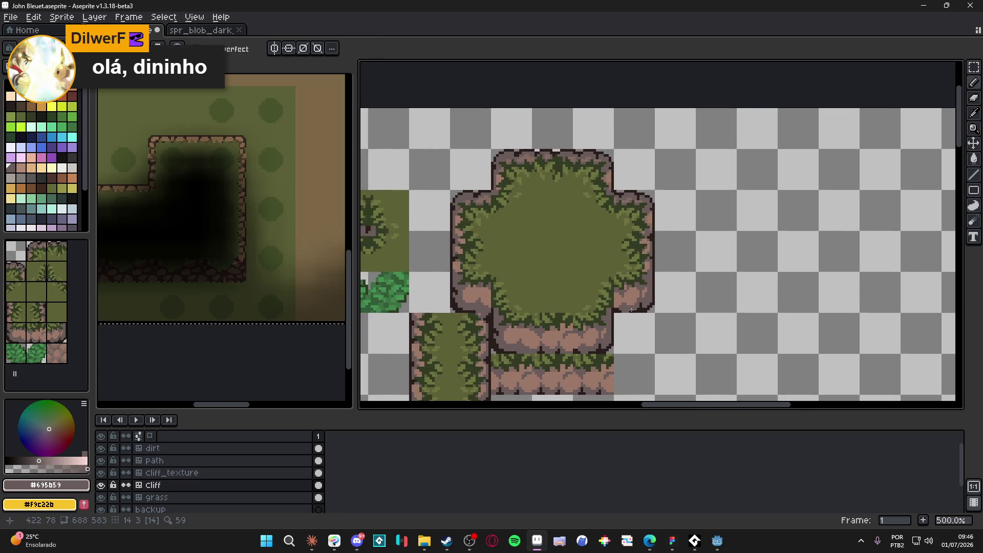
key("ctrl+s")
scroll(597, 292, "down", 1)
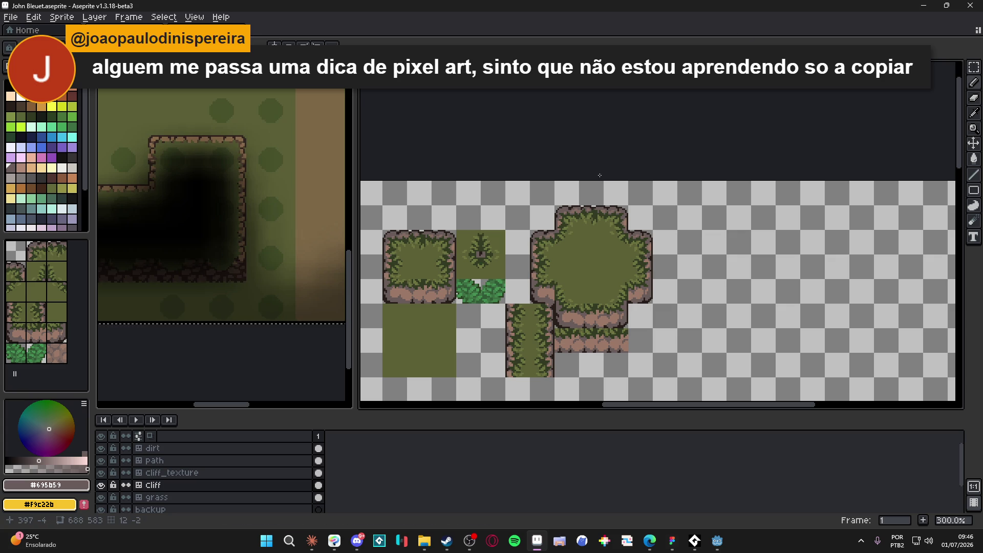
- Sample the pink rock colour, undo the last edit, and pan along the cliff's top edge
scroll(595, 214, "up", 7)
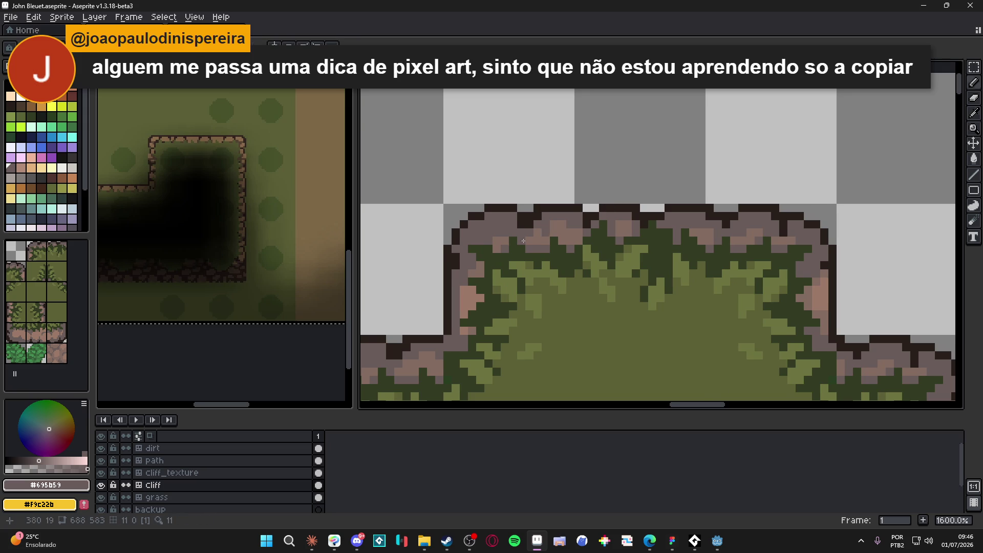
scroll(558, 225, "down", 2)
left_click(453, 288, "alt")
scroll(456, 285, "up", 1)
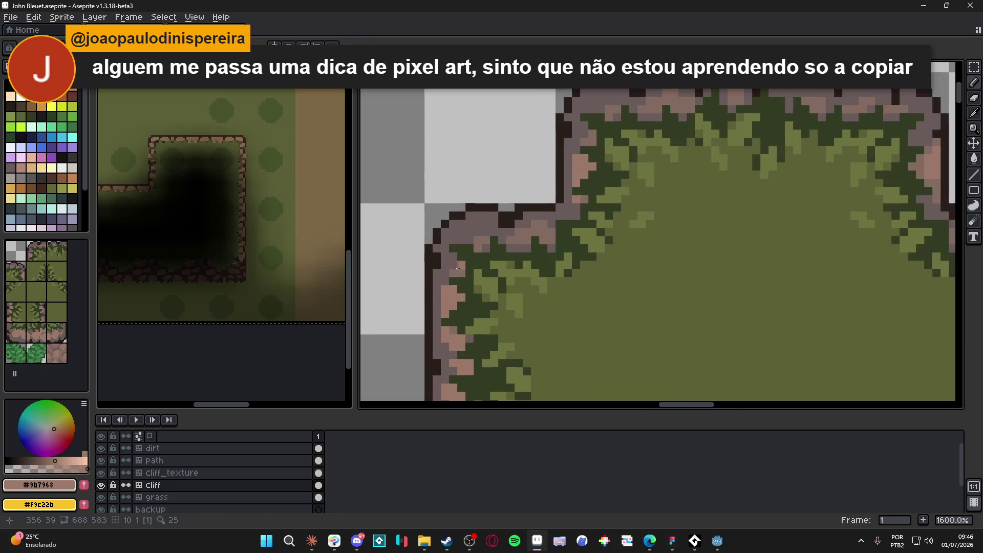
key("ctrl+z")
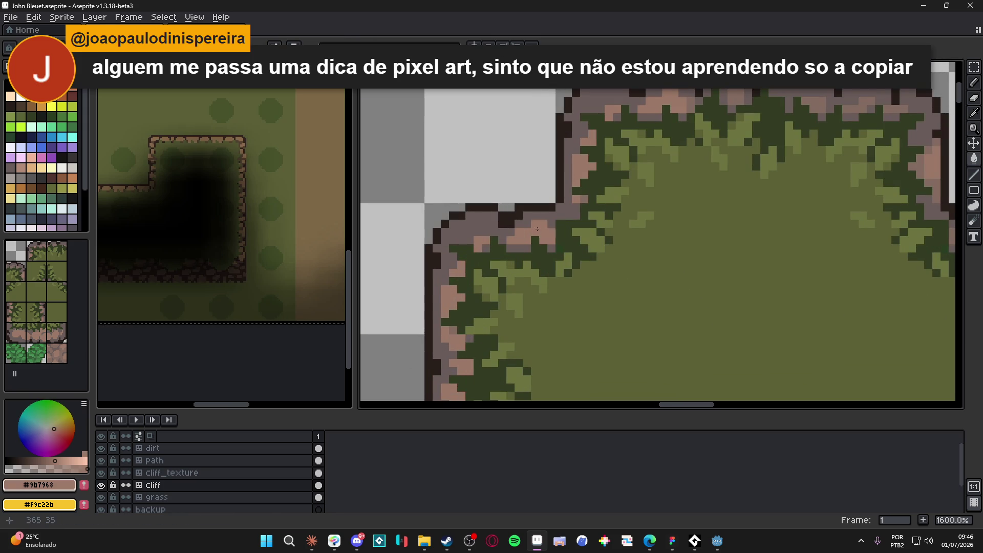
scroll(649, 123, "down", 1)
scroll(699, 105, "up", 1)
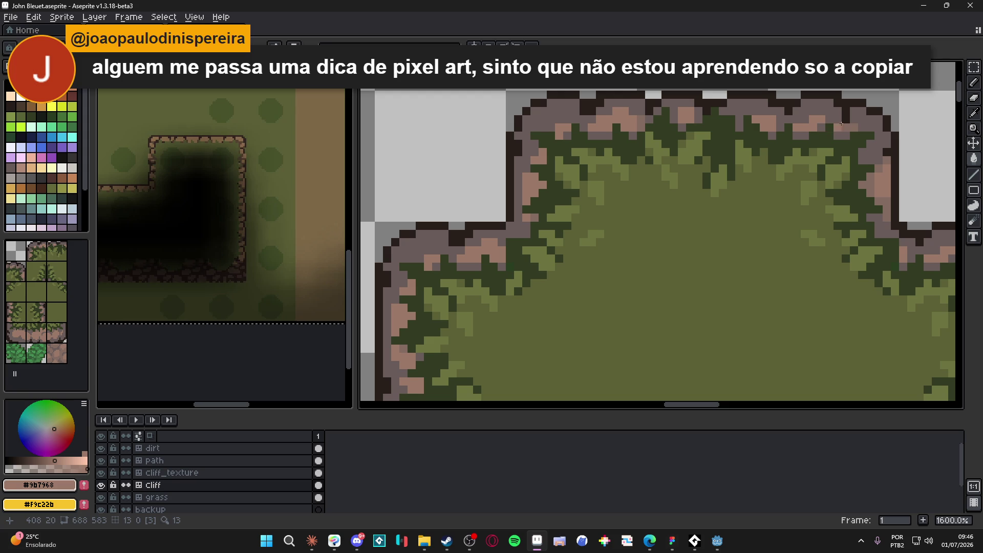
left_click_drag(864, 173, 820, 169)
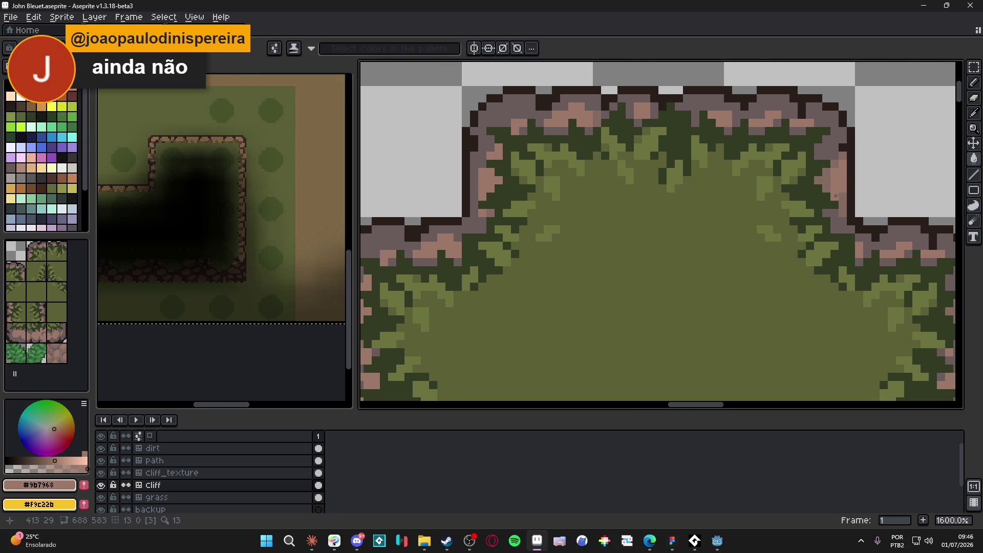
scroll(840, 203, "down", 4)
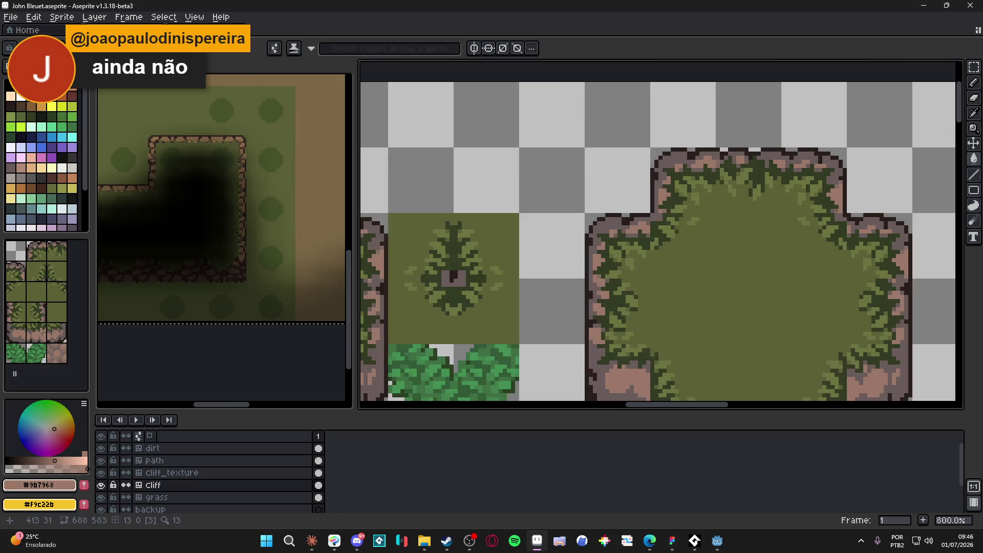
scroll(601, 233, "up", 3)
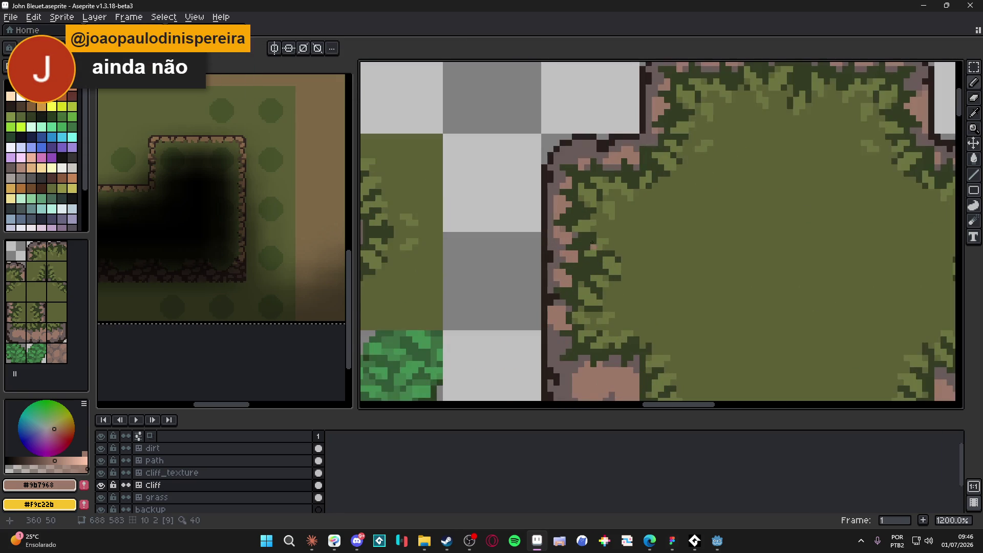
scroll(592, 216, "up", 2)
- Repaint pink pixels on the cliff's left edge in grey-brown #695b59 and save
key("g")
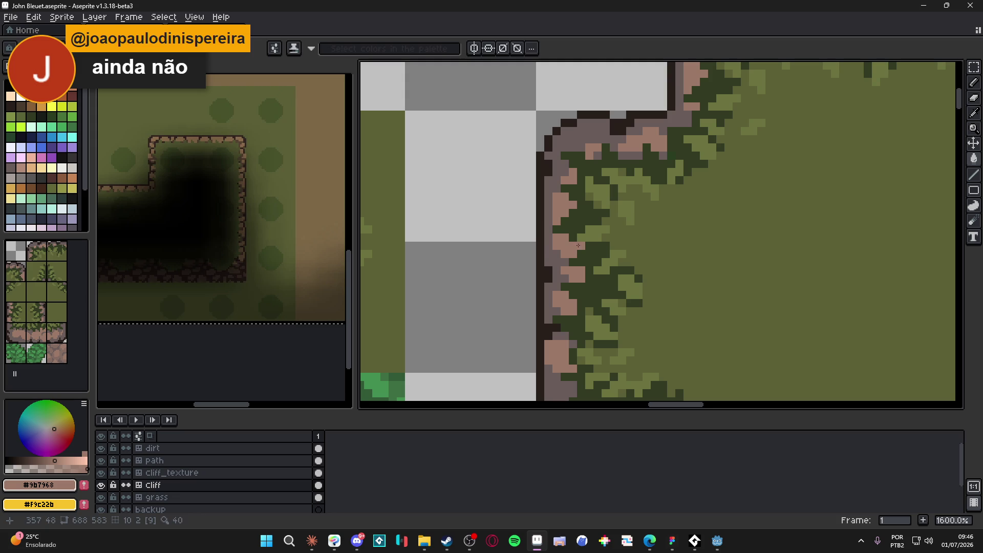
left_click(550, 246, "alt")
left_click(573, 208)
left_click(559, 220)
scroll(560, 218, "down", 4)
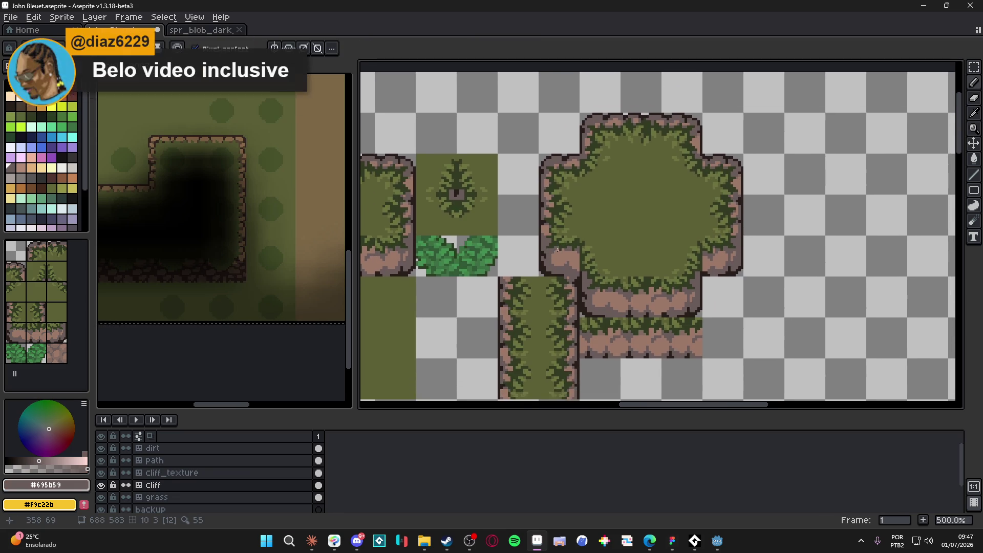
key("ctrl+s")
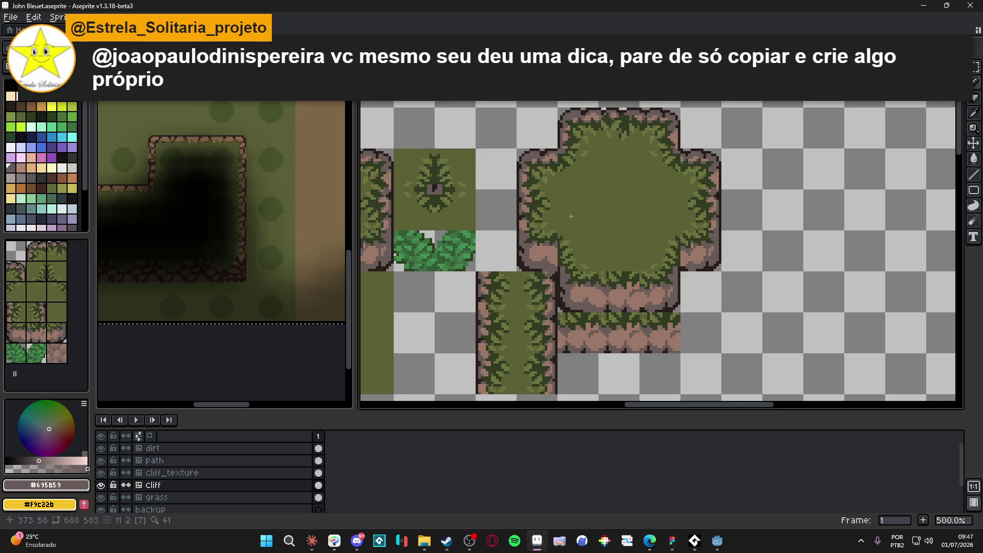
- Sample the pink and grey-brown cliff colours, undoing the last pencil stroke
scroll(567, 222, "up", 4)
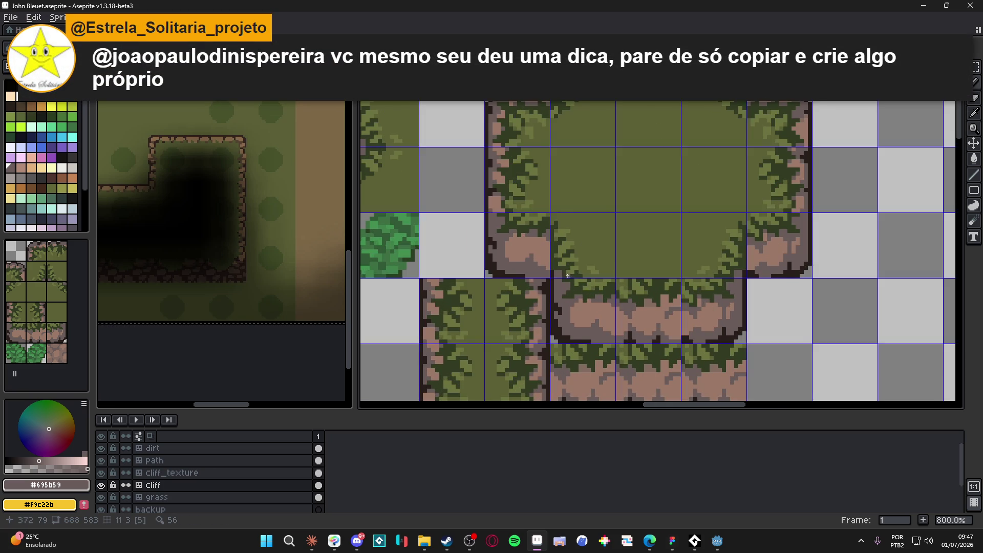
scroll(535, 276, "down", 2)
scroll(534, 279, "up", 2)
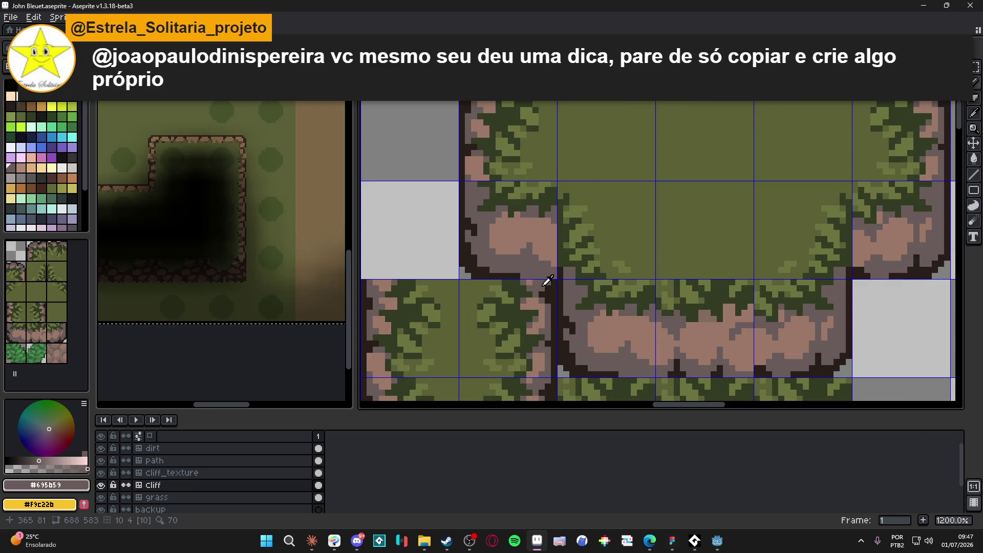
left_click(534, 283, "alt")
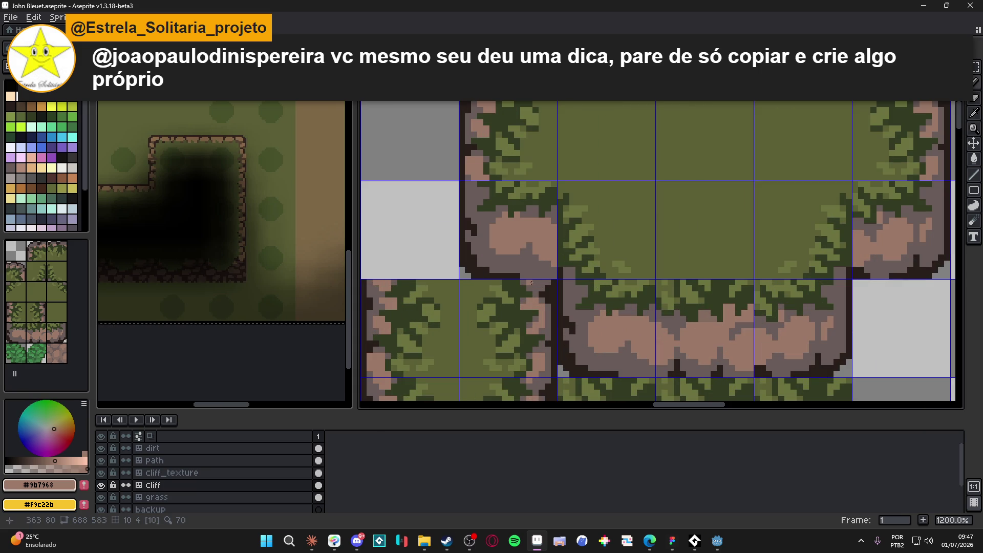
scroll(533, 283, "down", 1)
key("ctrl+z")
scroll(540, 293, "up", 2)
left_click(548, 281, "alt")
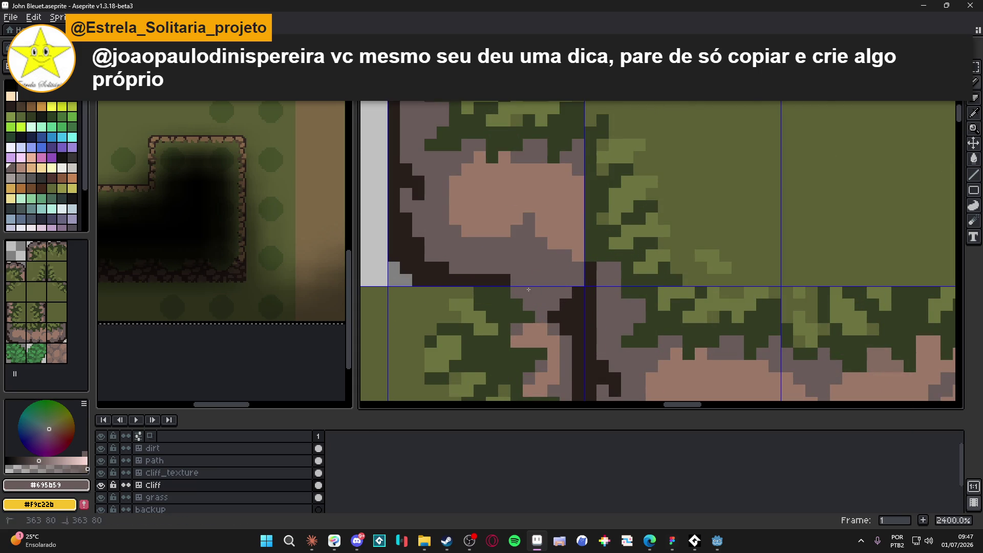
scroll(567, 309, "down", 3)
scroll(567, 309, "up", 3)
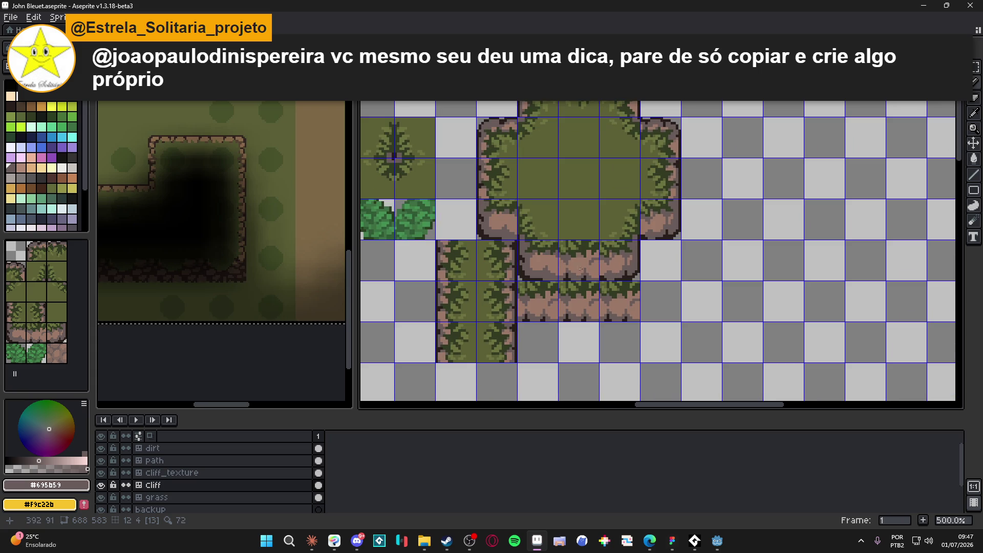
left_click(582, 319)
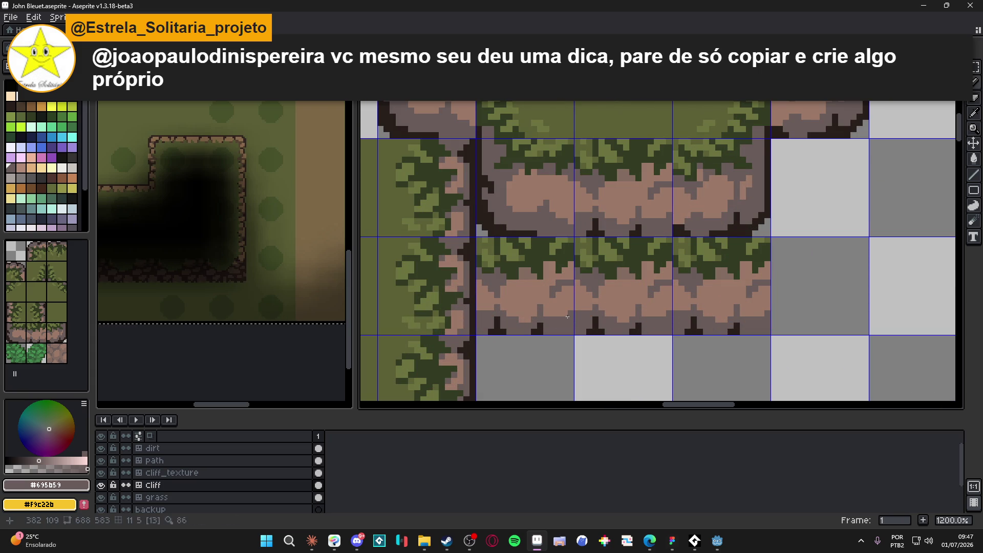
- Undo the recent pencil edits and darken pink pixels along the cliff edge
scroll(544, 316, "down", 4)
scroll(558, 322, "down", 2)
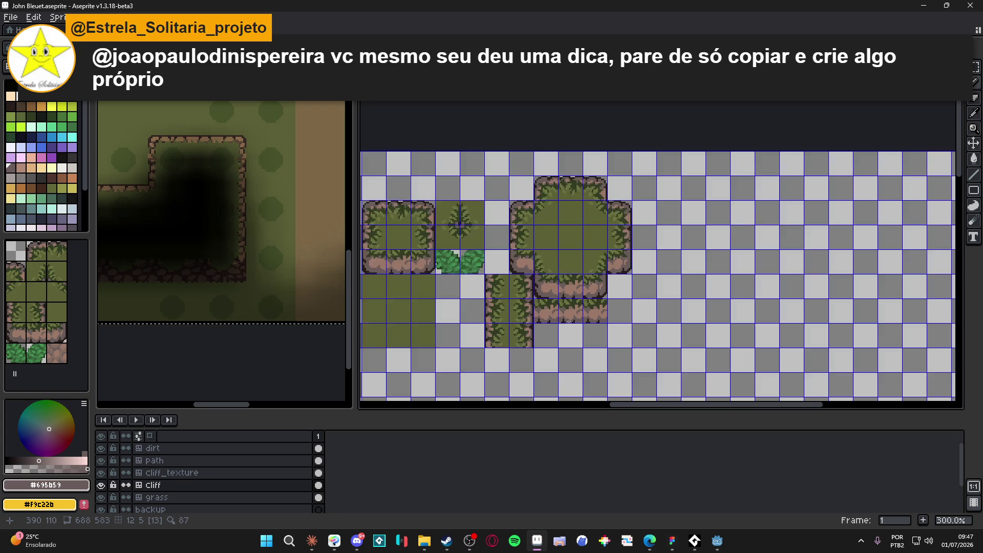
scroll(562, 301, "up", 4)
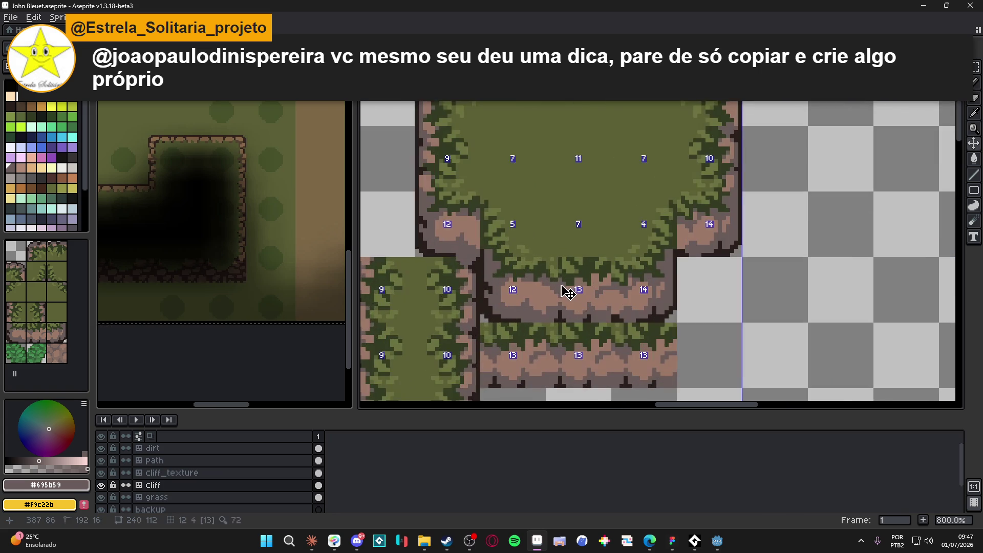
scroll(554, 328, "up", 2)
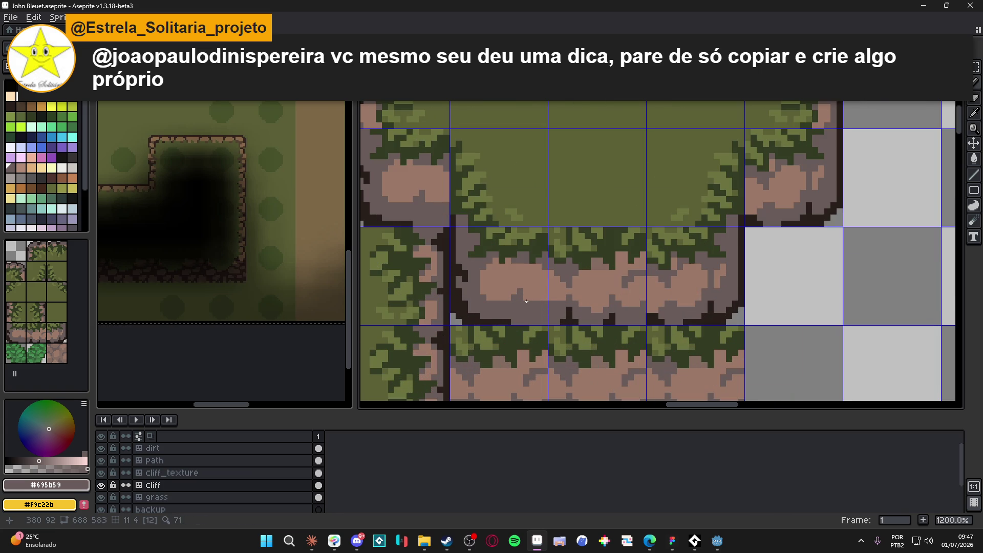
scroll(531, 298, "down", 5)
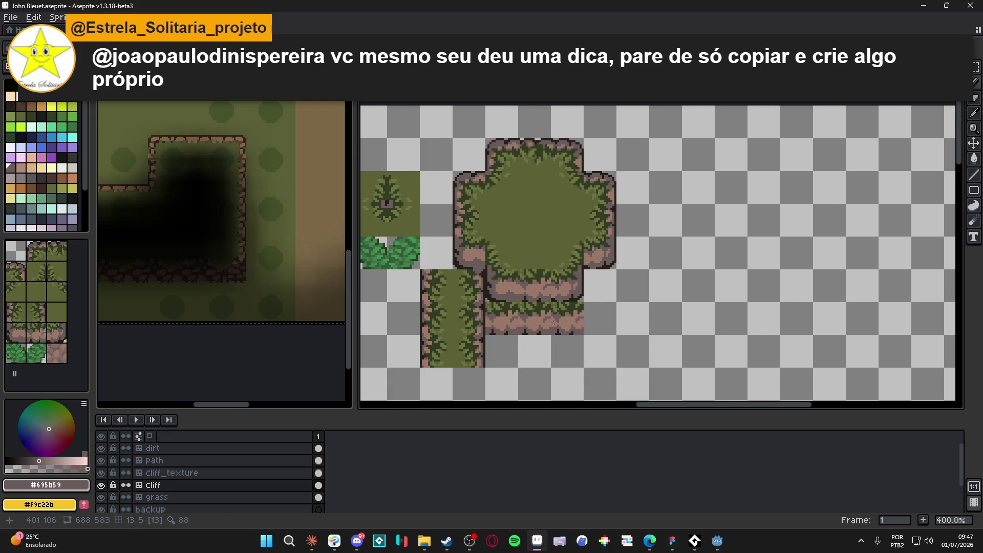
scroll(554, 323, "up", 2)
key("ctrl+z")
key("ctrl+z")
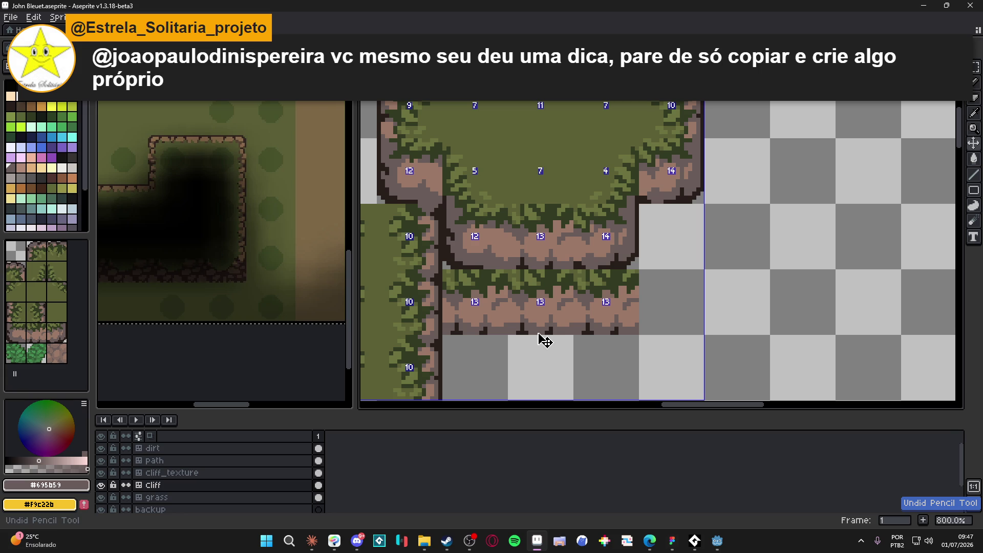
scroll(562, 334, "down", 2)
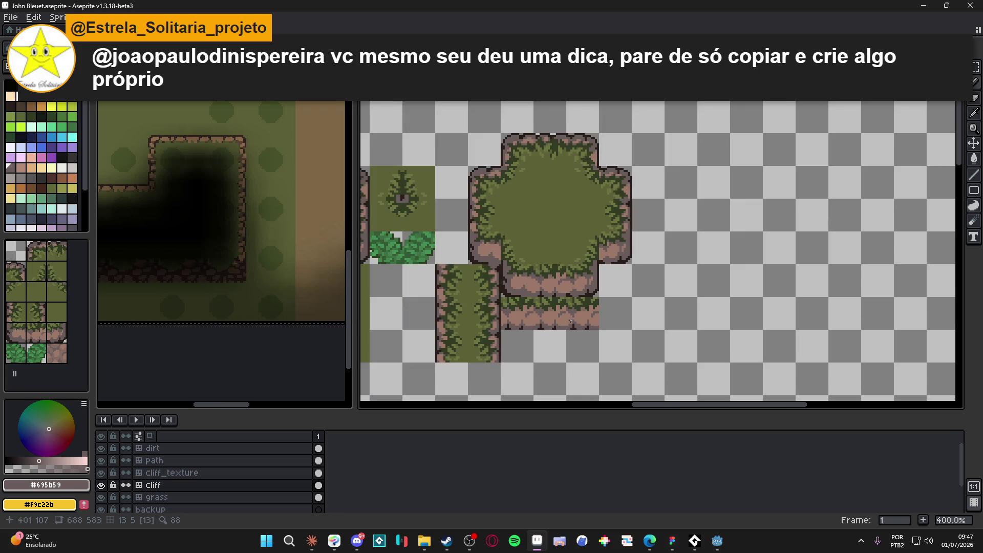
scroll(585, 286, "up", 1)
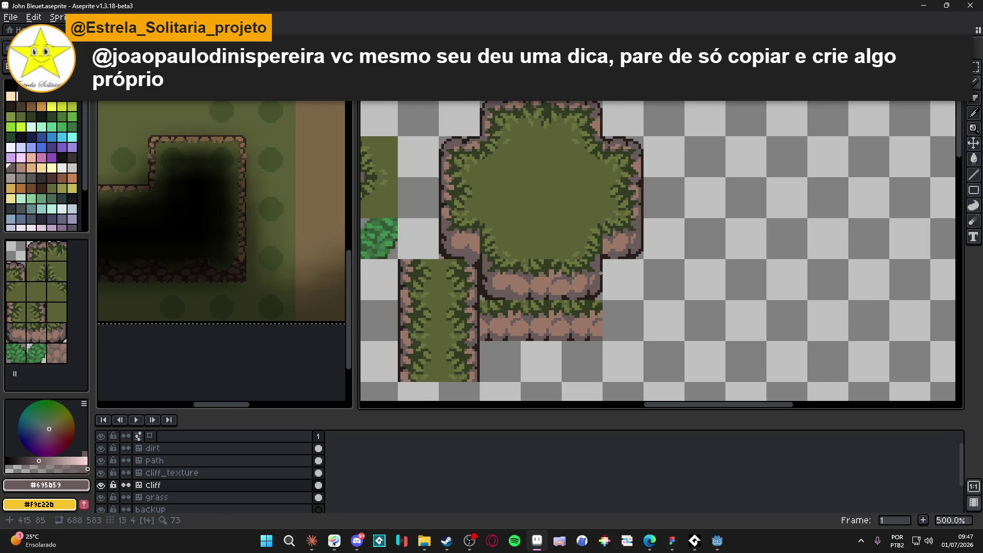
scroll(595, 192, "up", 4)
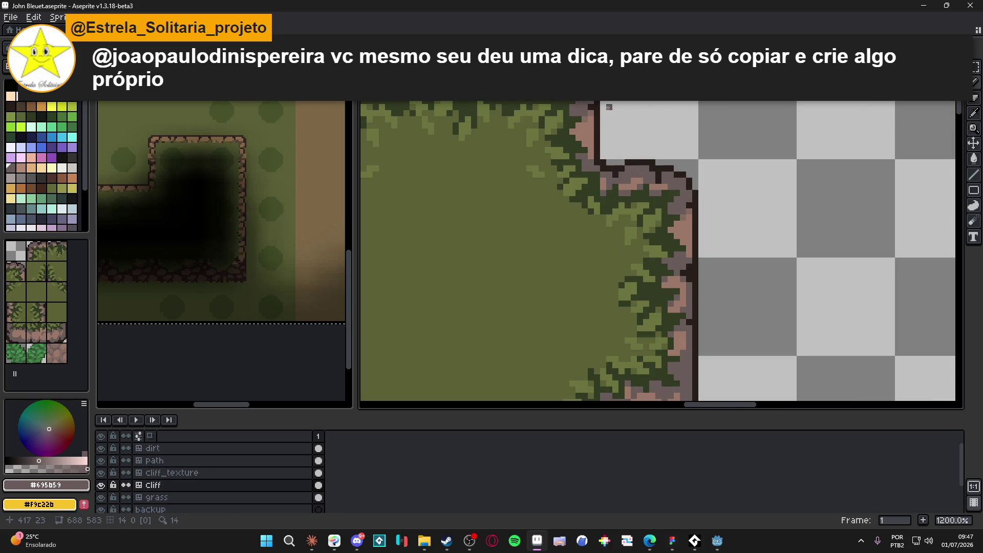
left_click(586, 119, "shift")
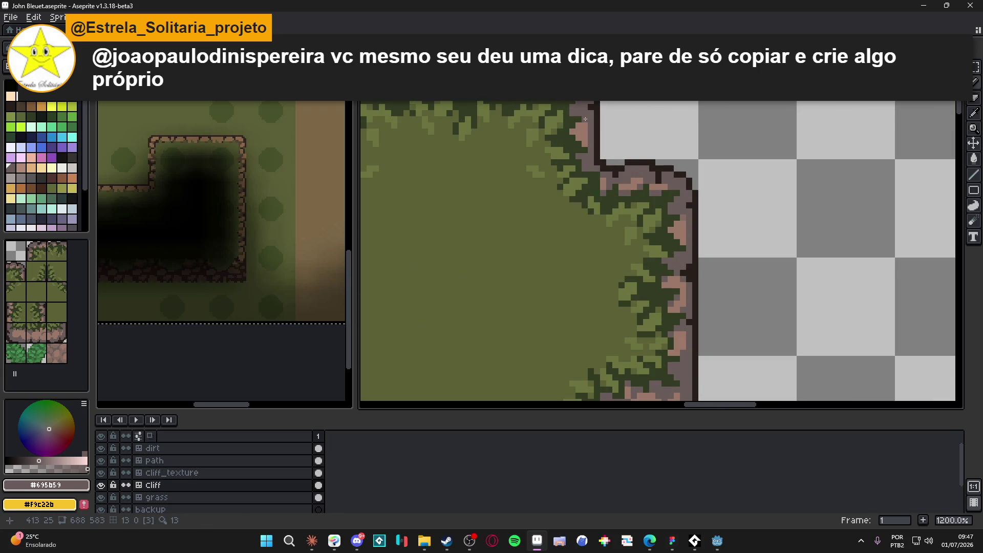
left_click(676, 231)
left_click(579, 125)
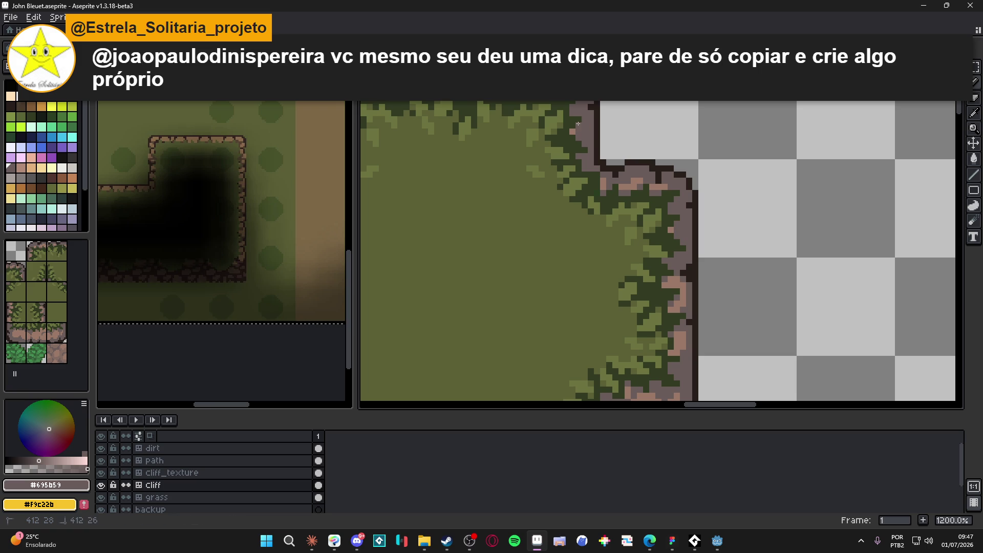
- Pick pink #9b7968 from the cliff corner, show tile numbers, and save the tileset
scroll(573, 130, "down", 2)
scroll(609, 164, "up", 2)
left_click(625, 174, "alt")
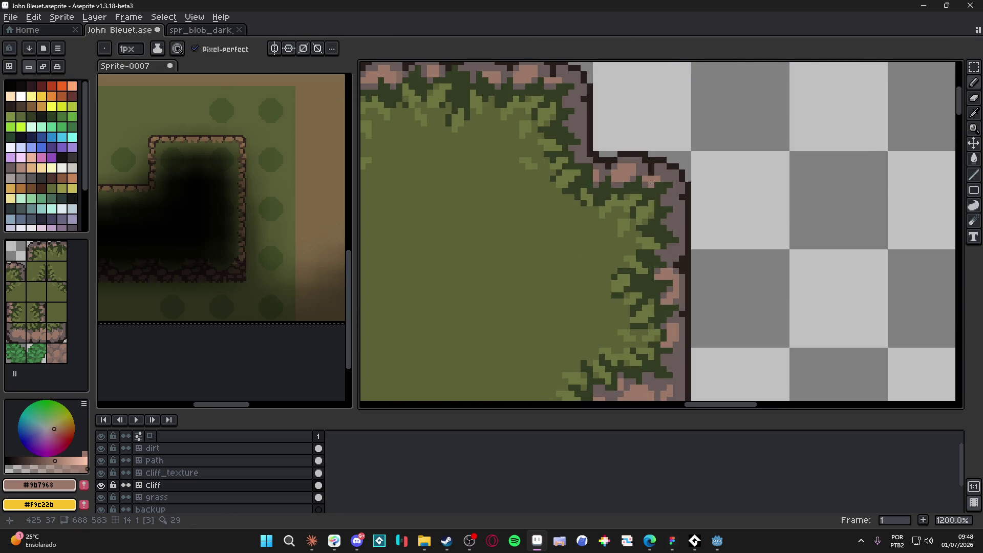
scroll(651, 182, "down", 4)
scroll(532, 140, "up", 4)
key("ctrl+s")
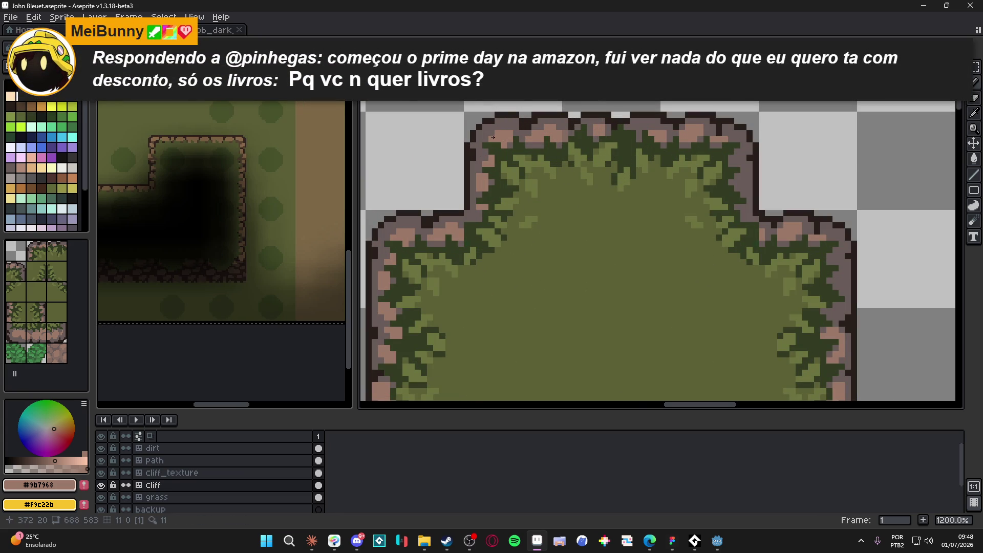
scroll(509, 139, "down", 4)
key("ctrl")
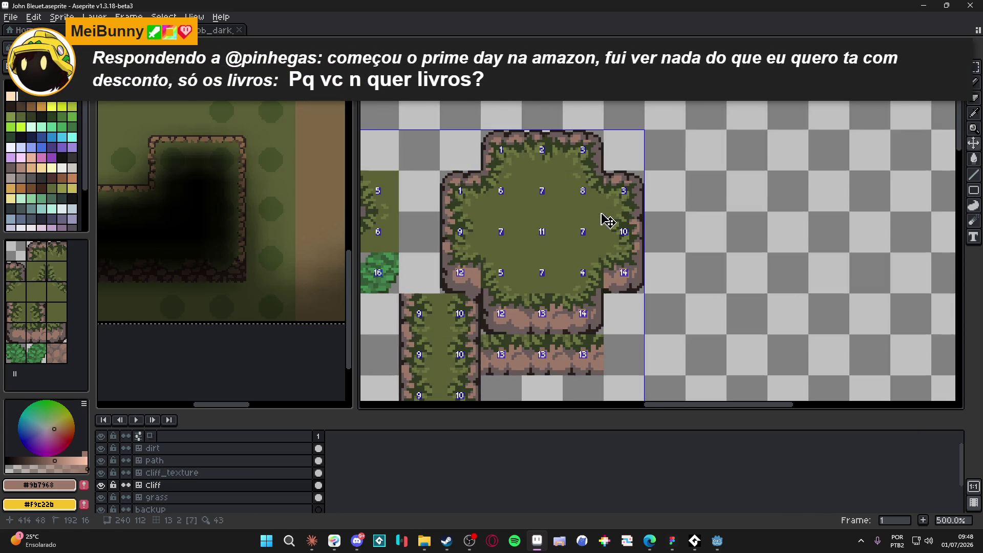
scroll(594, 234, "down", 1)
key("ctrl+s")
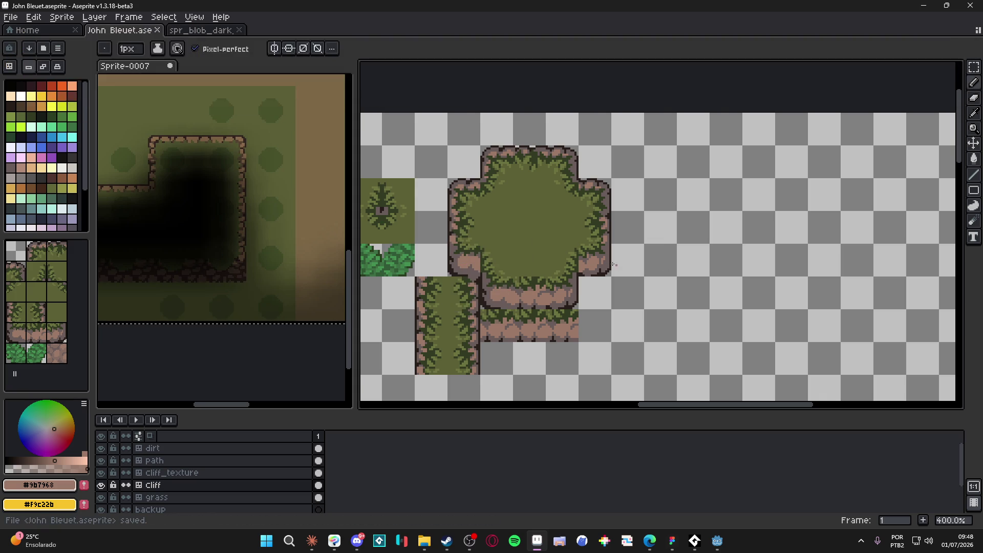
scroll(607, 234, "up", 5)
key("ctrl")
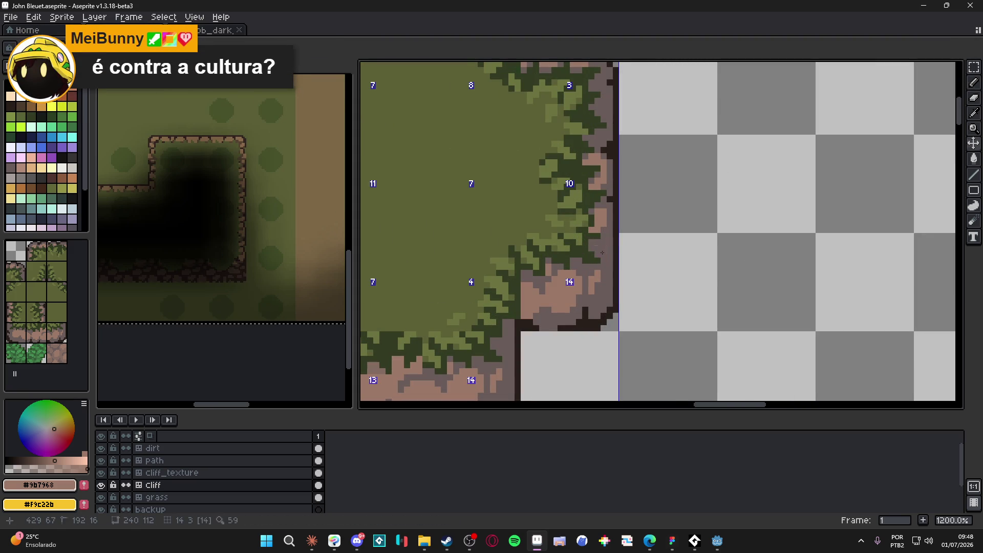
key("ctrl")
scroll(603, 247, "down", 5)
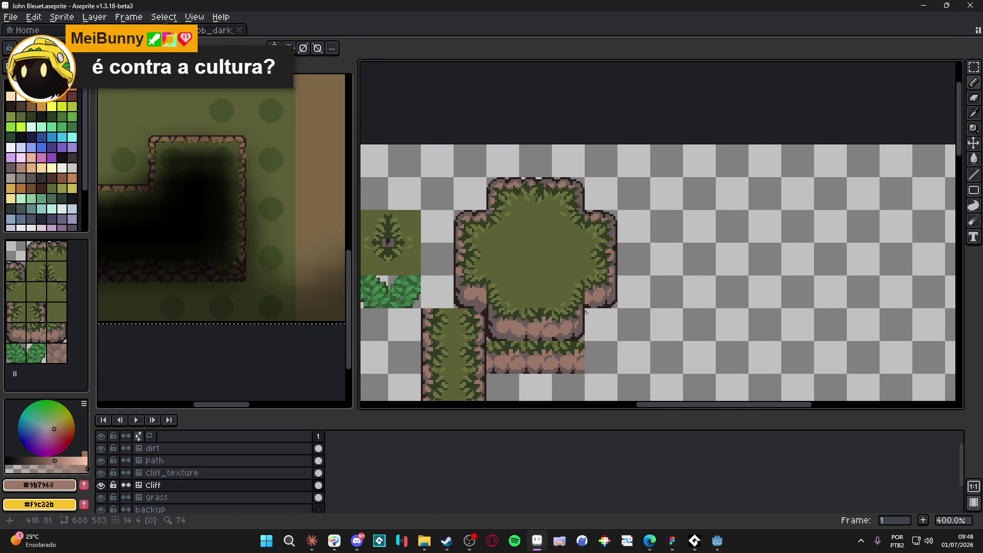
key("ctrl+s")
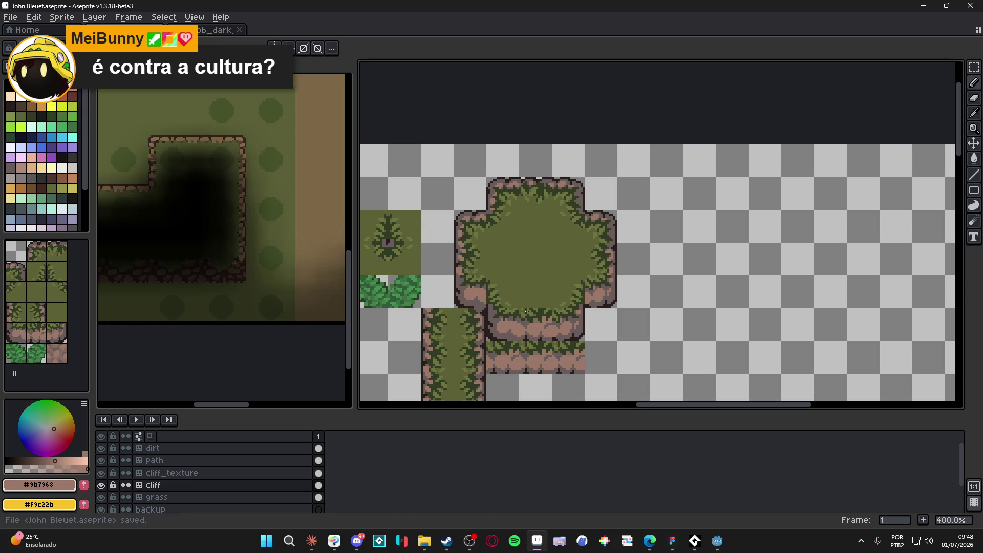
scroll(535, 317, "down", 1)
scroll(535, 316, "up", 1)
scroll(535, 316, "up", 5)
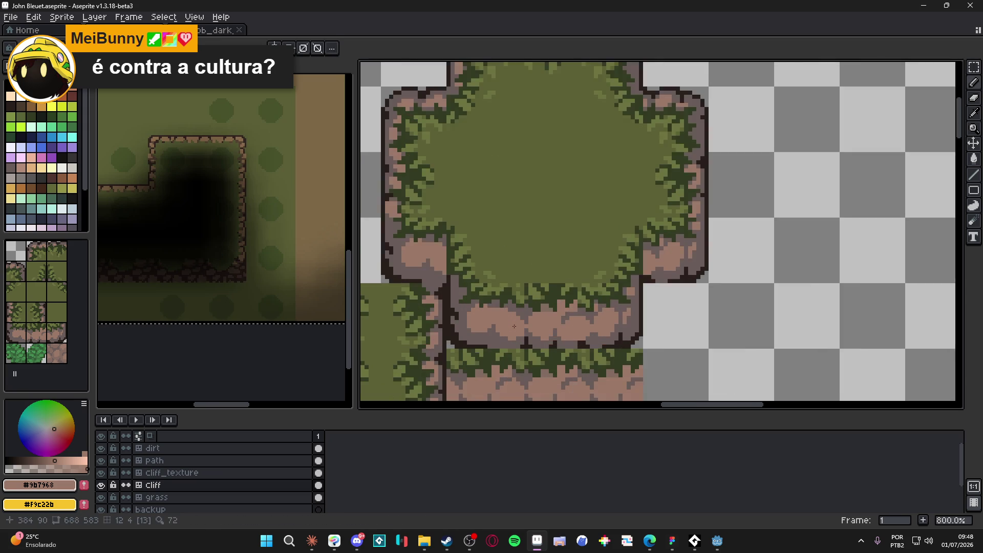
scroll(508, 343, "down", 3)
scroll(509, 344, "up", 3)
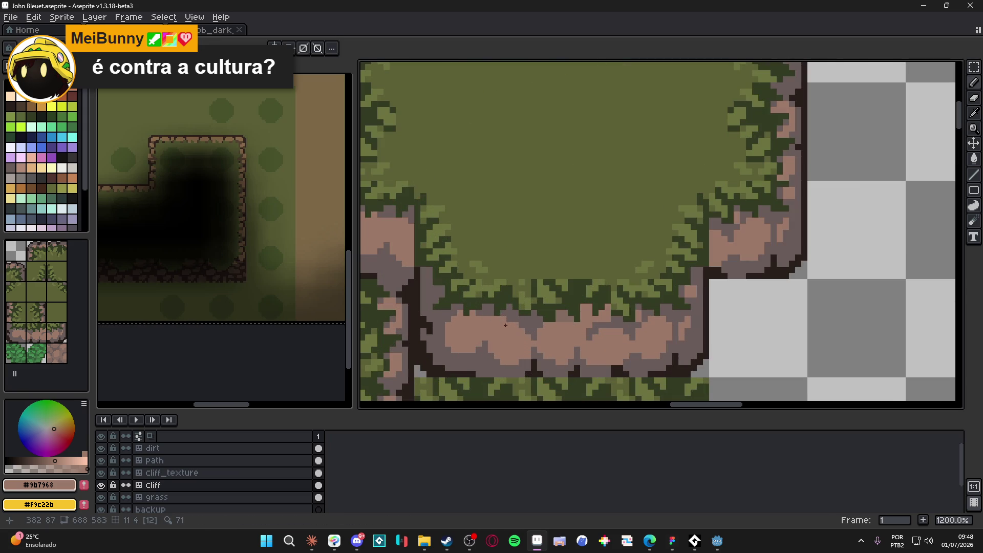
left_click_drag(504, 318, 500, 297)
key("ctrl+s")
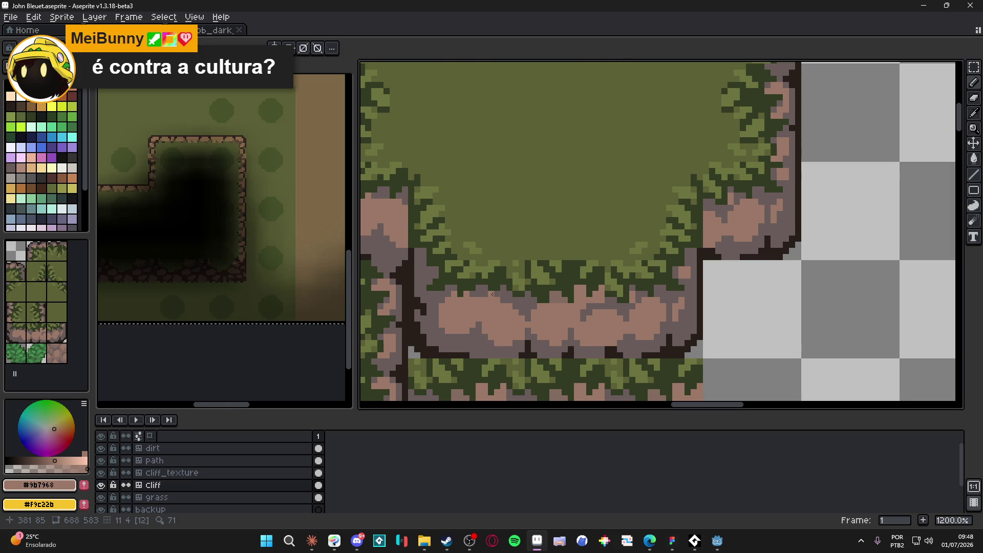
scroll(494, 294, "down", 1)
left_click_drag(460, 306, 466, 335)
key("ctrl+s")
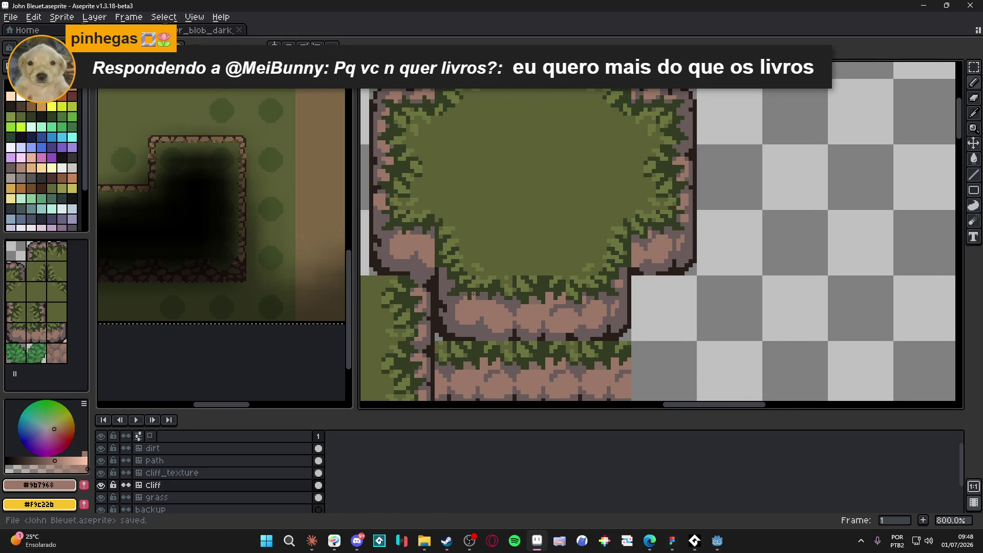
scroll(474, 294, "down", 1)
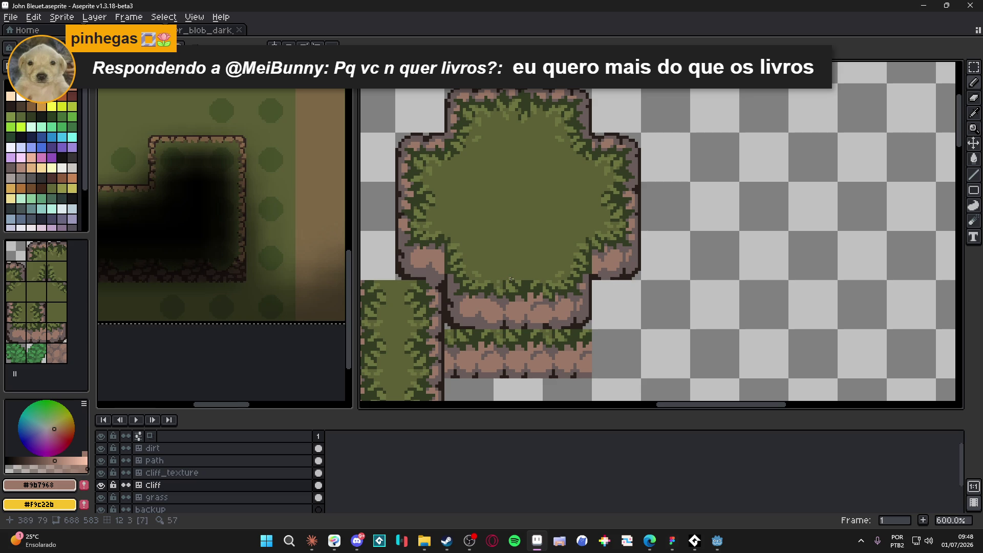
scroll(548, 153, "down", 3)
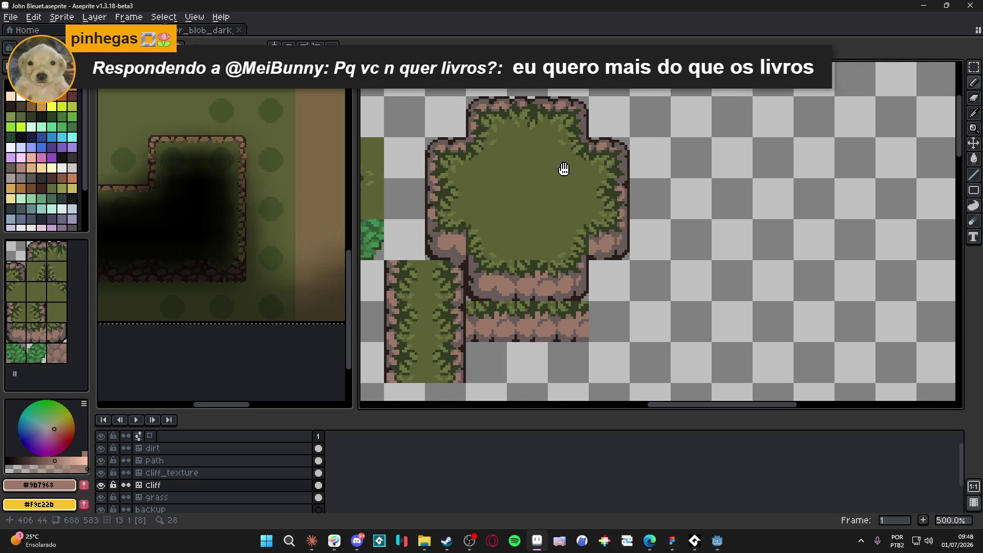
left_click_drag(556, 183, 606, 202)
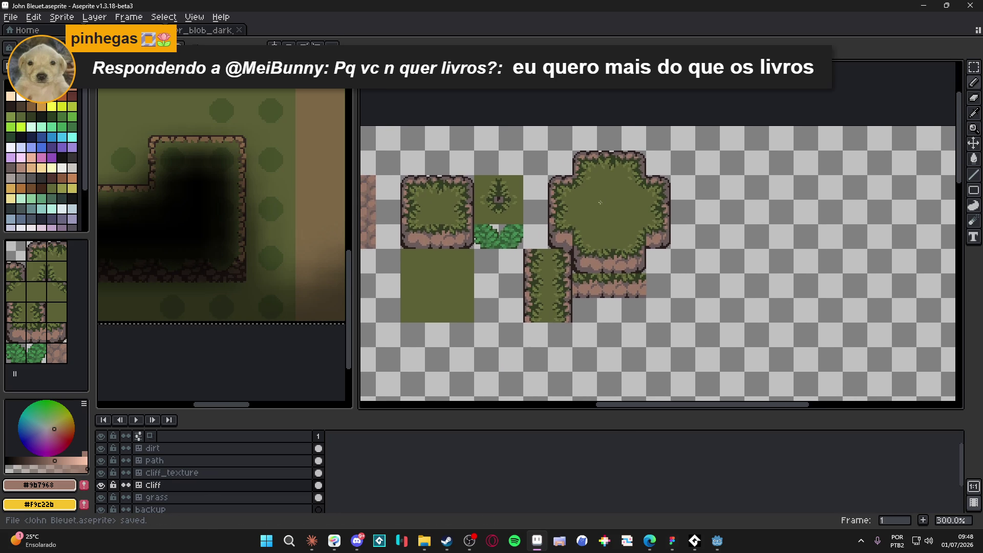
scroll(594, 204, "down", 1)
scroll(537, 202, "up", 2)
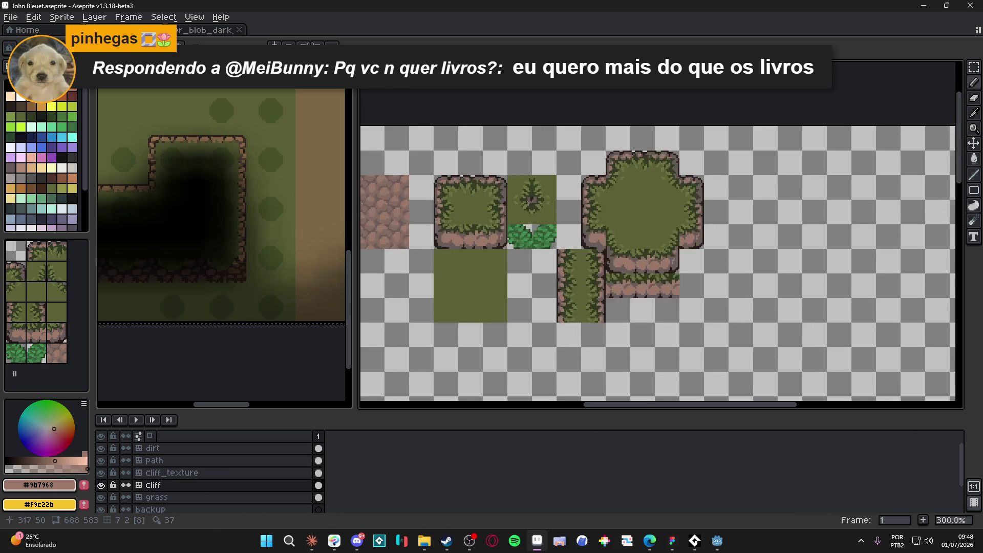
scroll(556, 217, "down", 1)
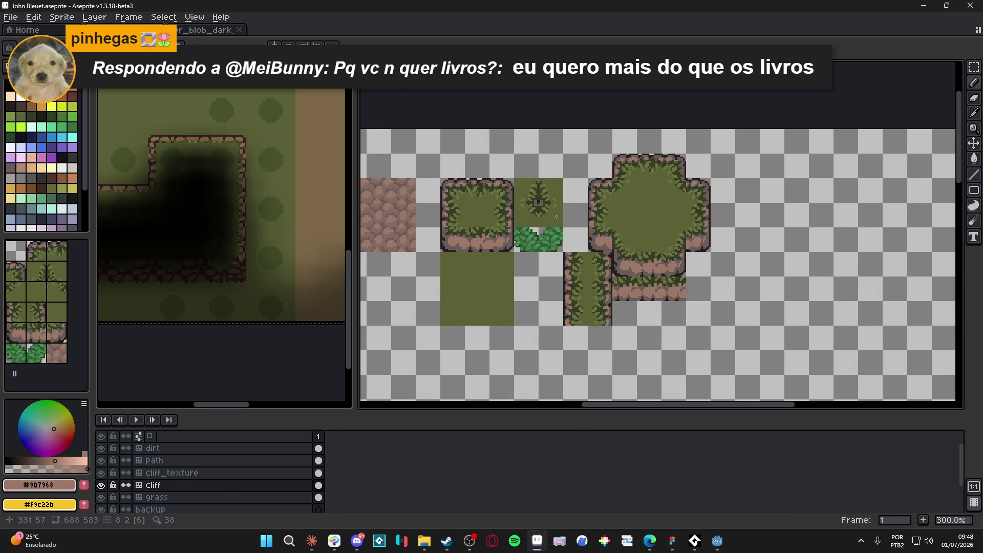
scroll(556, 217, "down", 1)
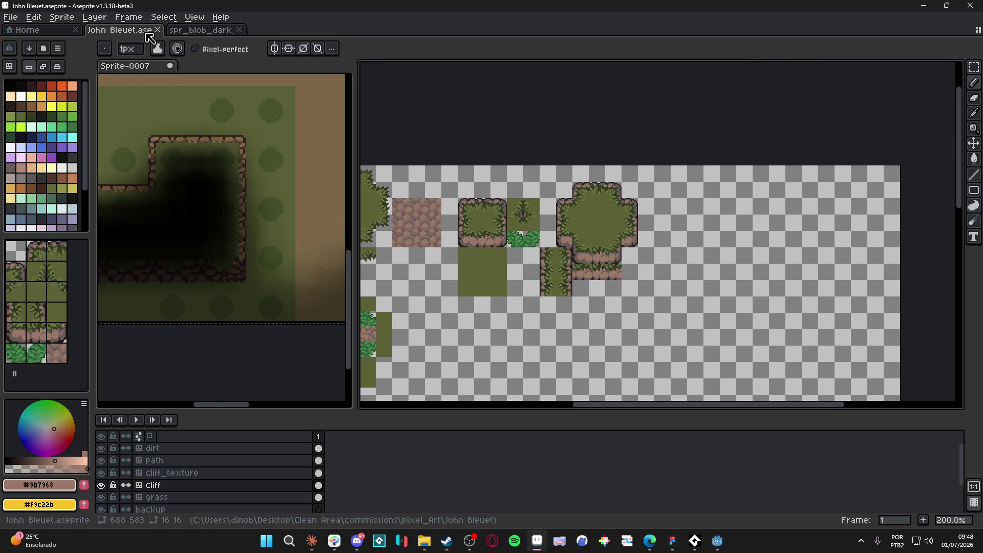
left_click(187, 31)
- Show the John Bleuet document in a split pane beside the dark grass tileset
key("ctrl+Tab")
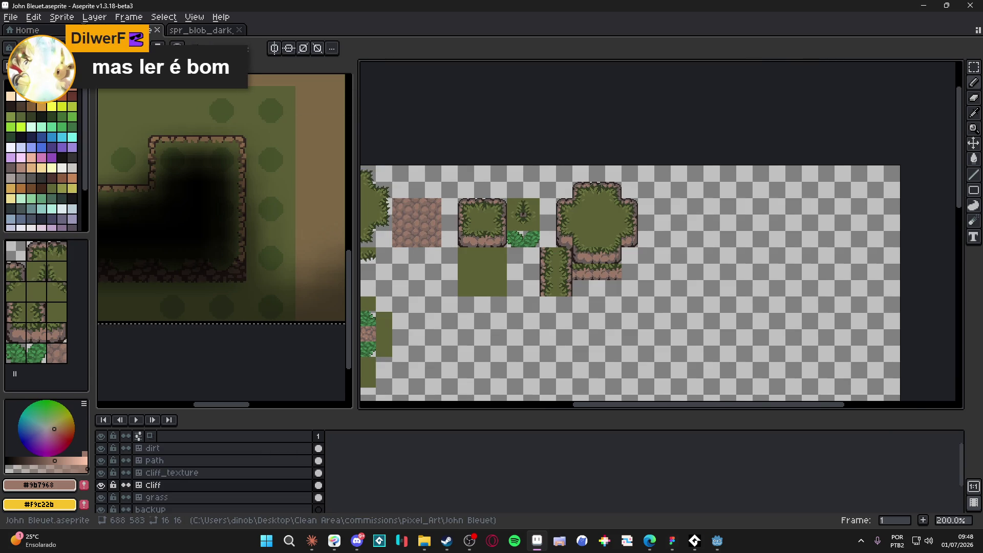
left_click_drag(102, 29, 235, 404)
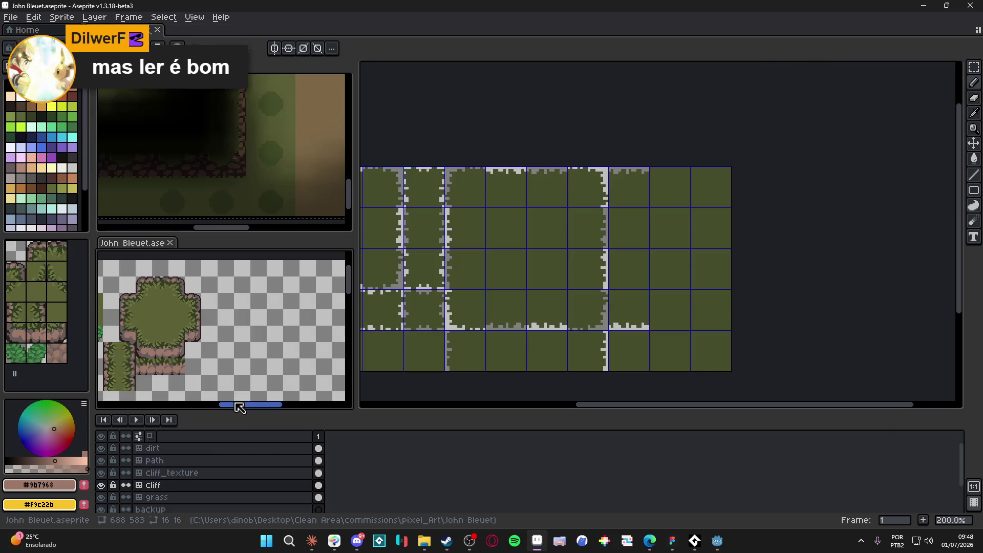
mouse_move(290, 318)
left_mouse_down()
mouse_move(317, 310)
mouse_move(280, 303)
left_mouse_up()
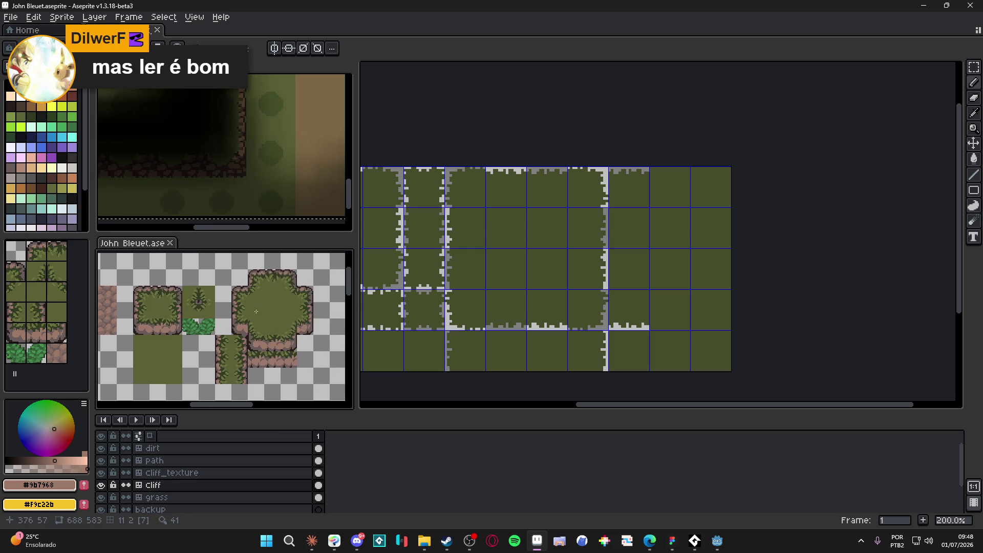
left_click(542, 262)
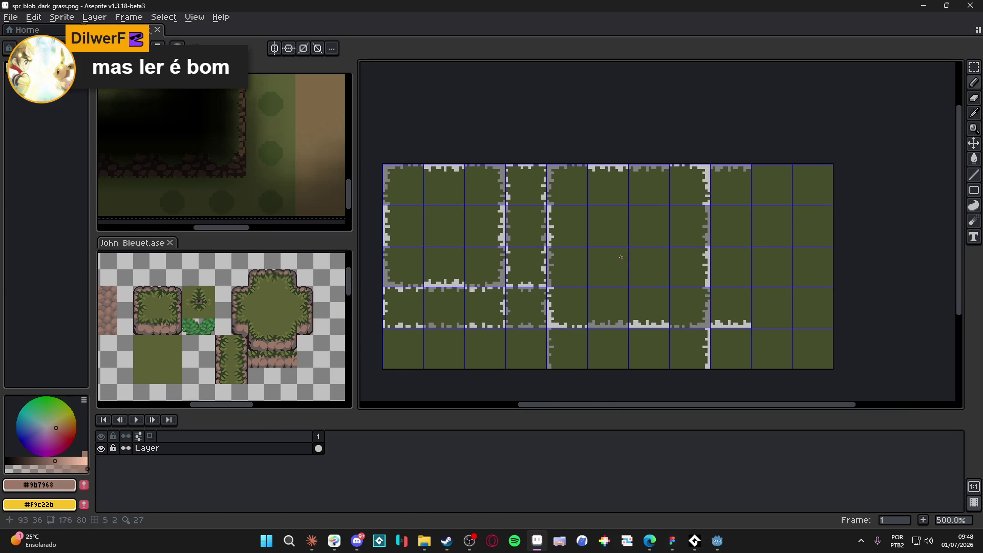
scroll(620, 241, "left", 2)
scroll(619, 240, "down", 2)
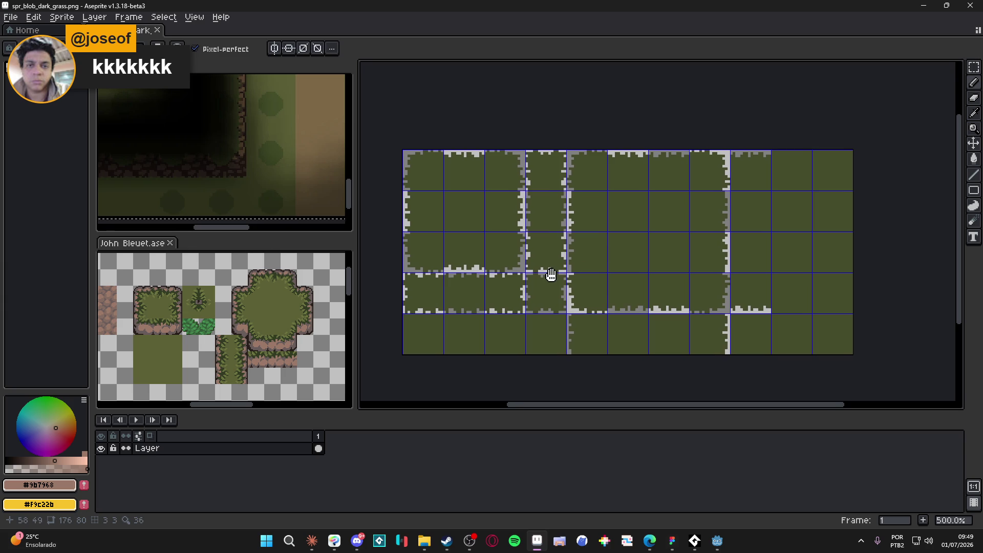
scroll(549, 275, "left", 1)
scroll(194, 305, "up", 2)
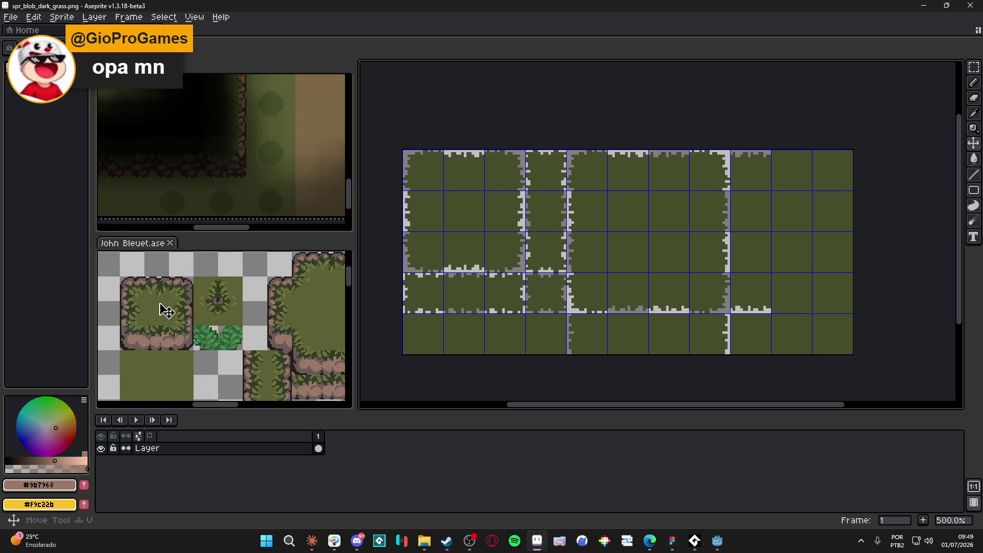
left_click(166, 311)
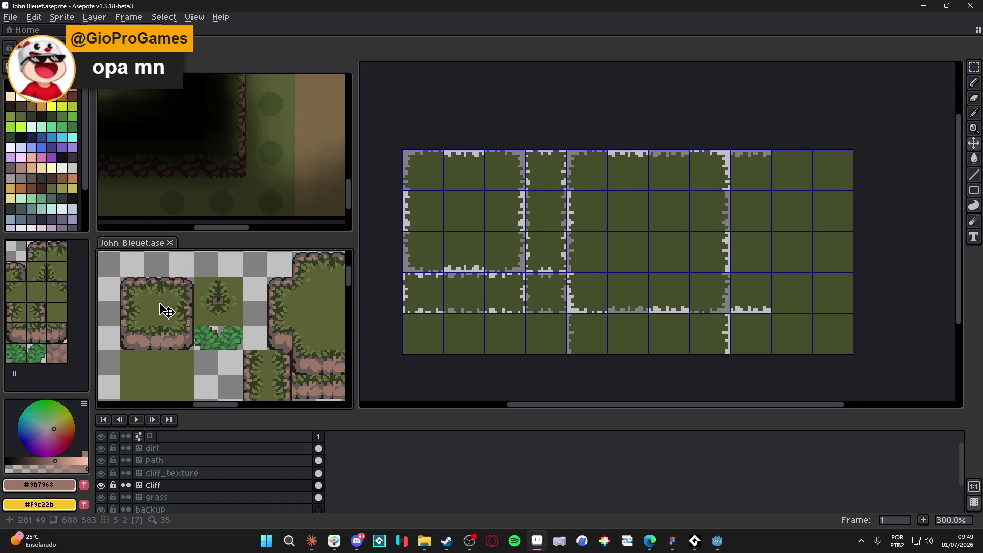
left_click(512, 277)
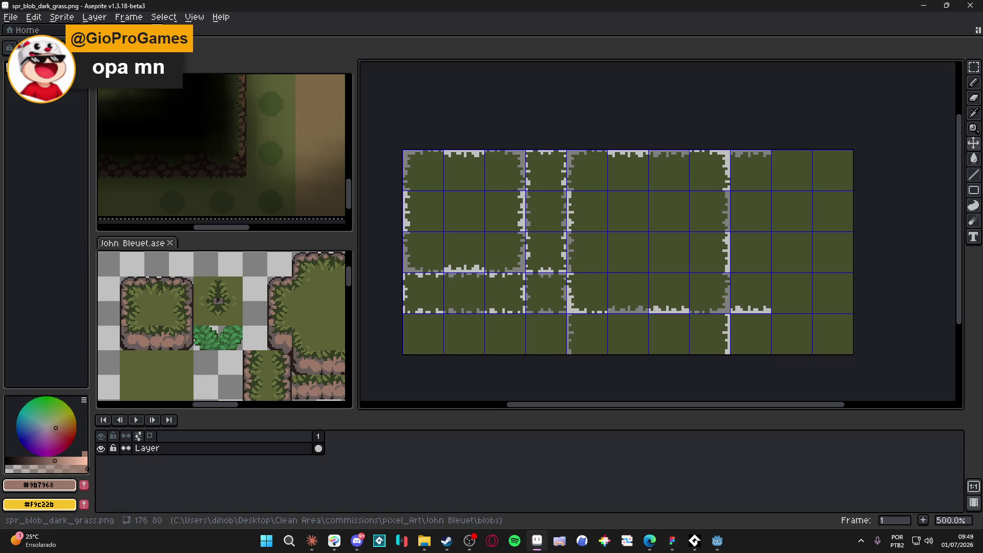
left_click(425, 540)
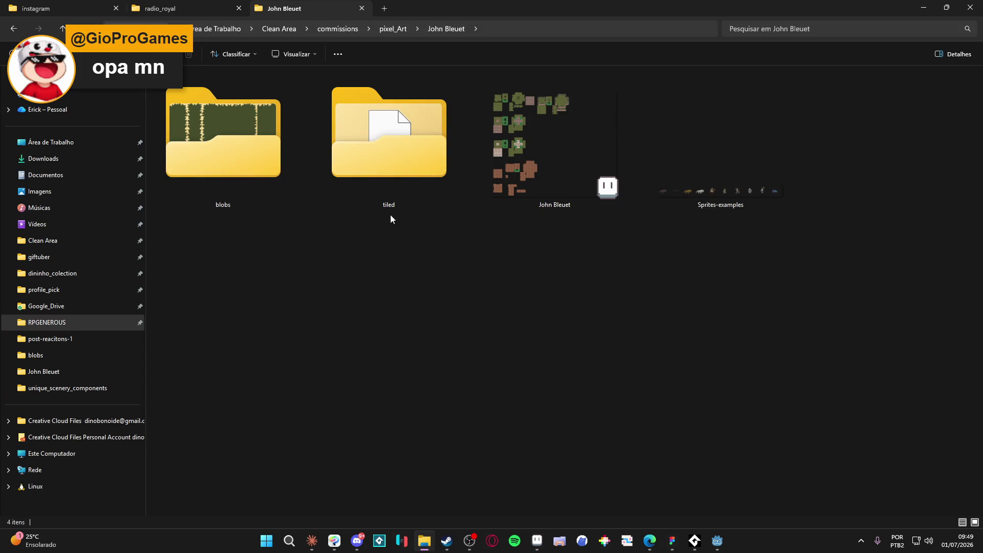
- Open the blobs folder and launch blob_dirt.aseprite in Aseprite
double_click(265, 118)
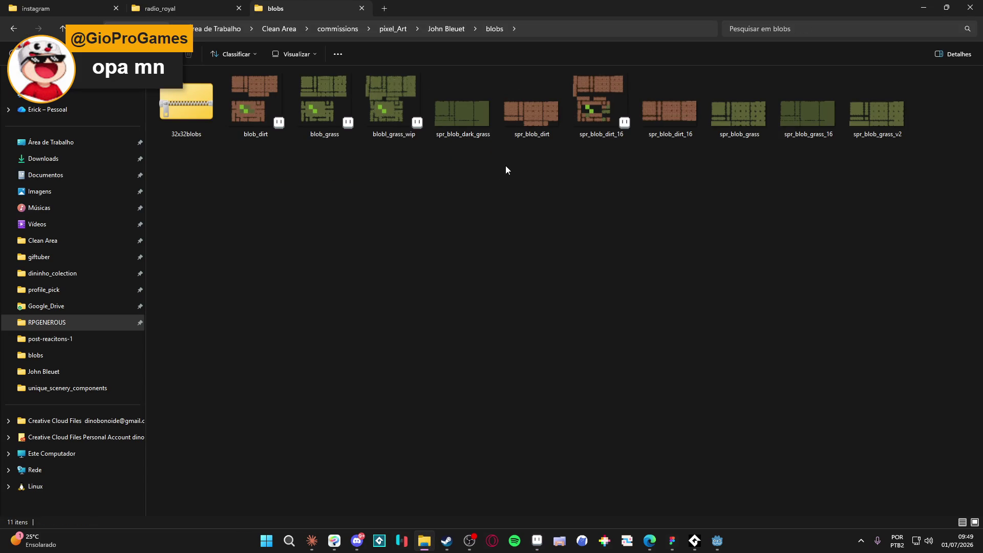
double_click(257, 96)
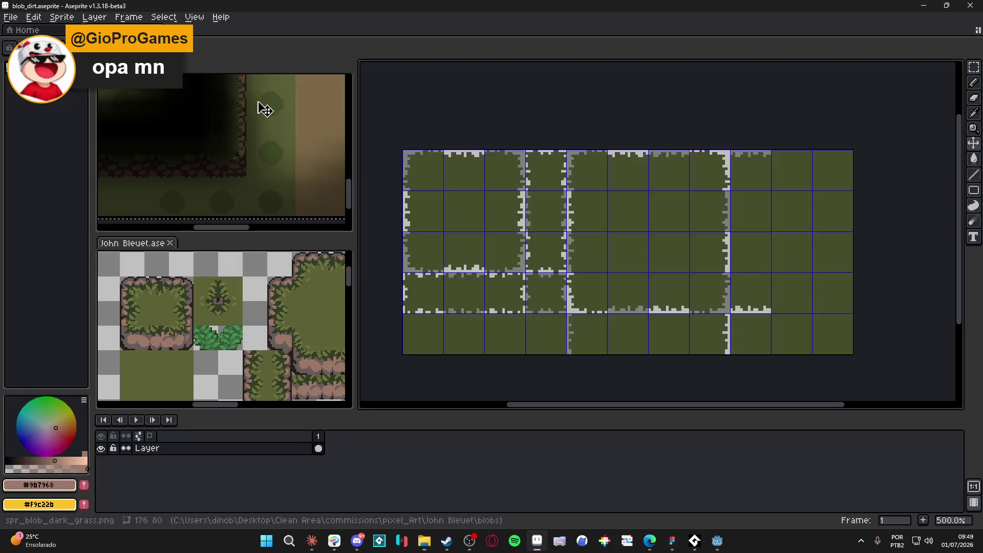
- Look over the blob_dirt tiles, then close the blob_dirt sheet
scroll(543, 184, "up", 3)
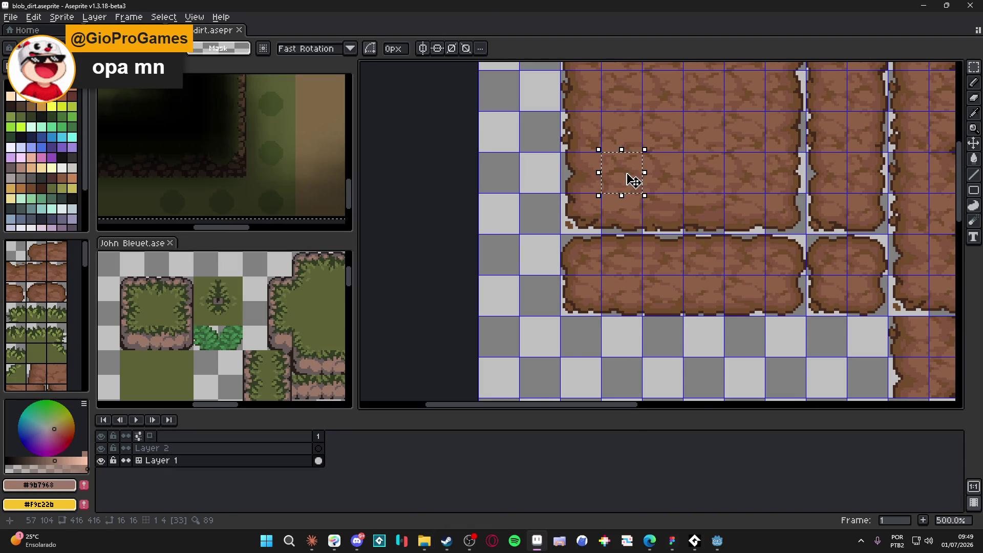
scroll(638, 186, "down", 2)
left_click_drag(638, 187, 593, 224)
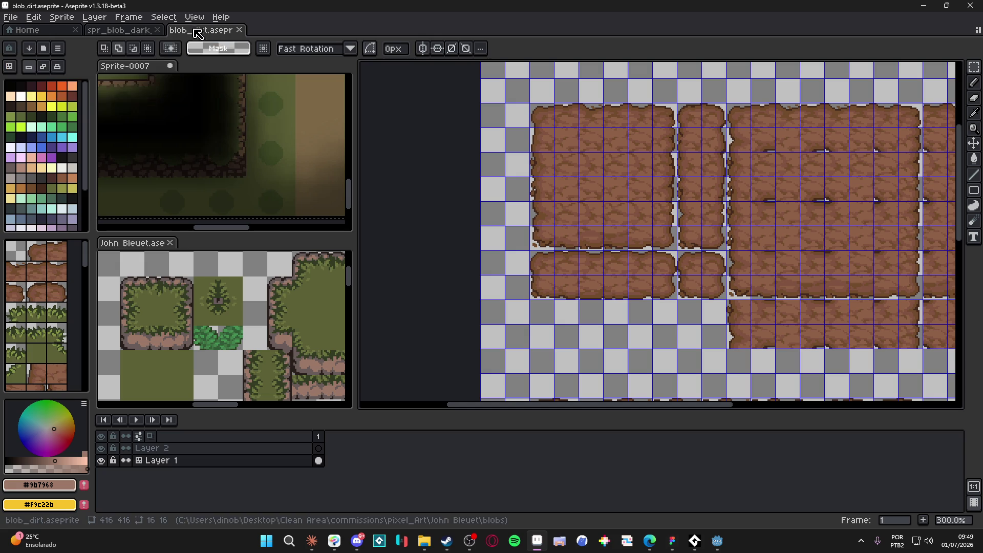
left_click(239, 31)
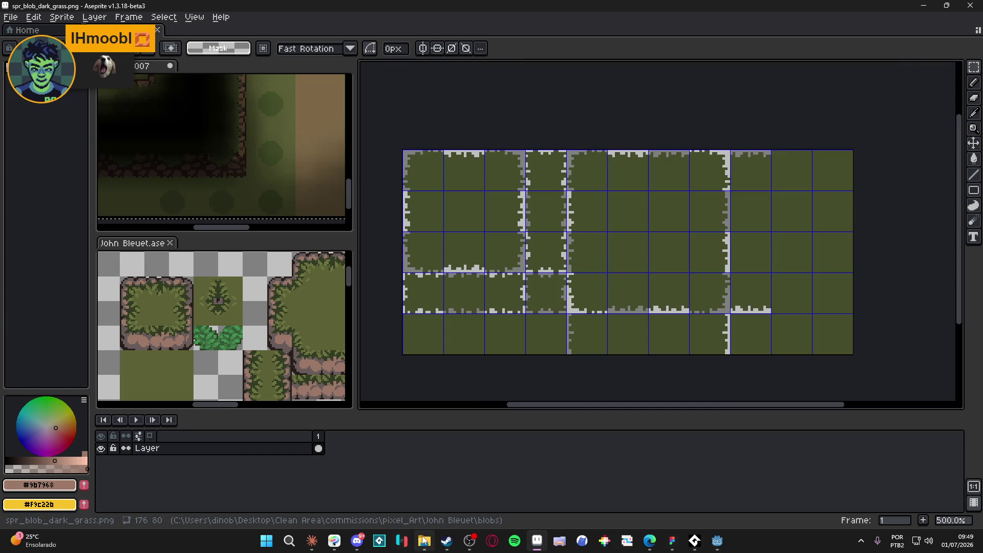
- Open the blob_grass sheet from the blobs folder and save the John Bleuet mockup
left_click(425, 541)
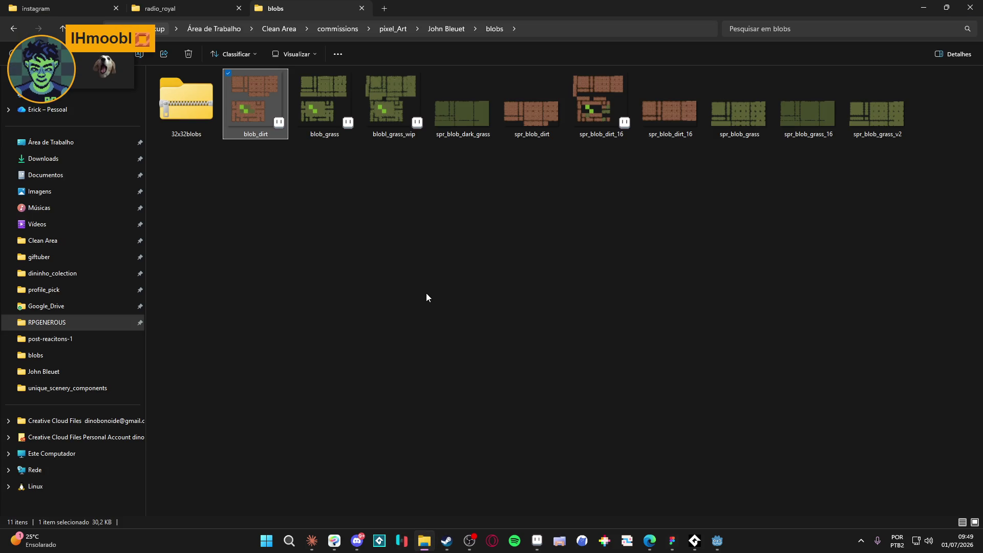
double_click(325, 103)
scroll(582, 171, "up", 3)
left_click_drag(582, 171, 552, 251)
key("m")
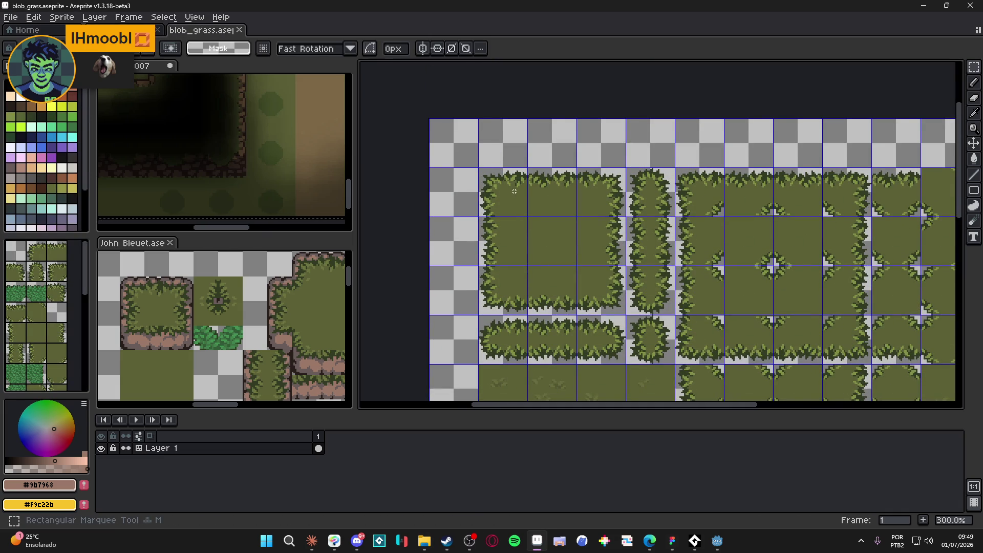
left_click(160, 320)
key("ctrl+s")
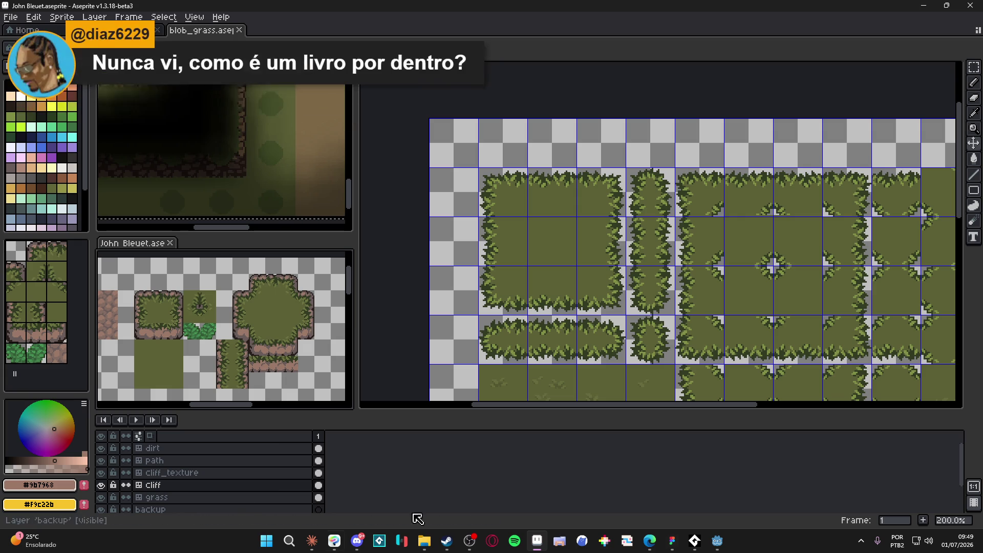
left_click(446, 541)
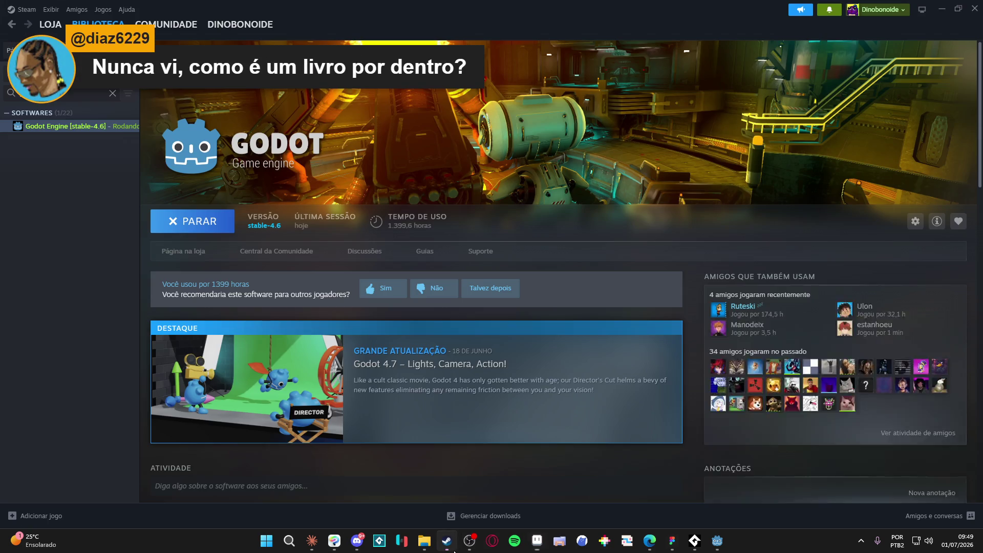
- Search the Steam store for 'dininho' and open the Dininho Adventures: Definitive Edition page
left_click(51, 24)
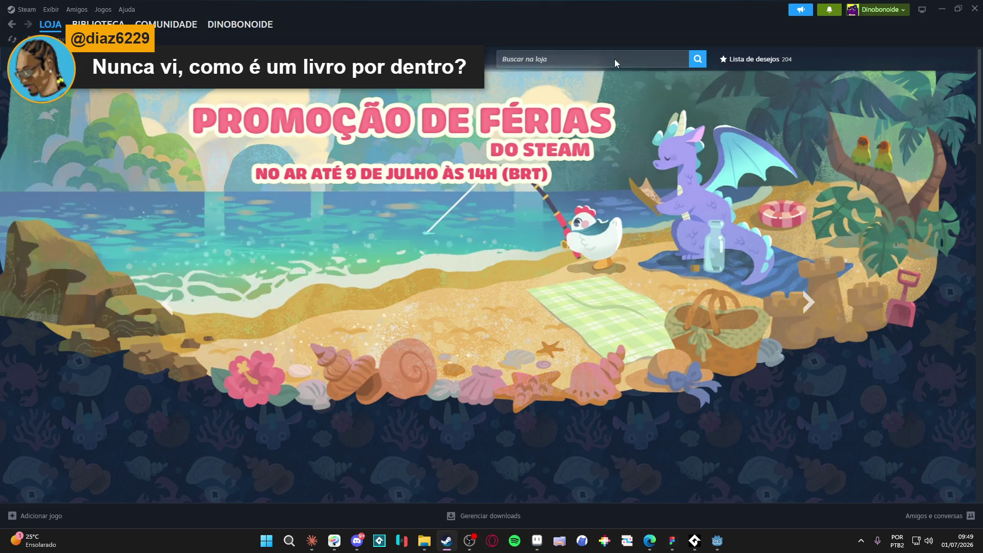
left_click(615, 59)
type("dinnho")
key("BackSpace")
key("BackSpace")
key("BackSpace")
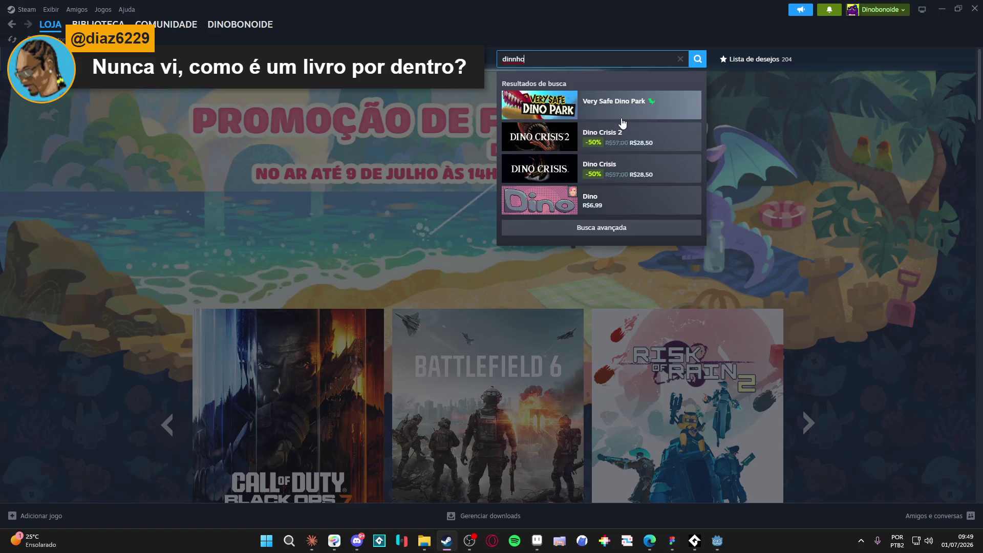
type("ninho")
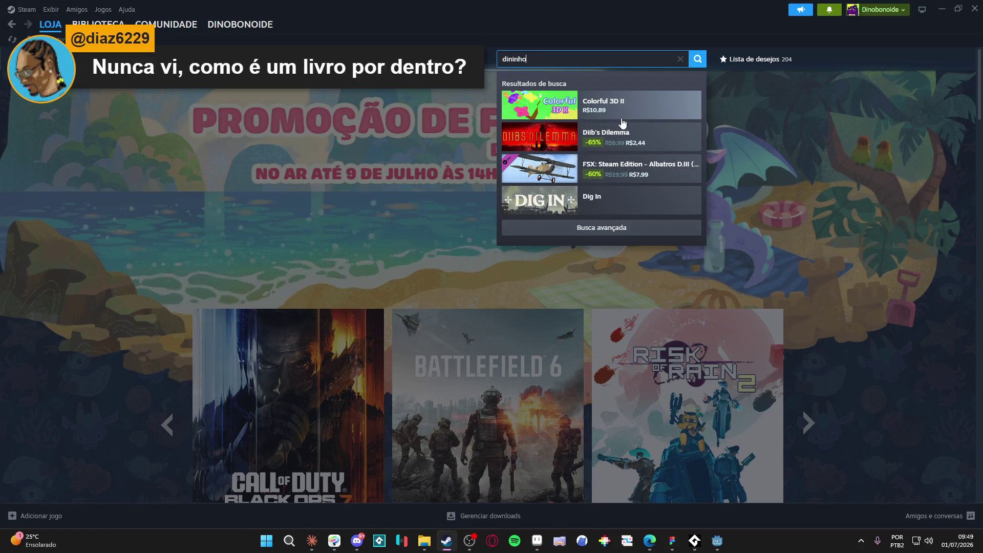
left_click(630, 137)
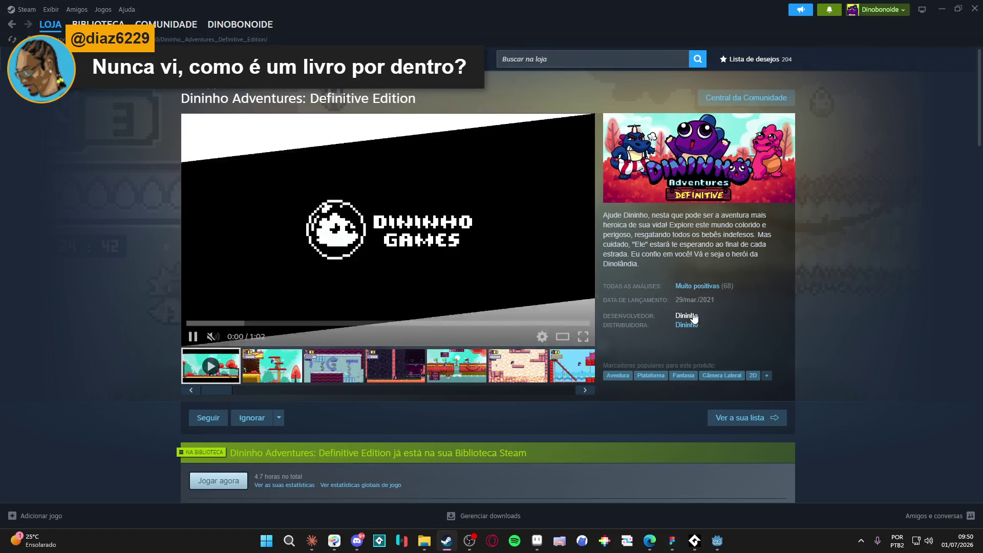
- List developer Dininho's games, copy the developer page address, and preview My Desktop Friend
left_click(687, 316)
right_click(109, 221)
left_click(153, 280)
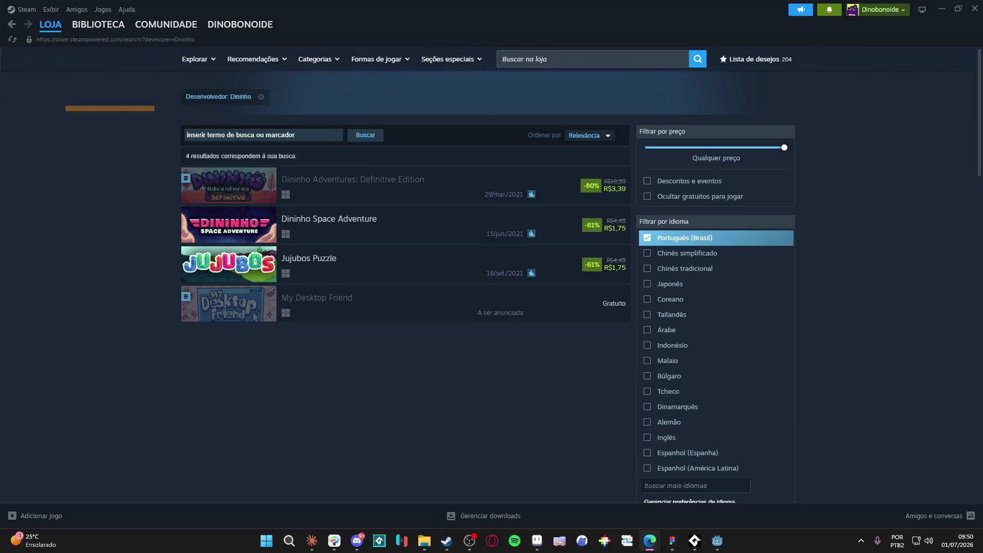
left_click(382, 306)
key("alt+Left")
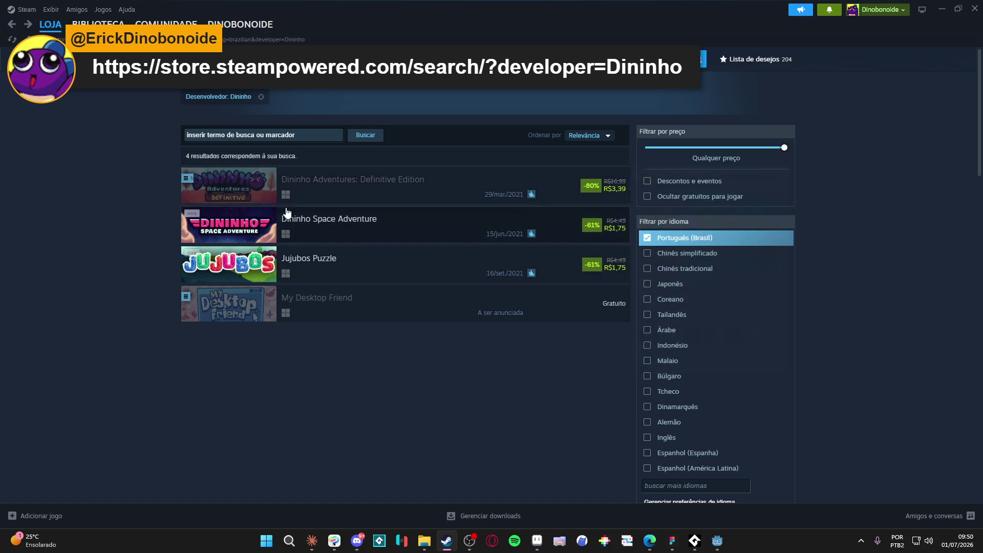
- View the Jujubos Puzzle page with its trailer paused, then return to the Godot library page
left_click(380, 263)
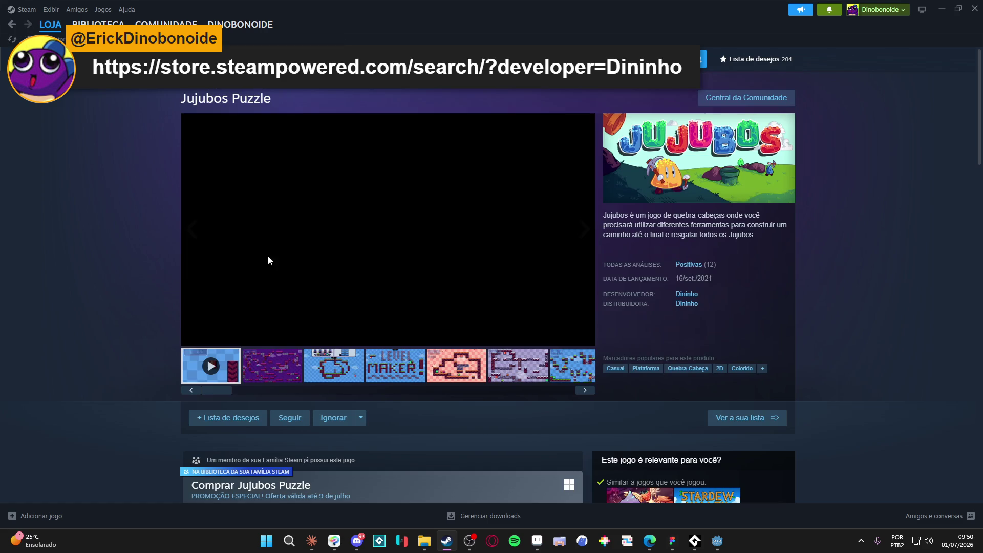
left_click(237, 276)
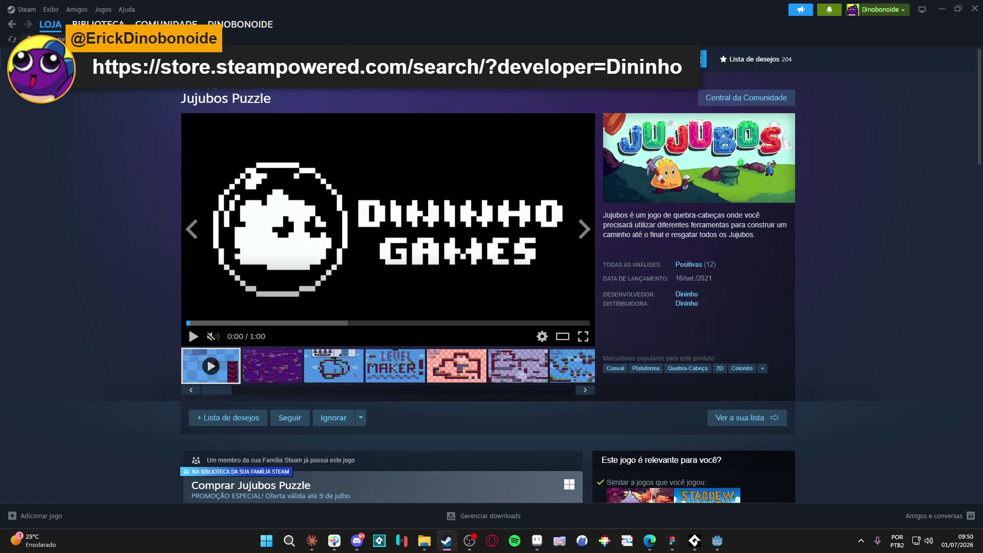
left_click(98, 24)
key("alt+Tab")
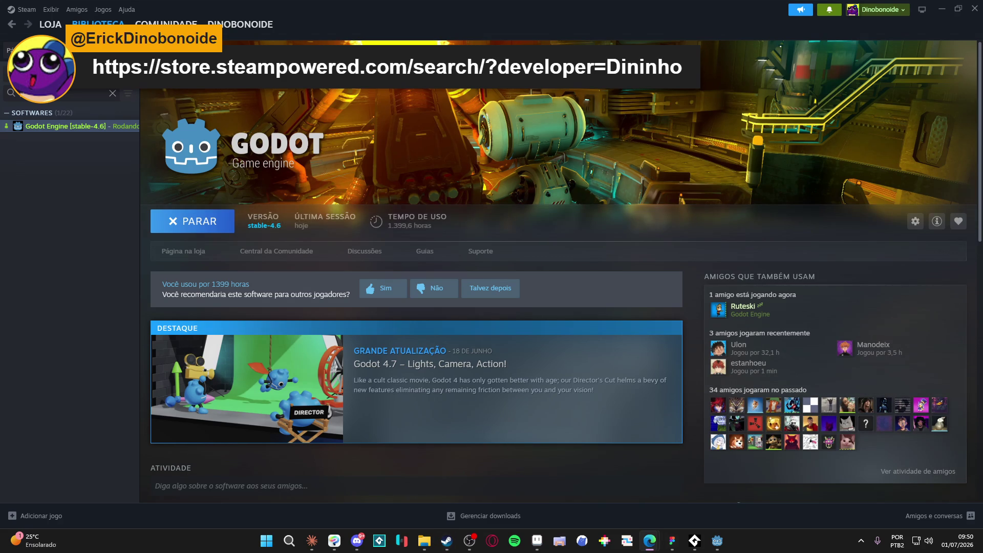
- Visit the generous_studio Instagram profile, then close the browser and minimize Steam to reach Aseprite
type("godot")
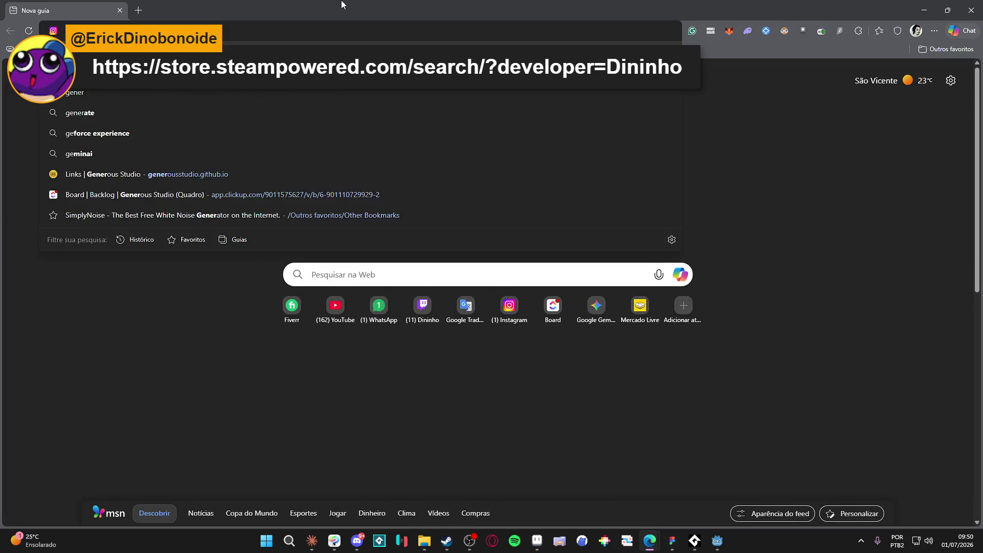
key("Return")
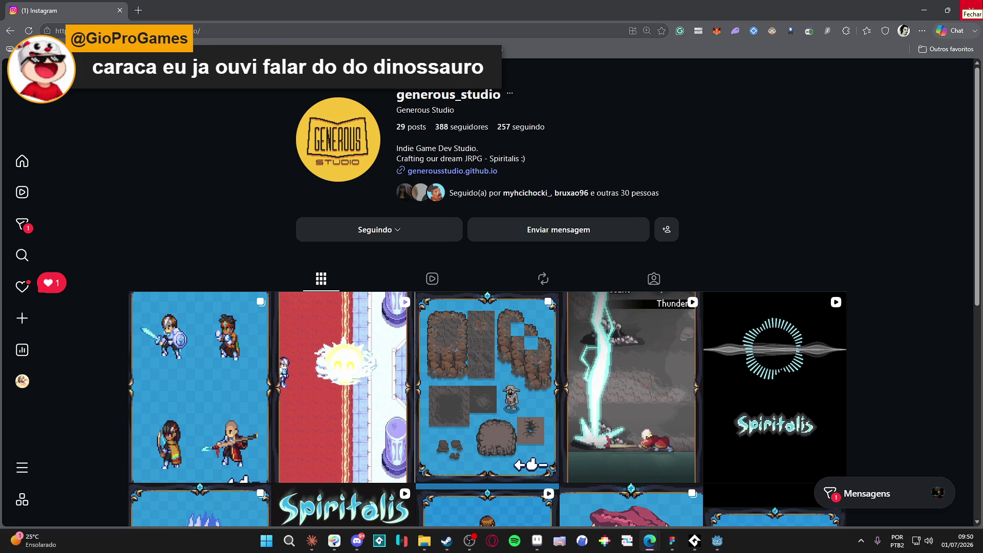
left_click(972, 9)
left_click(946, 5)
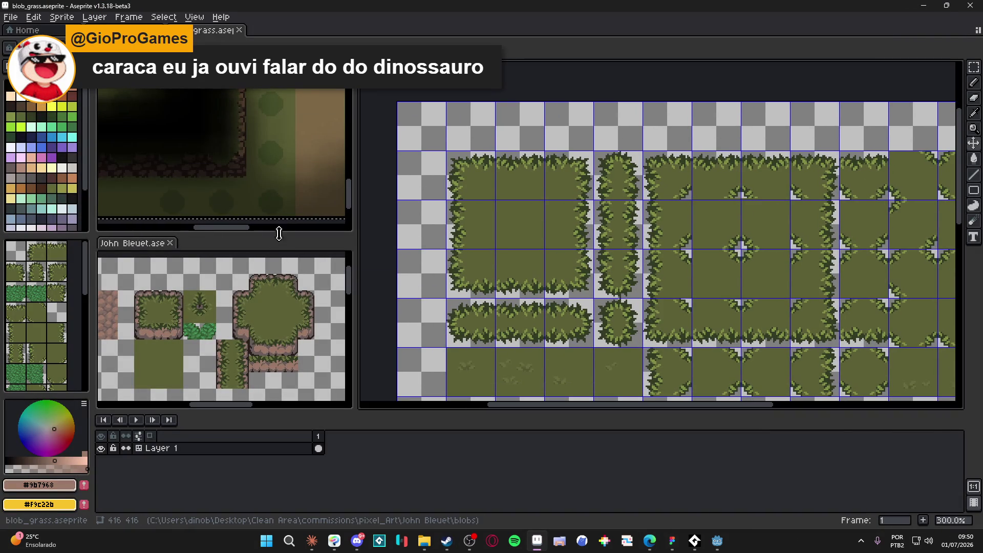
- Enlarge the John Bleuet preview panel and compare it with the blob_grass sheet
left_click_drag(286, 235, 285, 168)
left_click(257, 259)
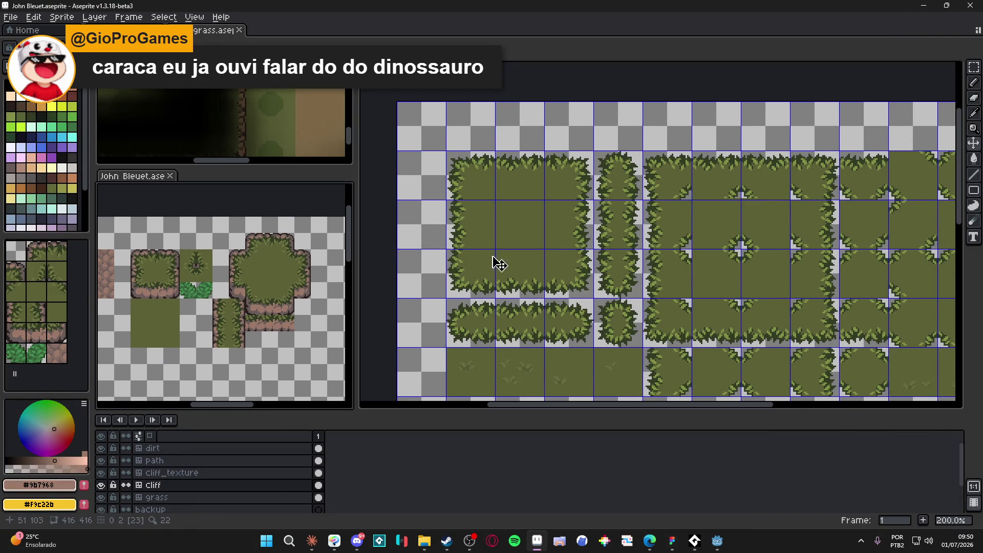
left_click(435, 274)
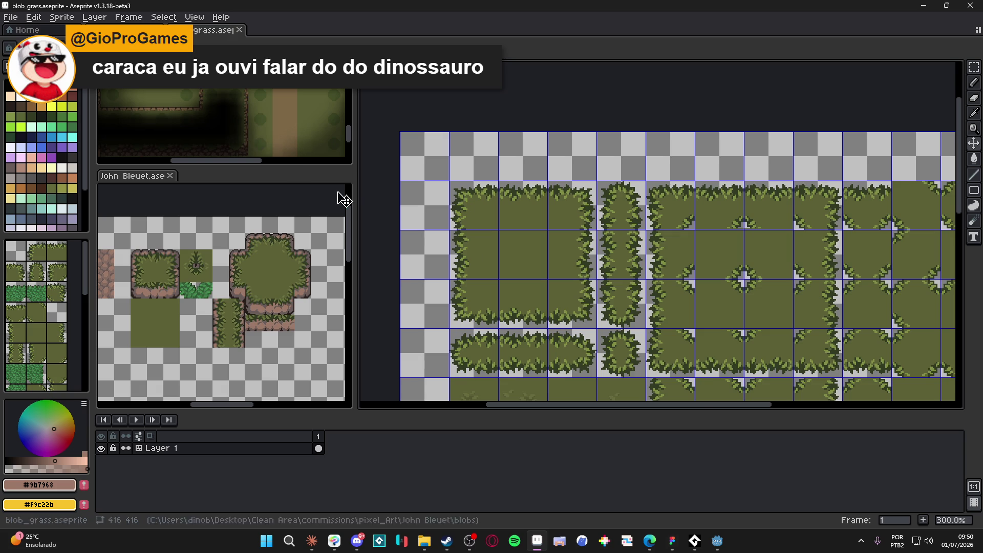
scroll(482, 219, "up", 1)
scroll(146, 274, "up", 1)
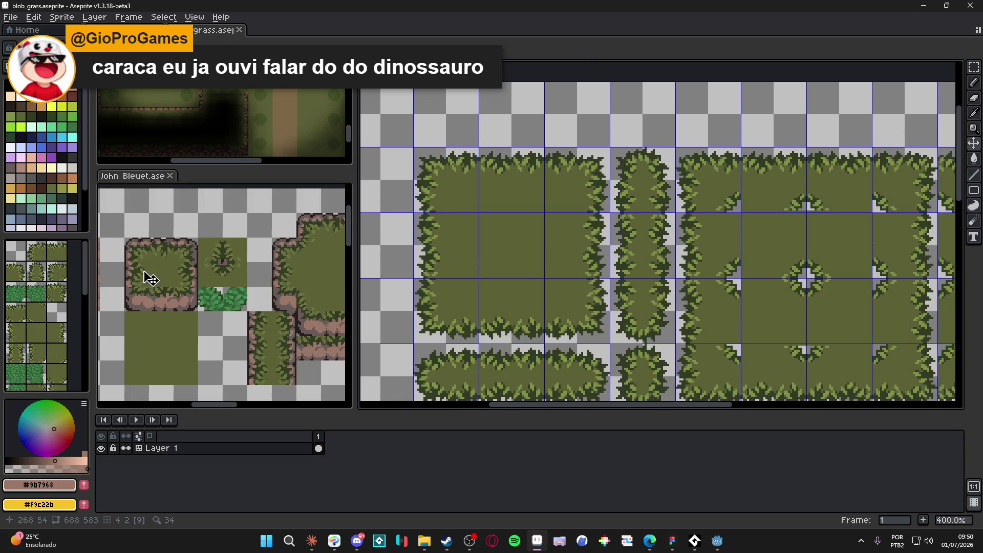
left_click(296, 310)
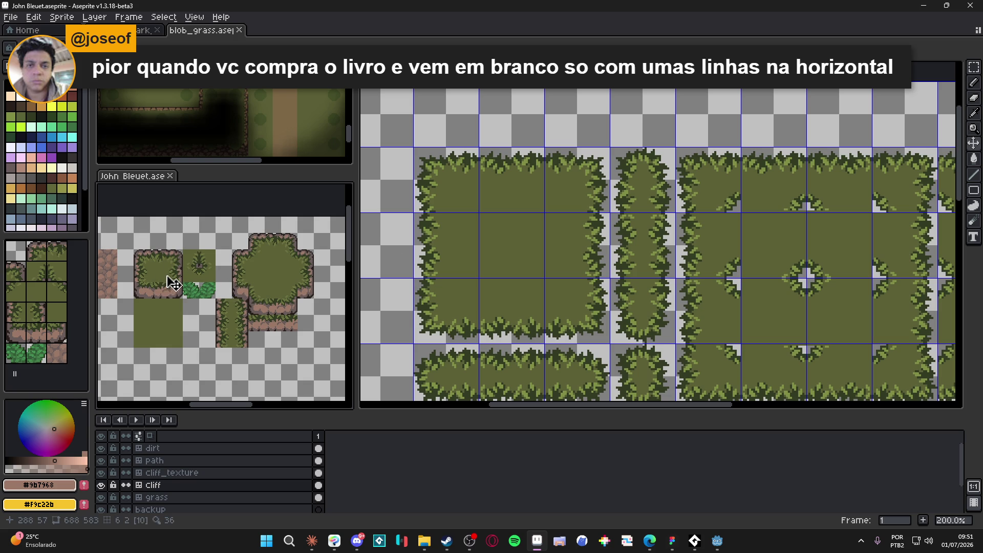
- Switch to the Rectangular Marquee and show the tile grid over the John Bleuet mockup
scroll(162, 279, "up", 1)
scroll(163, 279, "down", 1)
scroll(177, 279, "up", 2)
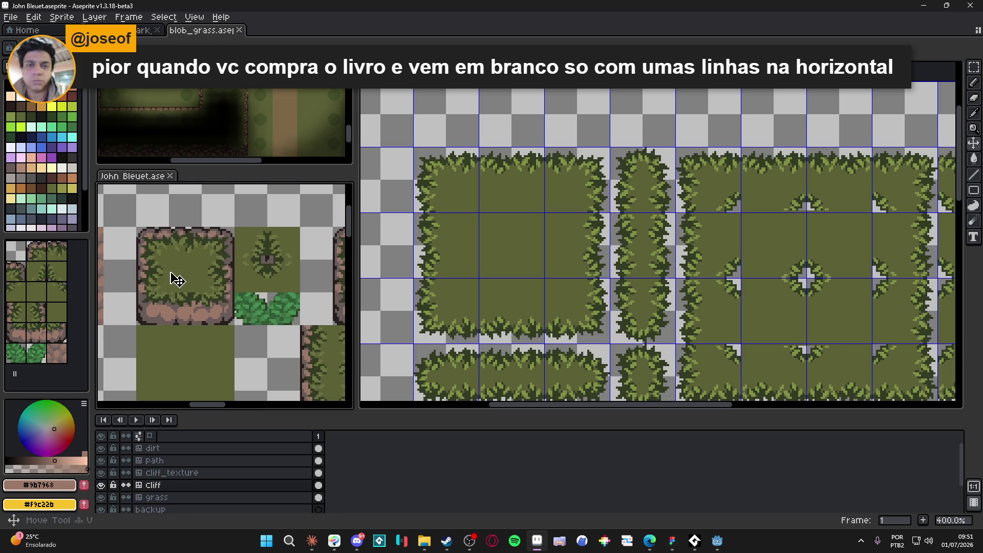
key("m")
key("ctrl+apostrophe")
key("ctrl+apostrophe")
key("ctrl+apostrophe")
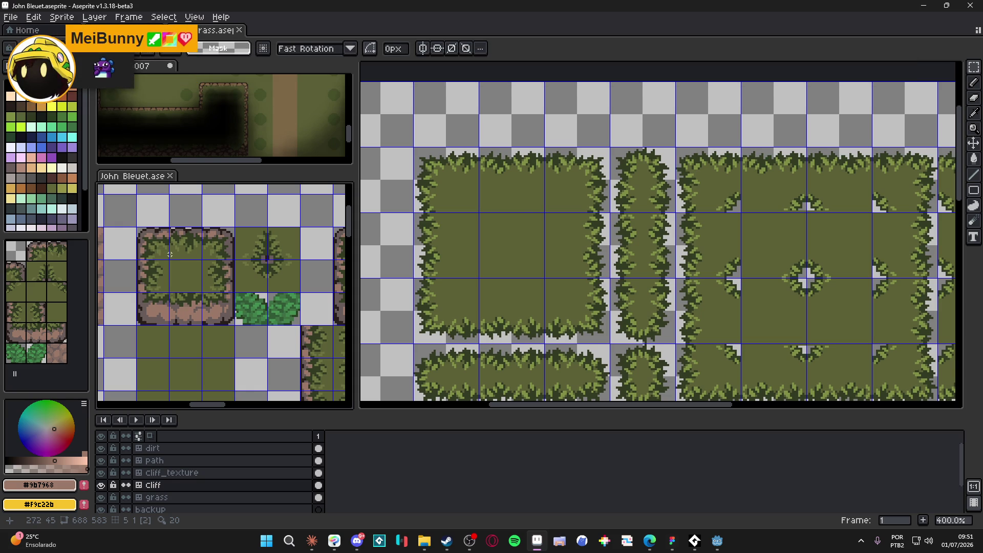
- Copy the rock-bordered cliff block from the mockup, test-paste it into blob_grass, and cancel
left_click_drag(146, 235, 234, 325)
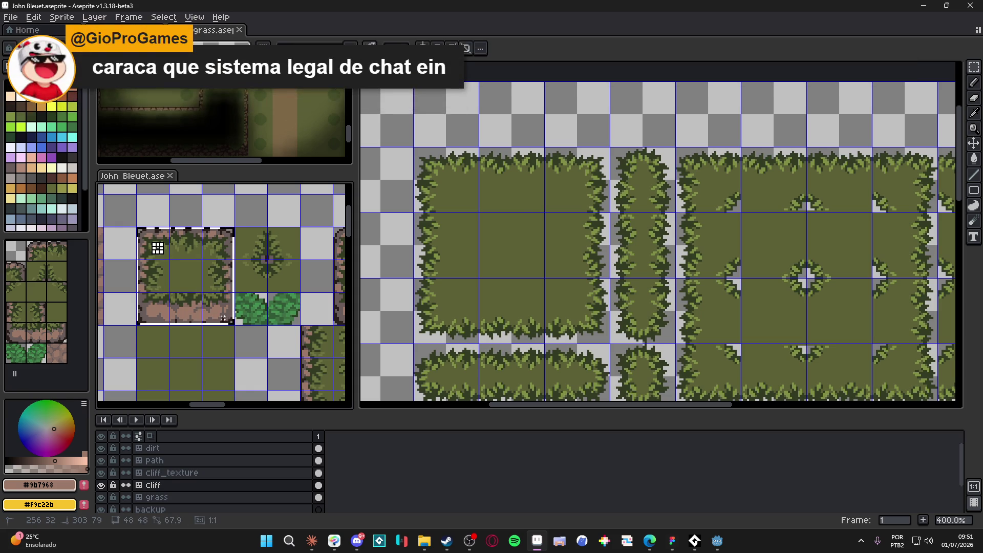
key("ctrl+c")
left_click(491, 268)
key("ctrl+v")
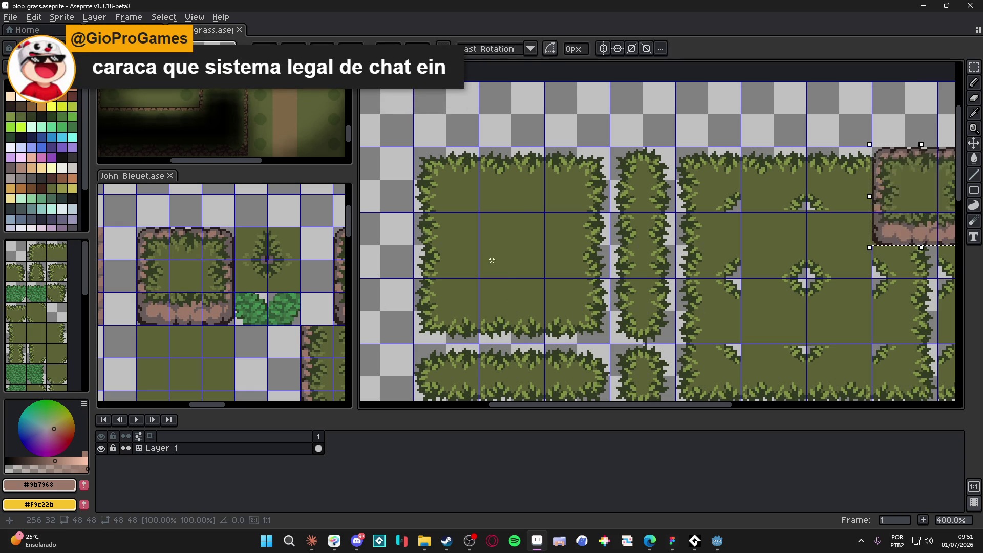
left_click_drag(895, 231, 511, 254)
key("Escape")
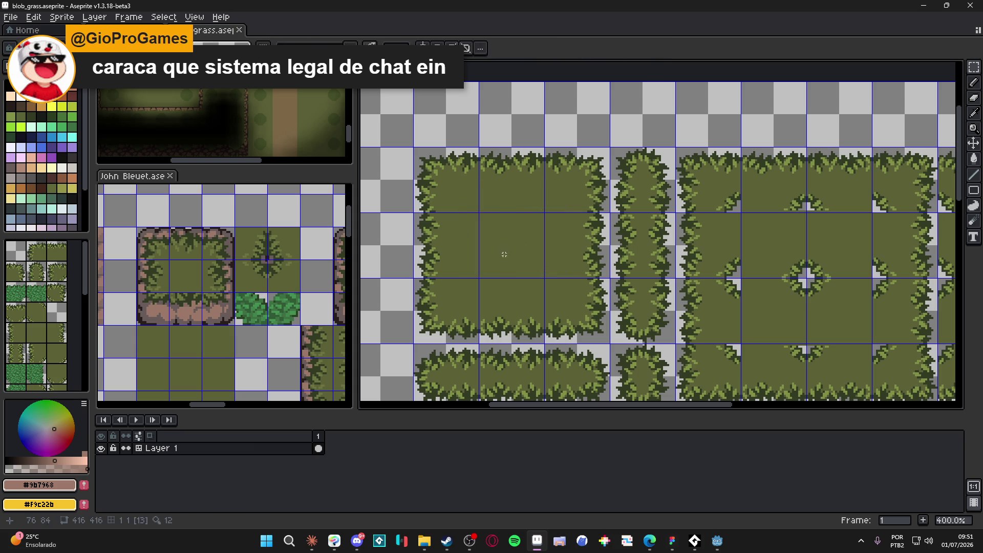
key("ctrl")
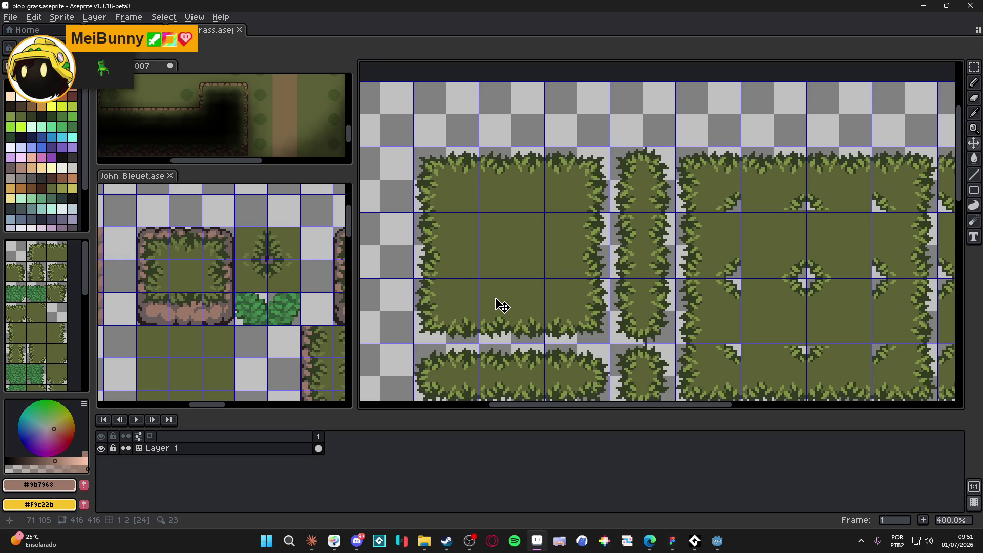
- Open blobl_grass_wip.aseprite from the blobs folder
left_click(243, 37)
left_click(424, 541)
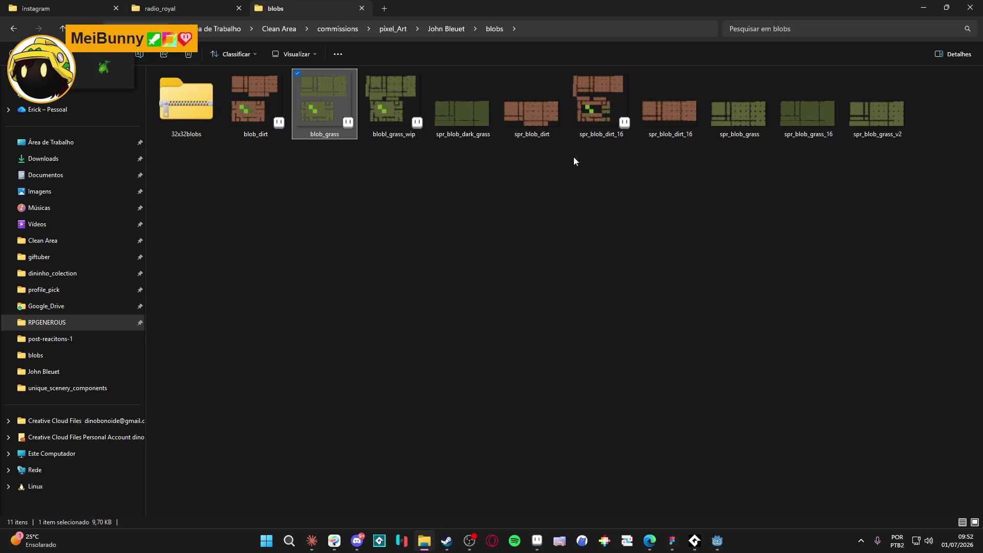
double_click(407, 113)
scroll(623, 228, "up", 2)
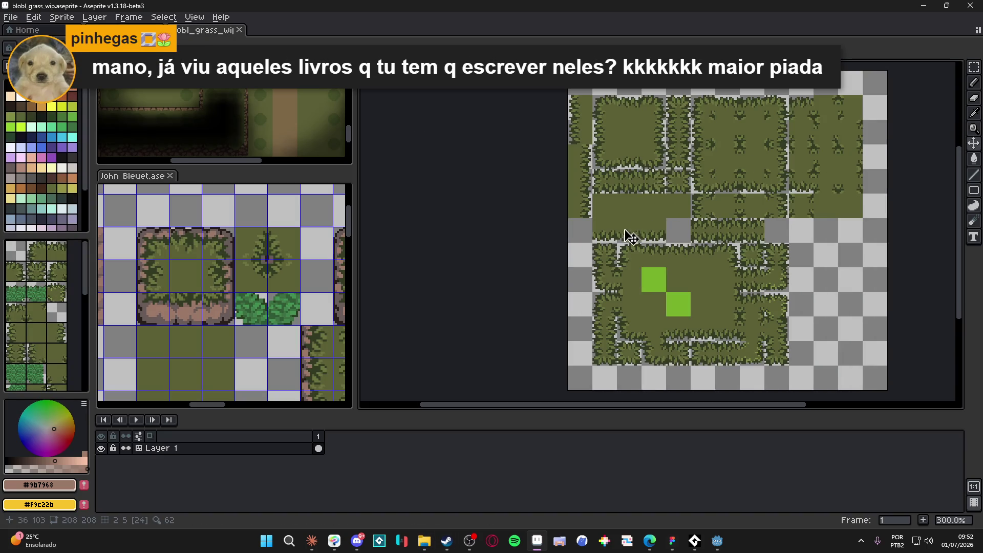
- Paste the cliff block onto the top-left grass tiles of blobl_grass_wip and commit it
scroll(565, 145, "up", 1)
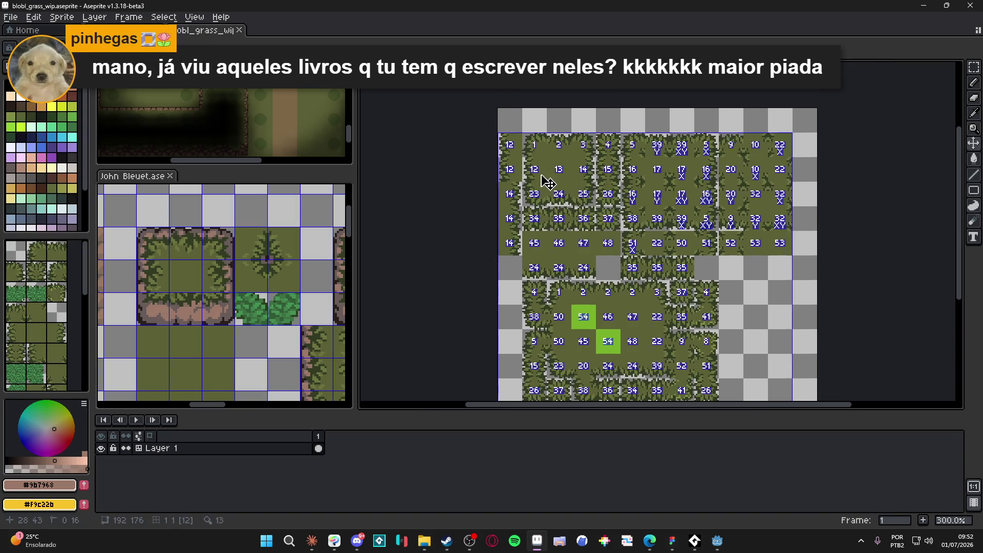
left_click_drag(565, 145, 523, 178)
key("m")
scroll(485, 233, "up", 2)
key("ctrl+v")
left_click_drag(659, 325, 466, 268)
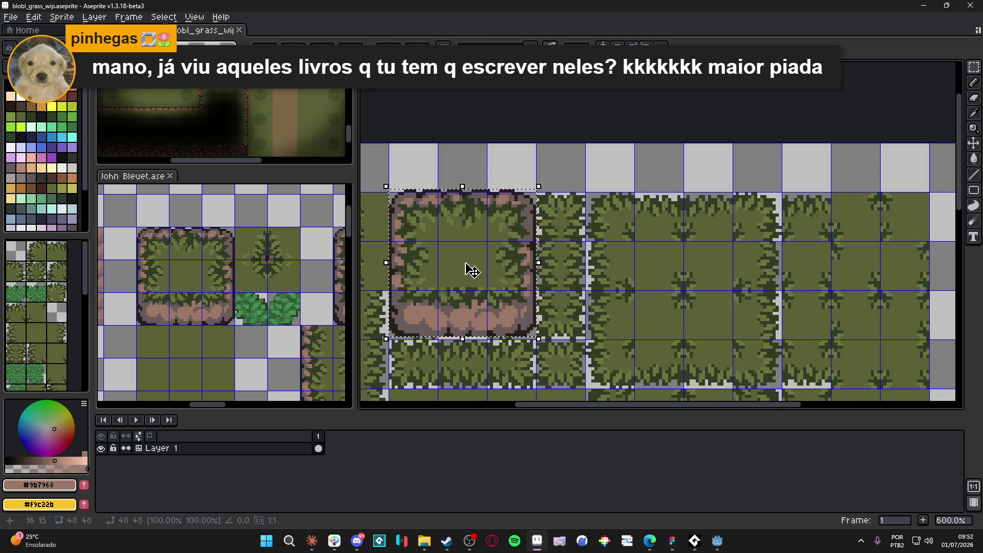
scroll(466, 268, "up", 1)
key("Return")
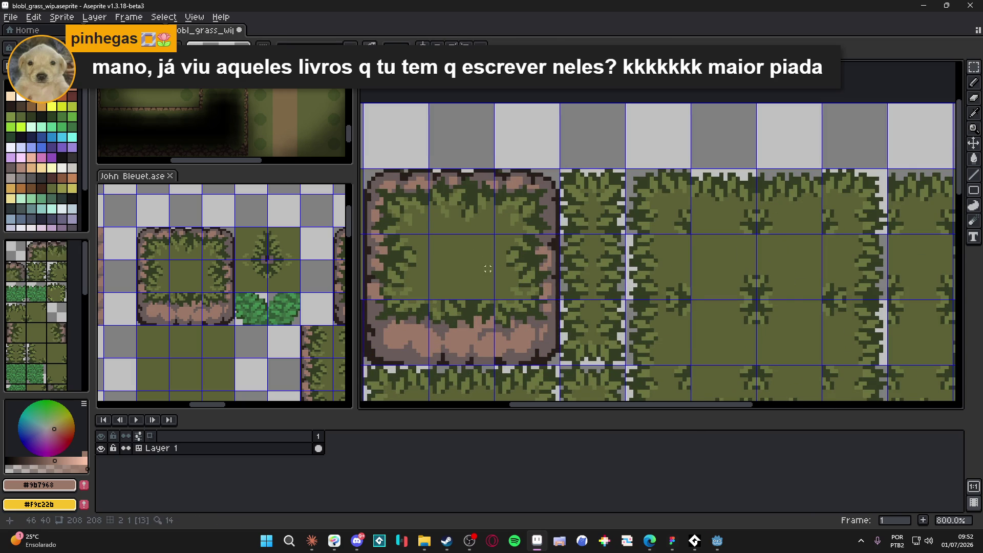
- Inspect the placed cliff block and save blobl_grass_wip.aseprite
scroll(512, 216, "down", 2)
scroll(518, 215, "down", 2)
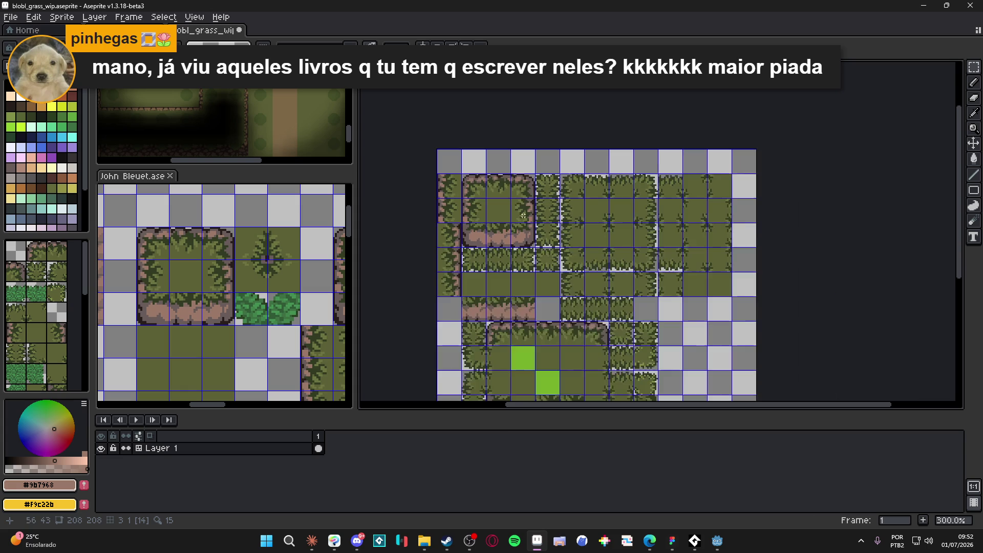
scroll(524, 215, "down", 1)
scroll(515, 208, "up", 1)
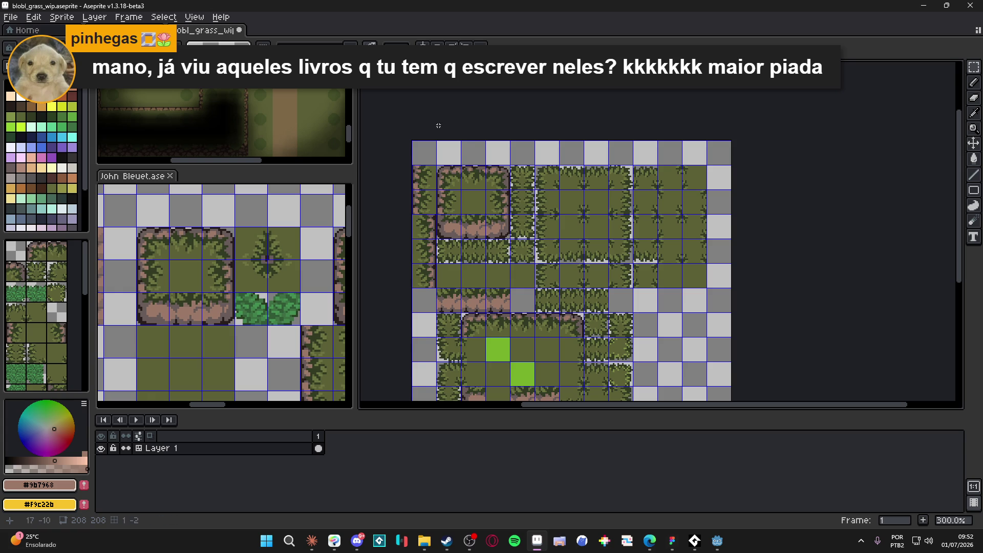
scroll(479, 156, "down", 3)
key("ctrl+s")
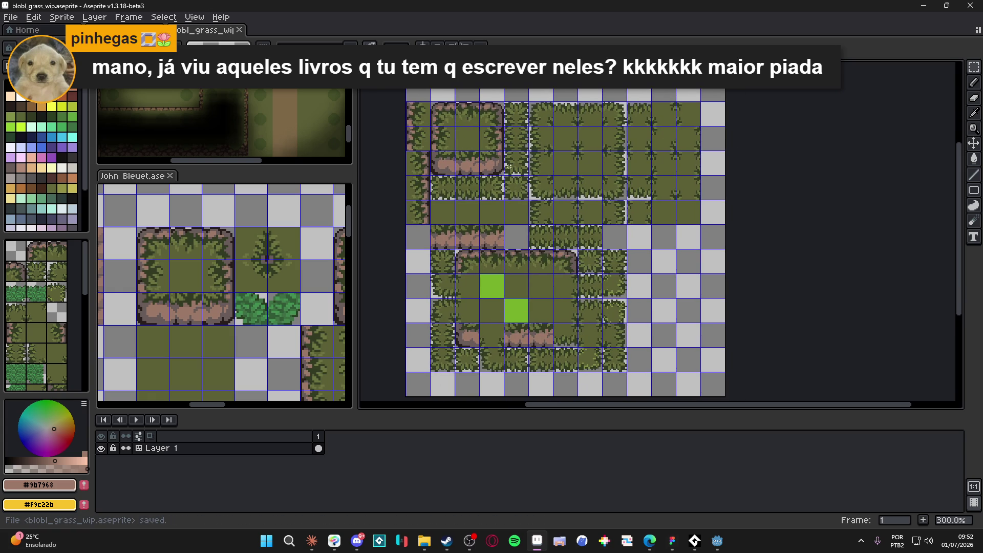
- Select a thin strip along the cliff tile's edge and save the tileset again
scroll(486, 162, "left", 1)
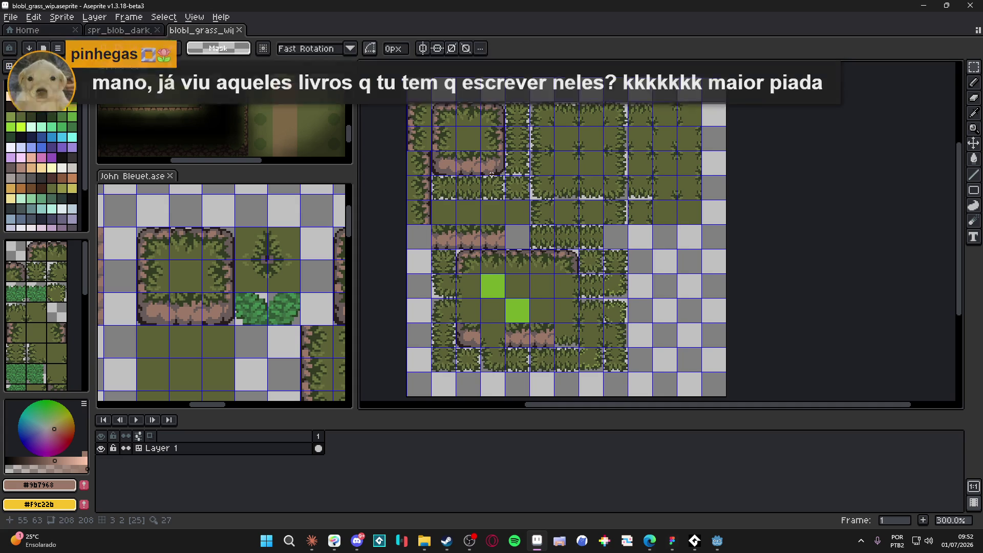
left_click_drag(510, 146, 503, 150)
key("ctrl+s")
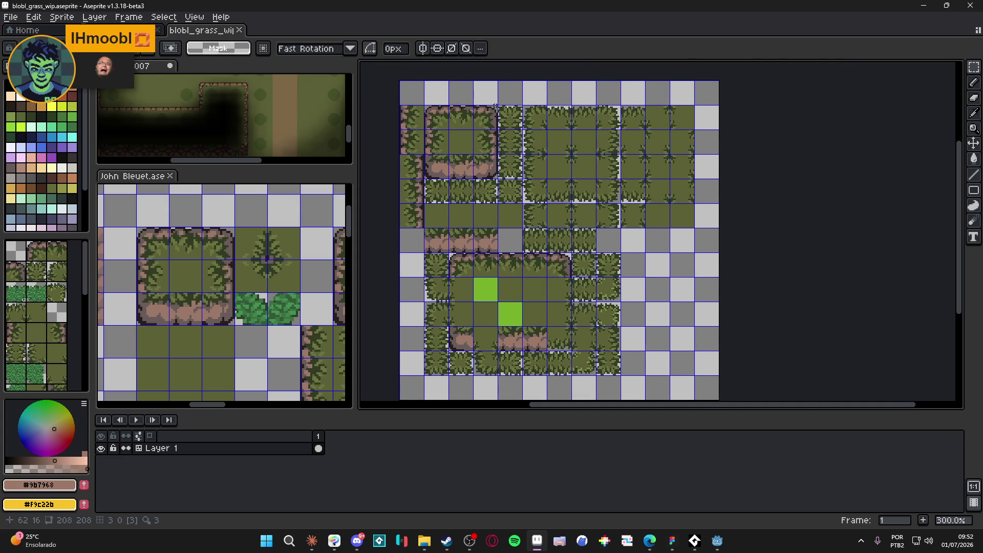
scroll(495, 106, "up", 4)
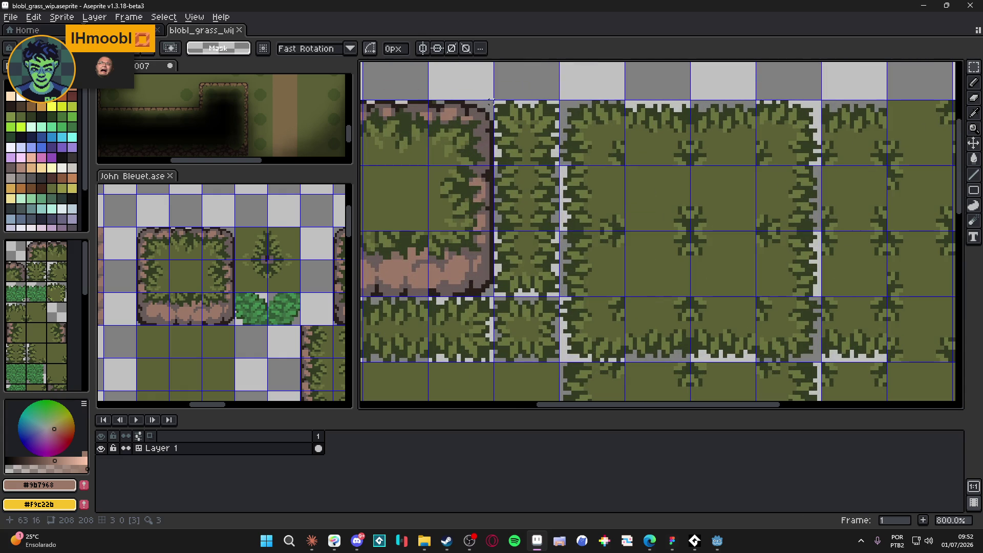
mouse_move(491, 102)
left_mouse_down()
mouse_move(479, 163)
mouse_move(531, 158)
left_mouse_up()
scroll(512, 190, "down", 3)
key("ctrl+s")
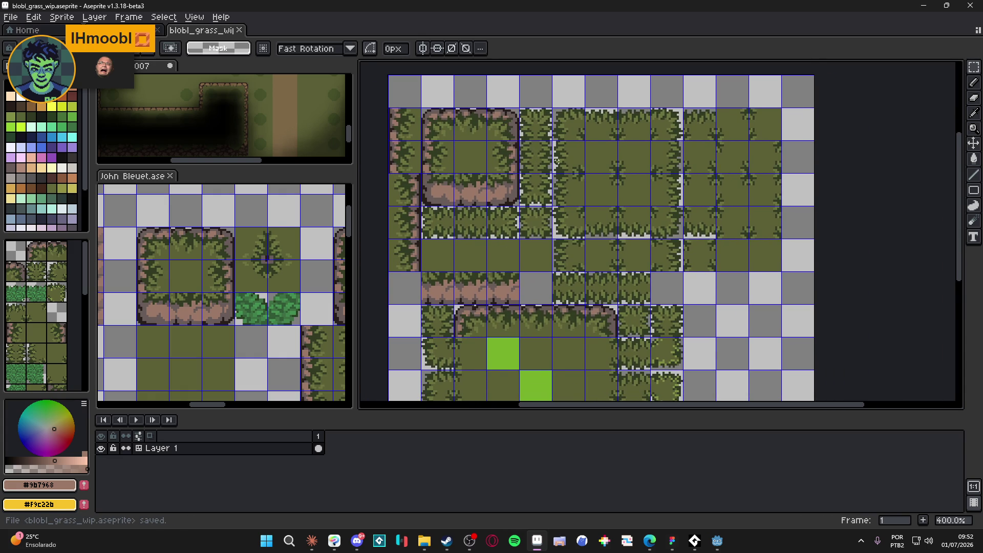
scroll(557, 162, "down", 2)
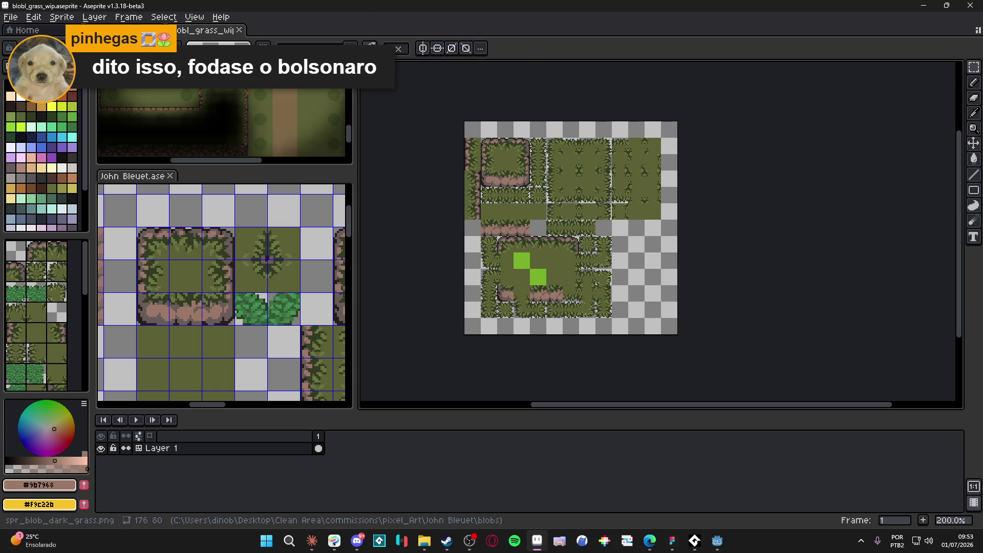
- Compare blobl_grass_wip against spr_blob_dark_grass.png at 300% zoom, then bring up Godot
left_click(134, 29)
left_click(205, 29)
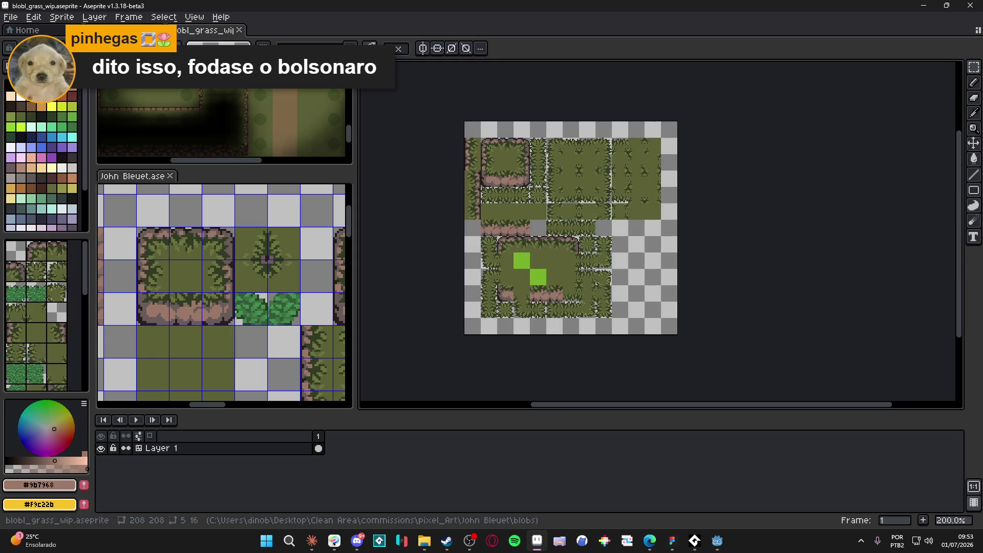
scroll(517, 171, "up", 1)
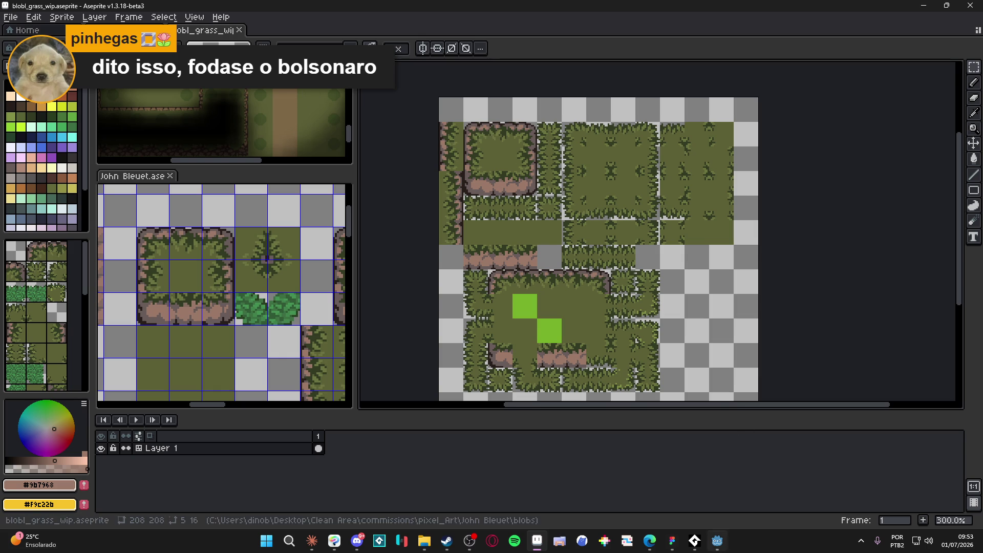
left_click(716, 547)
scroll(397, 192, "down", 5)
scroll(398, 191, "left", 2)
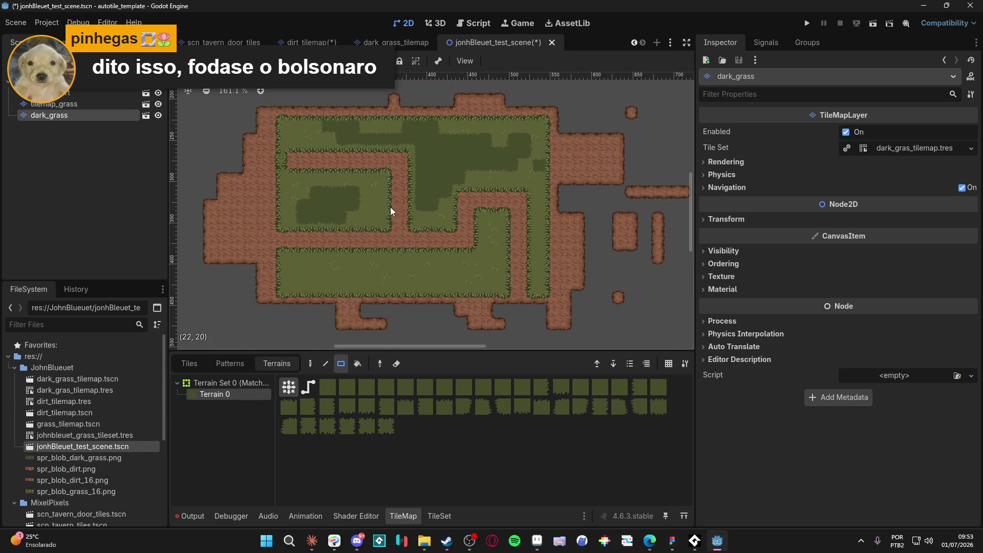
left_click_drag(494, 352, 494, 400)
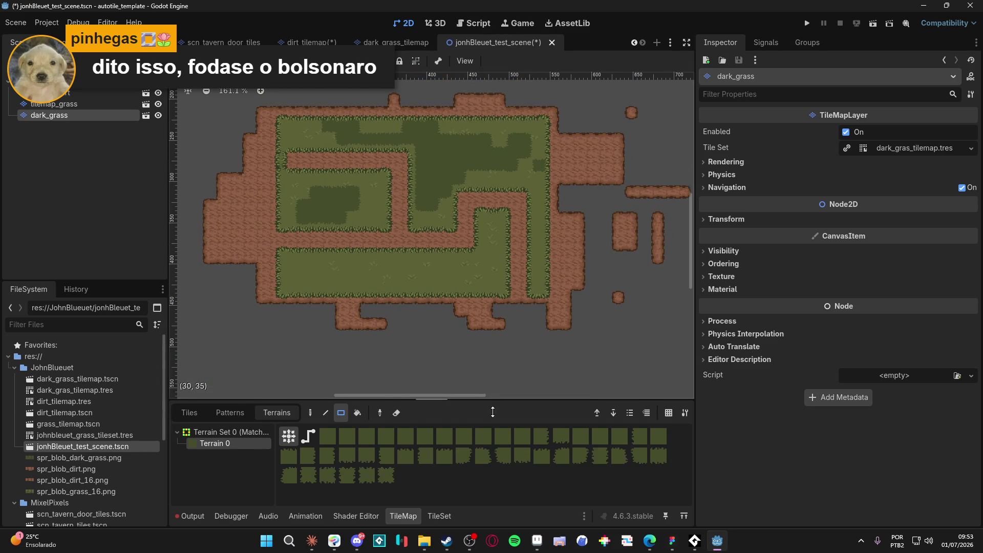
left_click_drag(697, 326, 867, 327)
scroll(444, 273, "up", 3)
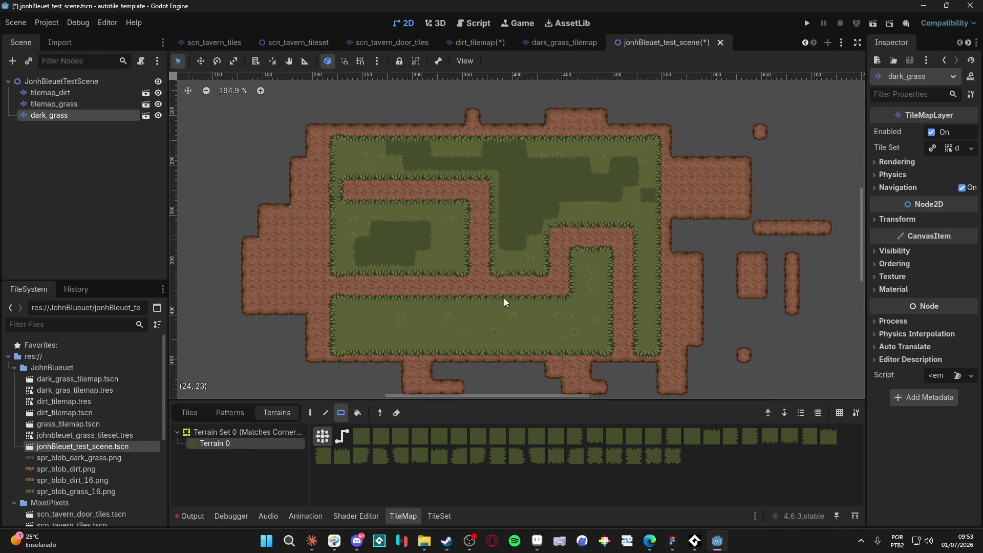
scroll(505, 307, "down", 1)
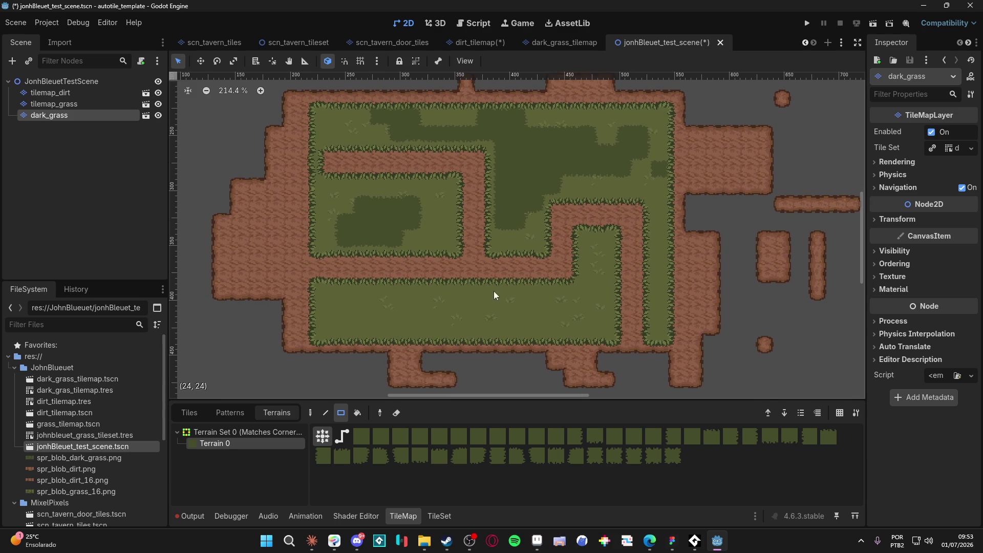
left_click(121, 91)
left_click(396, 413)
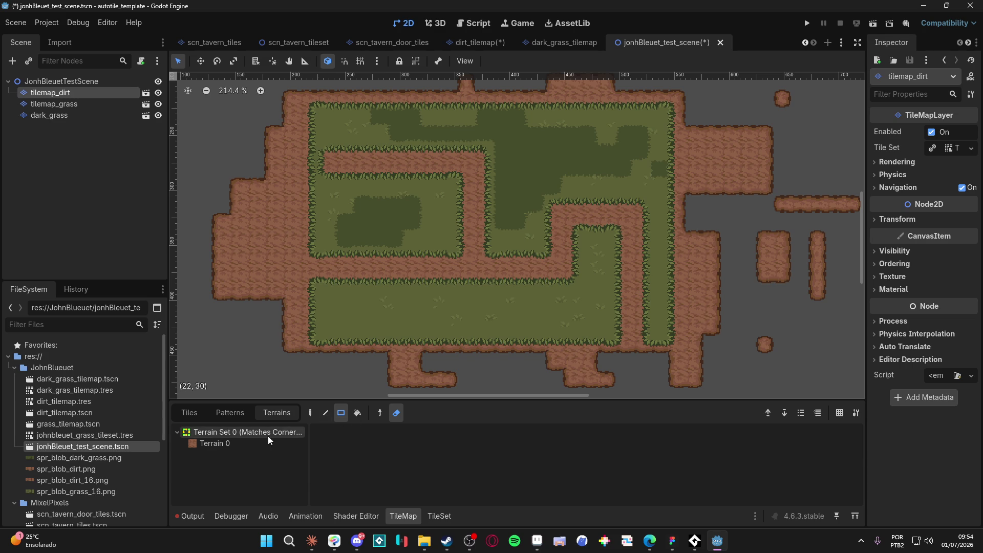
left_click(224, 443)
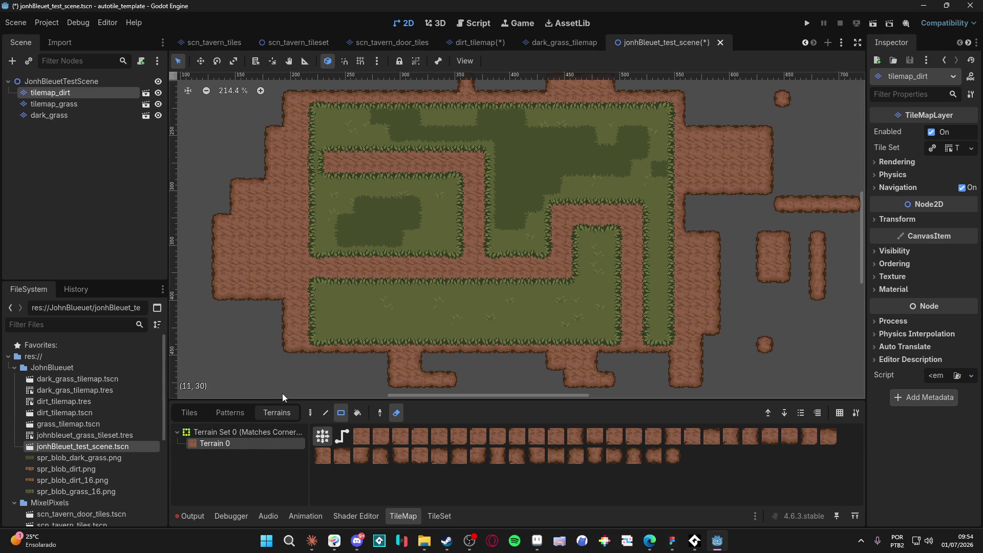
left_click_drag(198, 394, 861, 77)
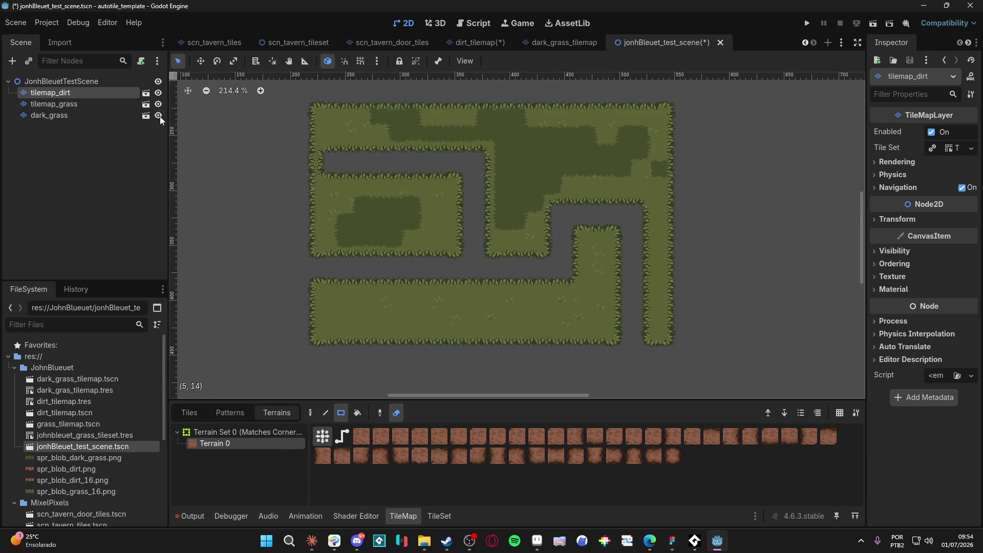
left_click(87, 104)
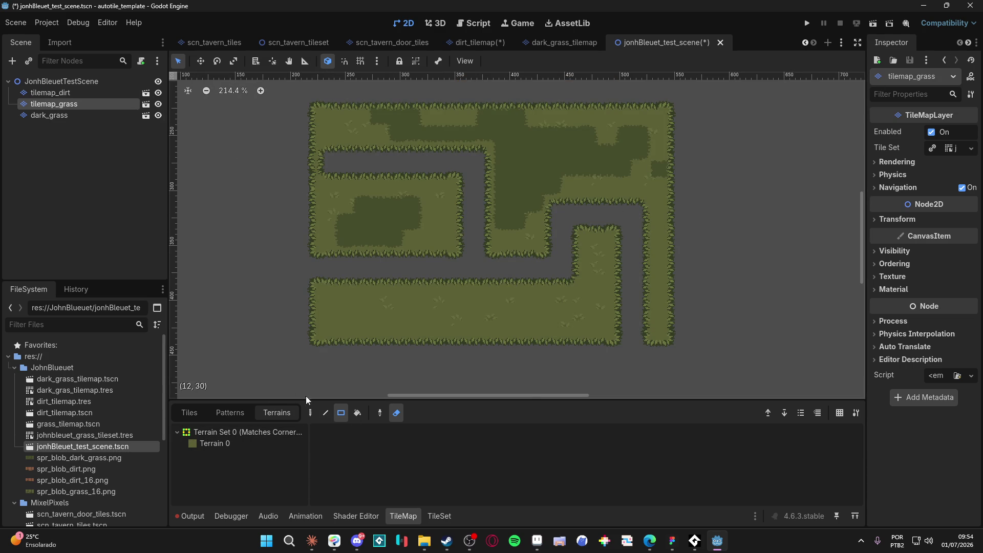
left_click(260, 443)
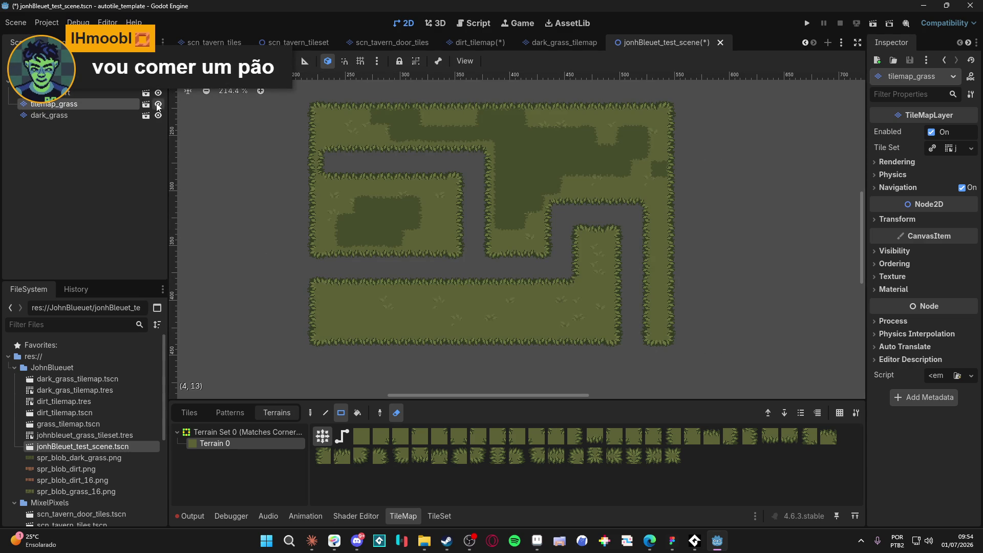
left_click(154, 105)
left_click(108, 94)
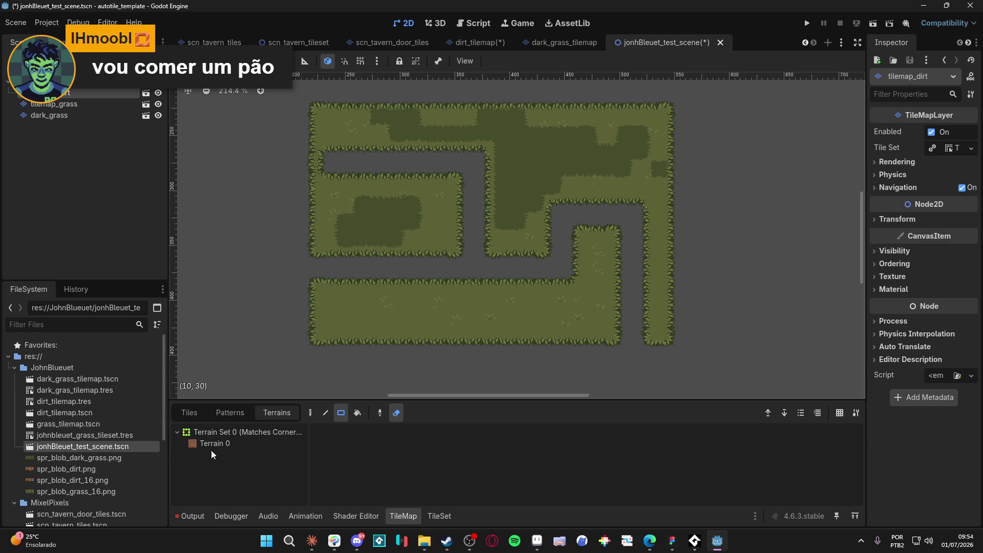
left_click(203, 444)
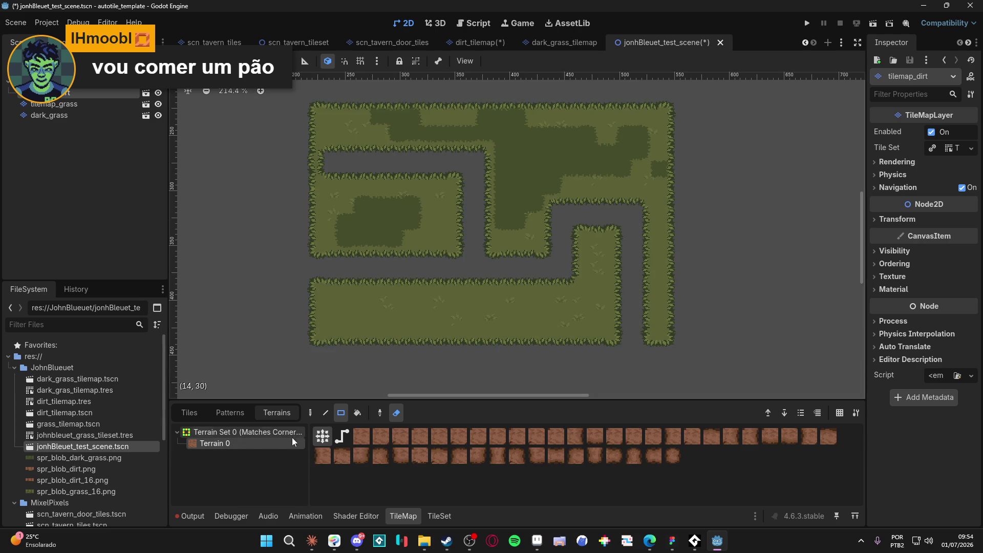
left_click(159, 93)
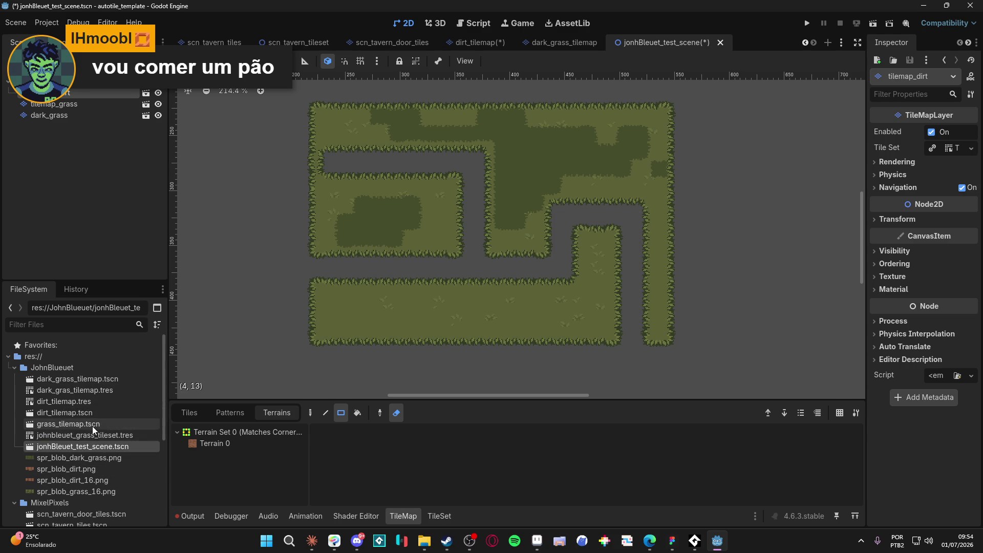
double_click(85, 412)
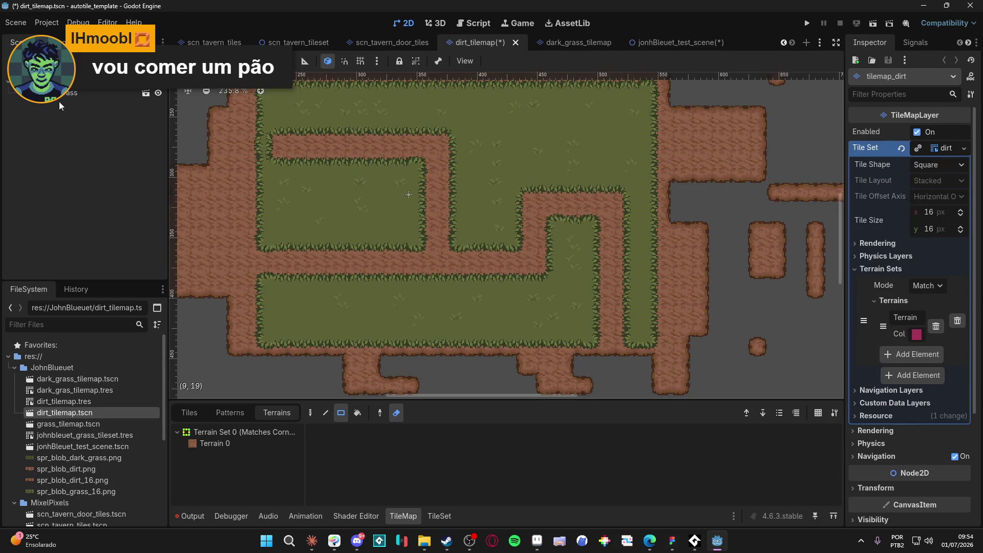
- Delete tilemap_grass from dirt_tilemap.tscn, erase all its dirt tiles, and save the scene
left_click(70, 96)
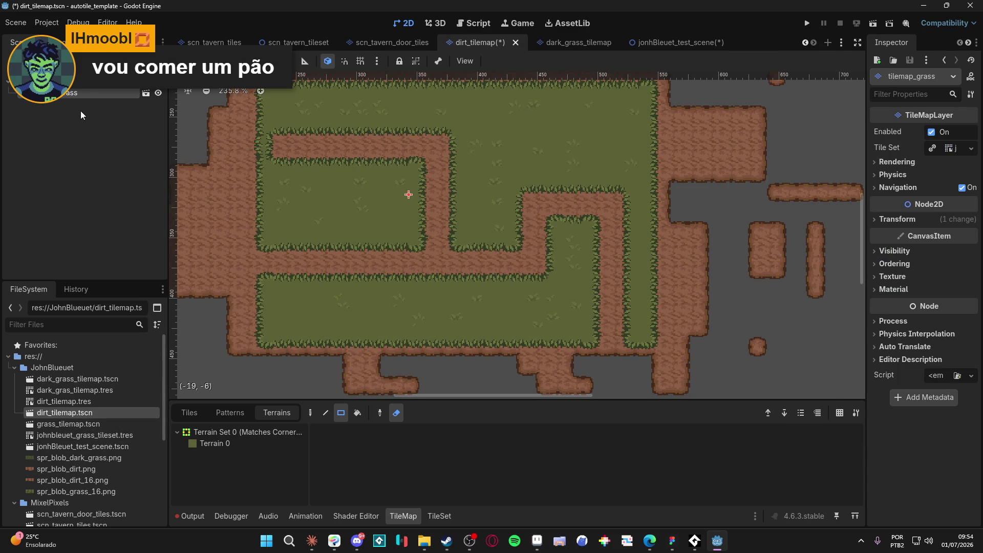
key("Delete")
left_click(467, 285)
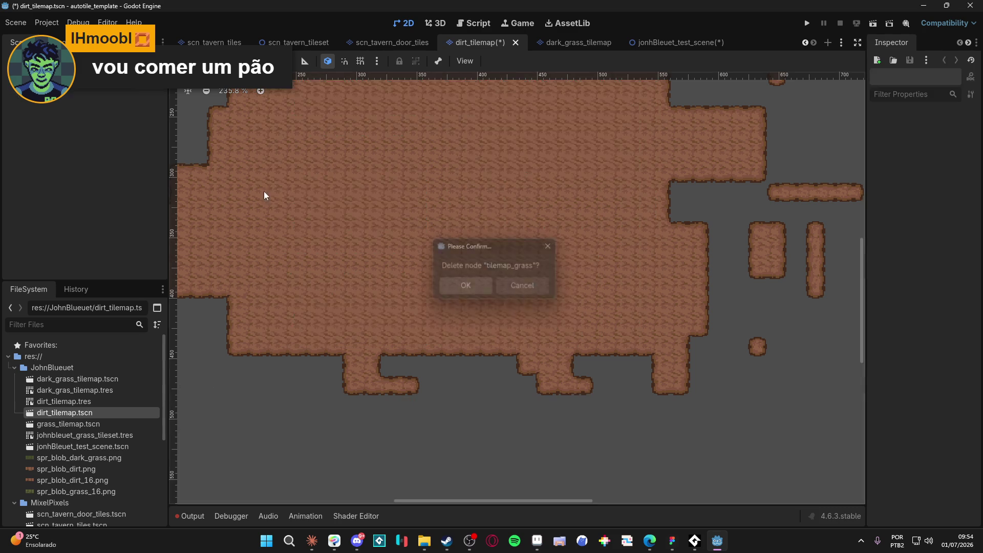
left_click(268, 320)
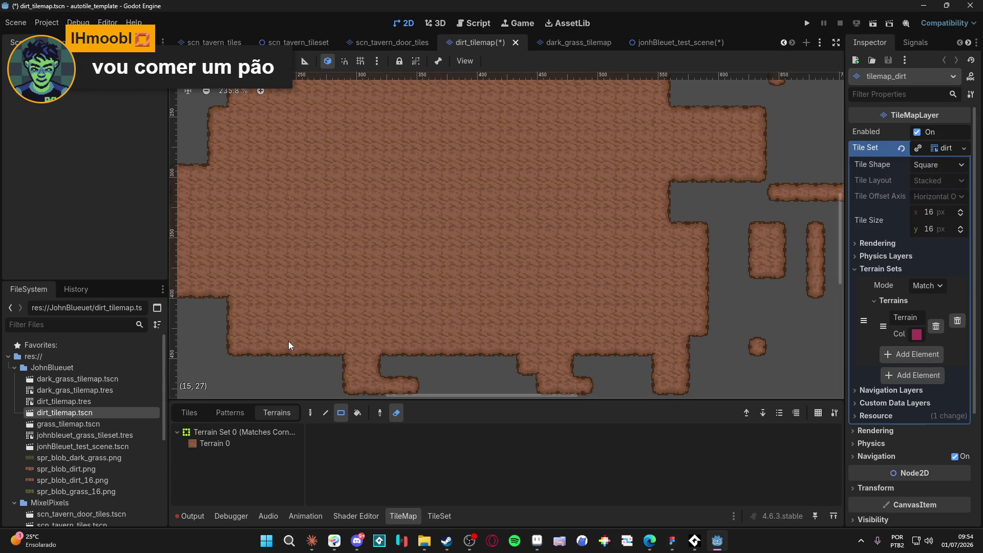
scroll(289, 342, "down", 3)
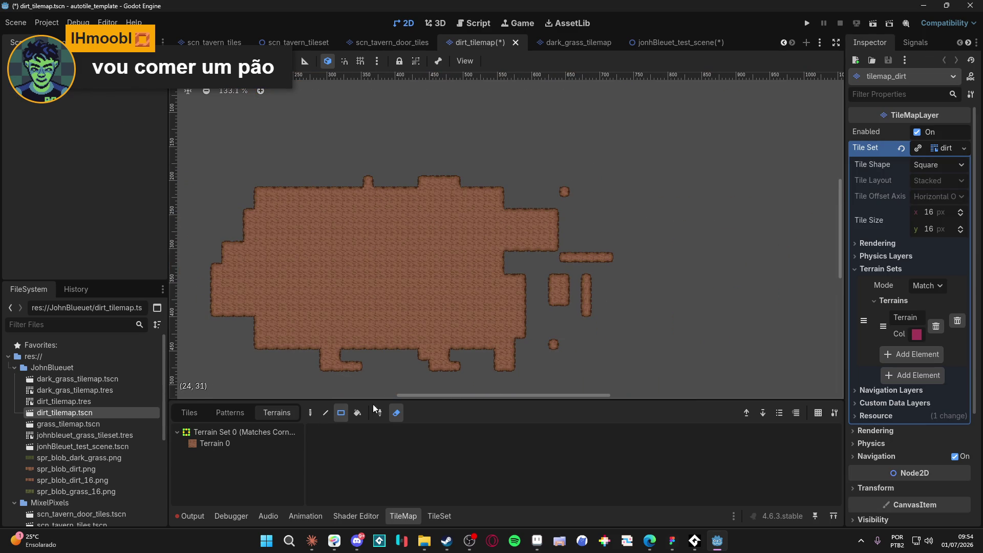
left_click(252, 444)
left_click_drag(219, 171, 711, 379)
key("ctrl+s")
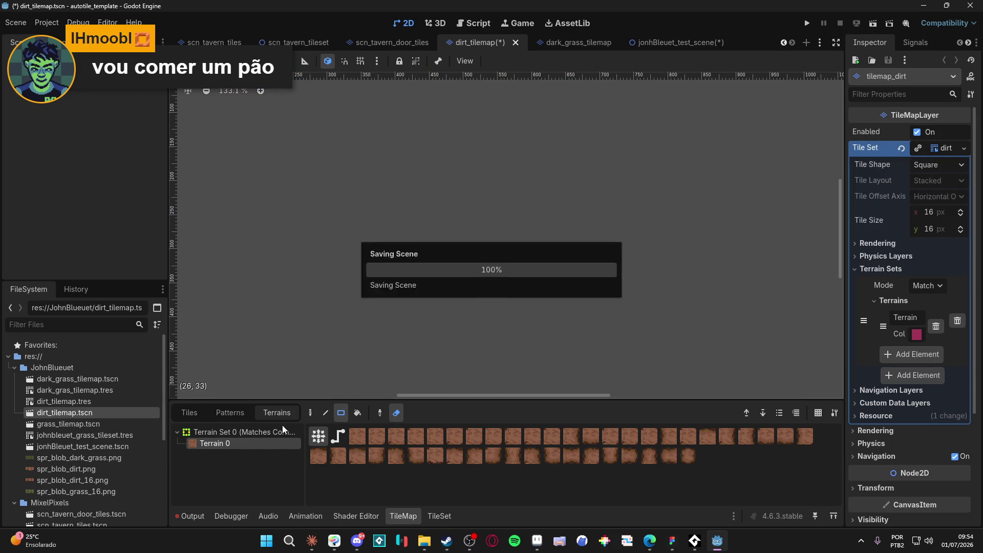
- Reopen the test scene and erase all tiles on the dark_grass layer
double_click(121, 447)
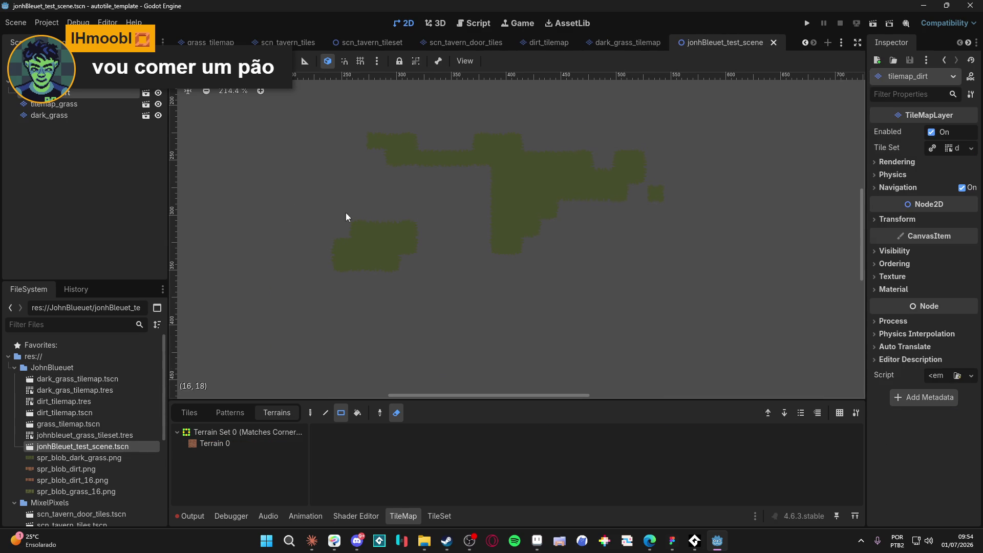
left_click(85, 117)
left_click(248, 446)
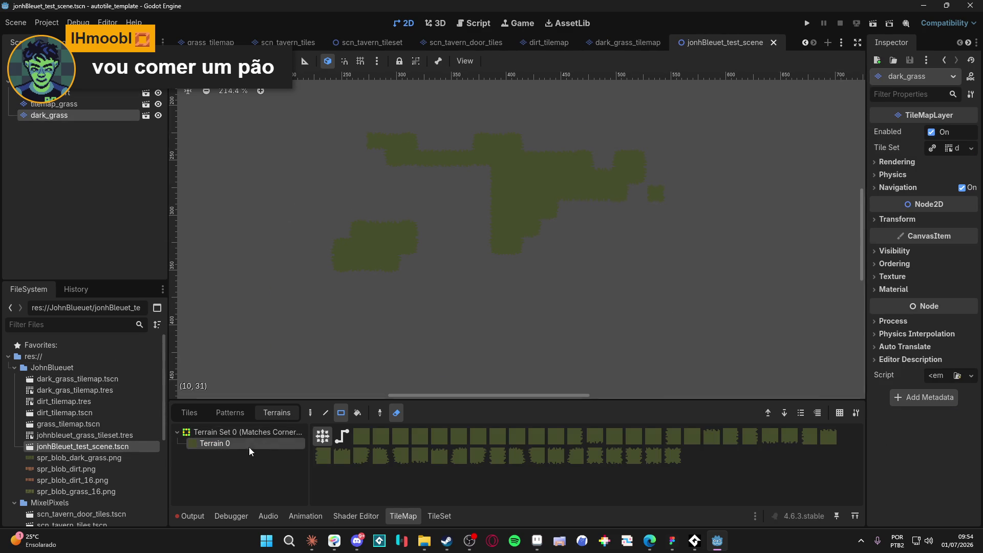
left_click_drag(303, 106, 715, 330)
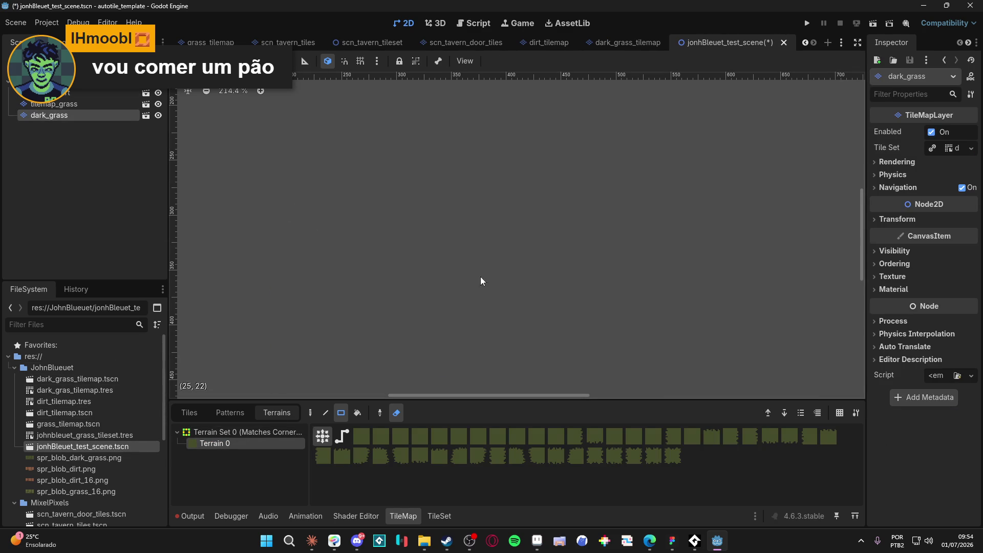
- Rectangle-paint a large 21×16 block of dirt Terrain 0 on tilemap_dirt
left_click(105, 102)
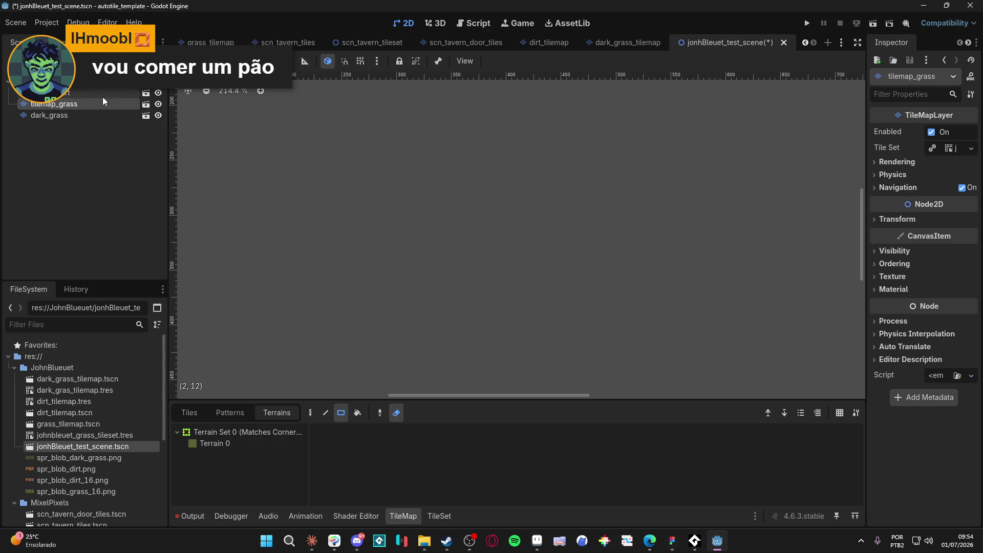
left_click(103, 95)
left_click(214, 445)
left_click(397, 412)
left_click_drag(369, 135, 675, 345)
scroll(674, 345, "right", 3)
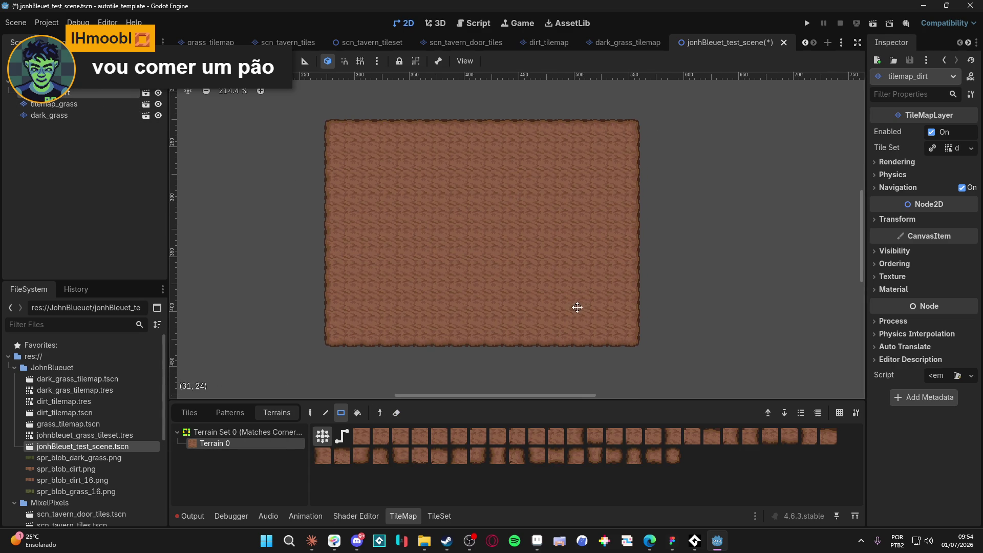
mouse_move(287, 100)
left_mouse_down()
mouse_move(611, 357)
mouse_move(653, 366)
mouse_move(654, 380)
left_mouse_up()
- Paint a first grass-terrain rectangle over the dirt block on tilemap_grass, then undo it
scroll(564, 308, "down", 1)
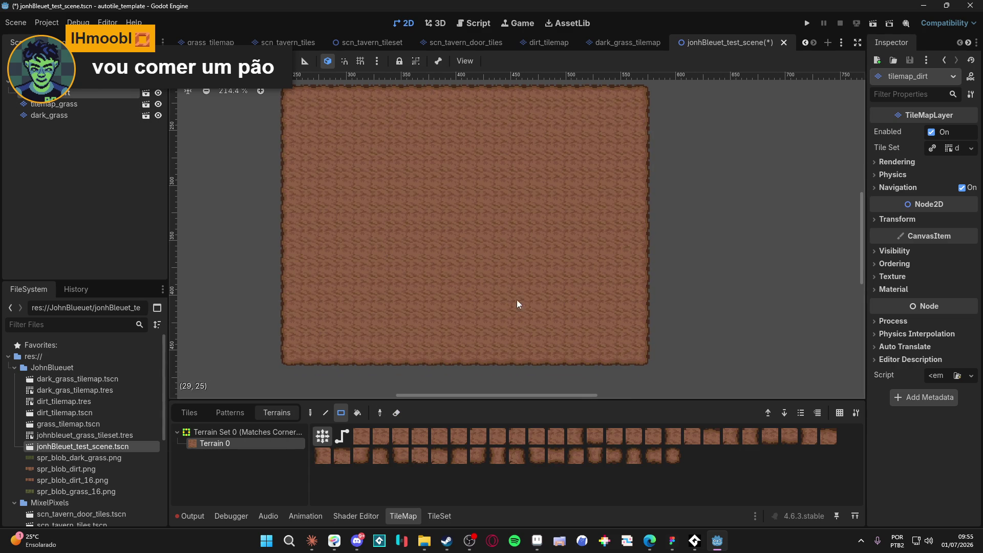
left_click(106, 109)
left_click(256, 446)
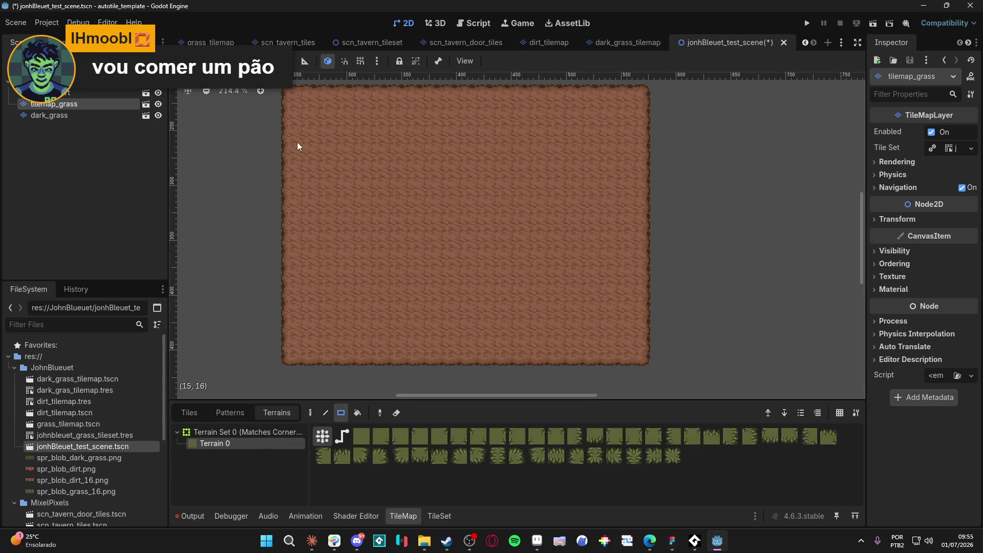
scroll(297, 149, "up", 1)
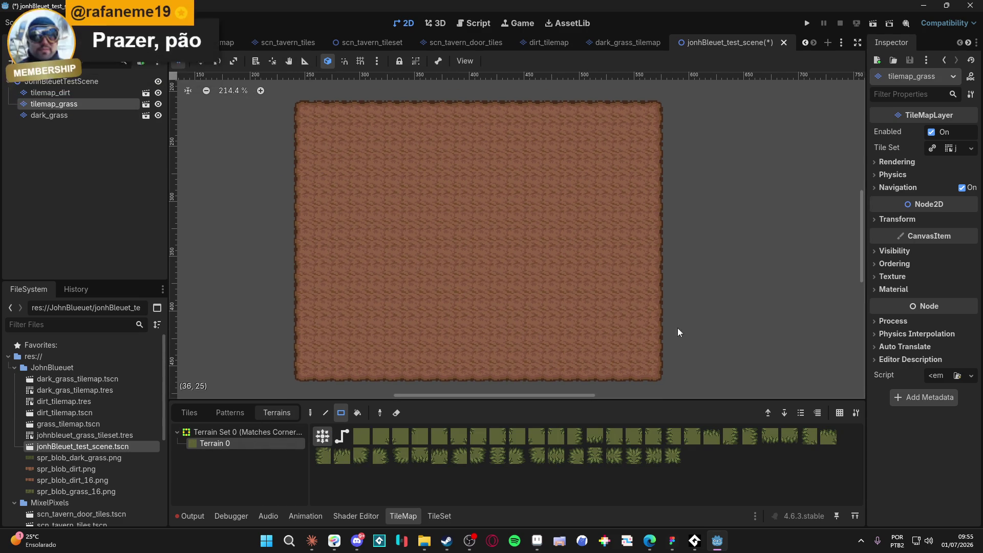
scroll(638, 314, "down", 2)
mouse_move(690, 365)
left_mouse_down()
mouse_move(397, 130)
mouse_move(259, 82)
left_mouse_up()
scroll(441, 243, "up", 2)
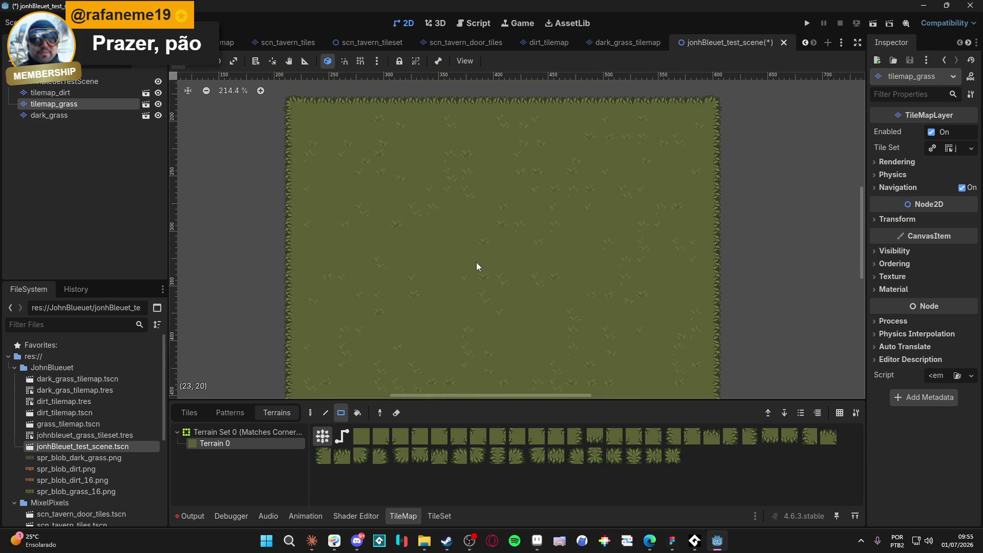
key("ctrl+z")
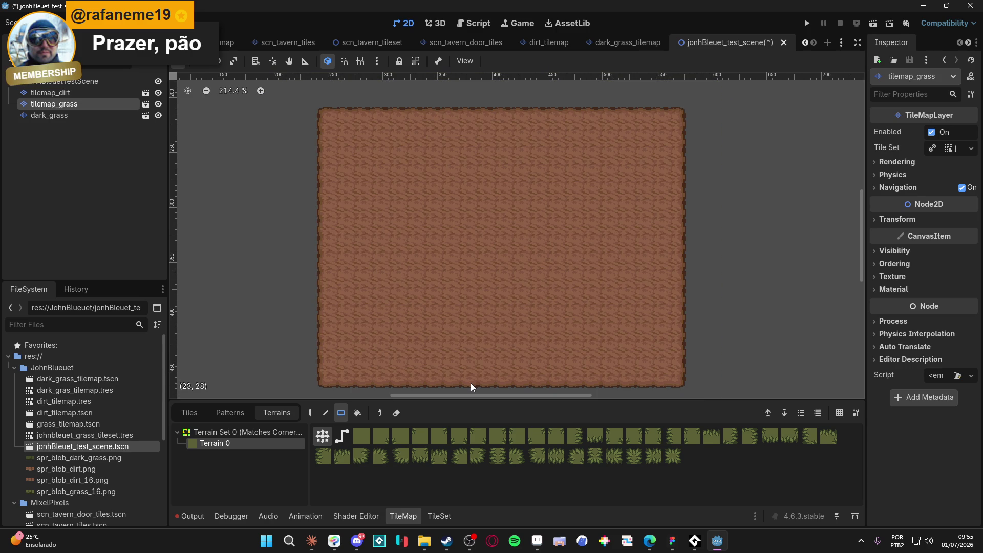
- Redraw the grass rectangle inside the dirt block, leaving a dirt border around it
scroll(459, 323, "down", 1)
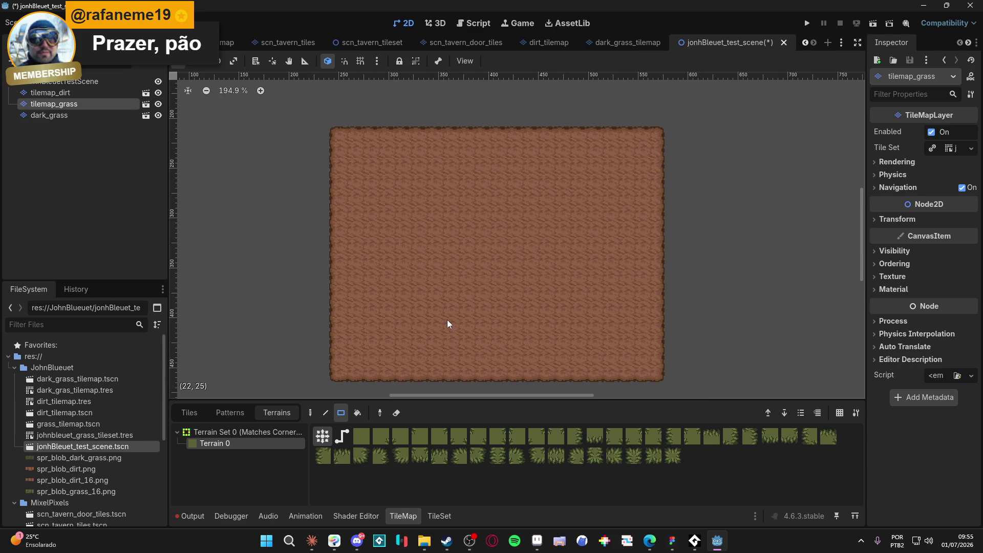
scroll(347, 151, "down", 1)
left_click_drag(325, 120, 643, 369)
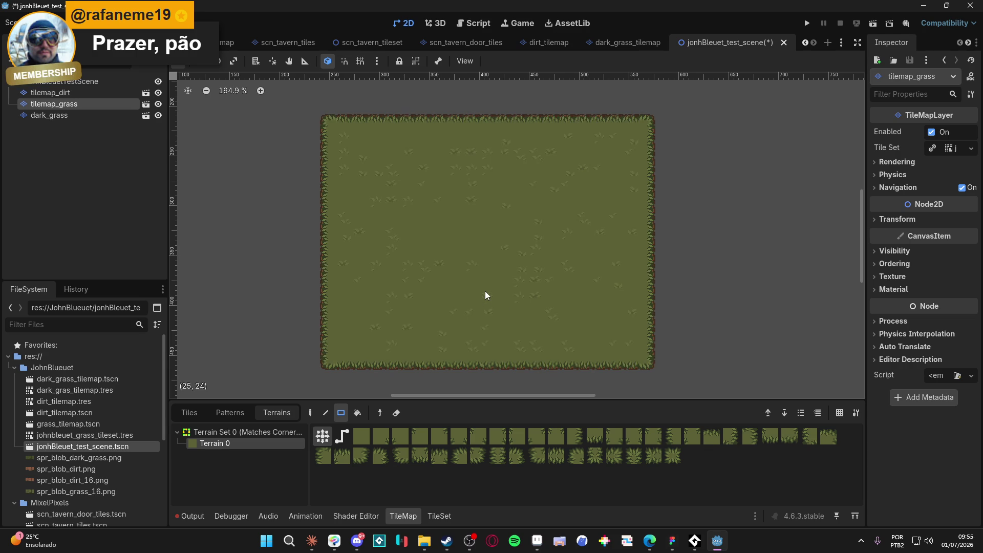
scroll(484, 292, "down", 2)
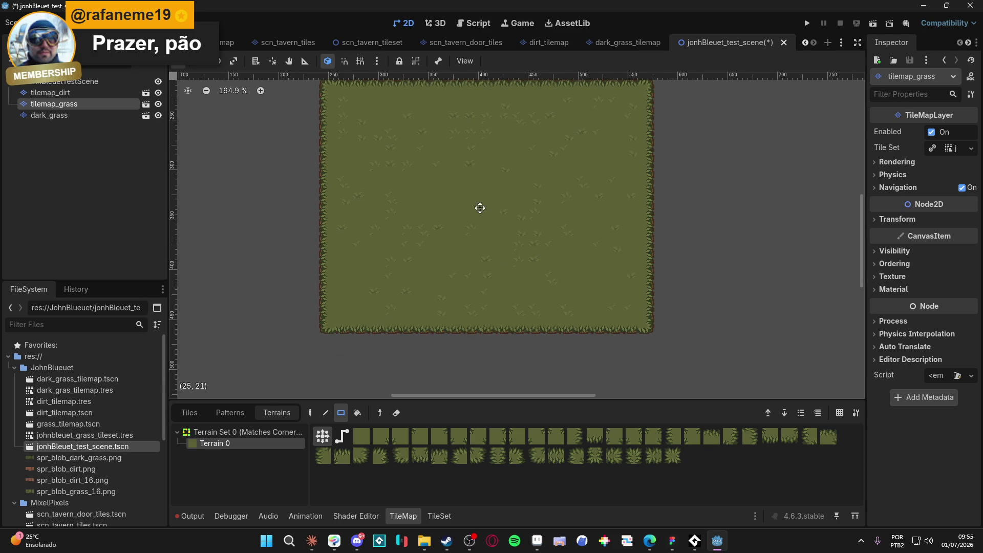
left_click_drag(480, 207, 477, 248)
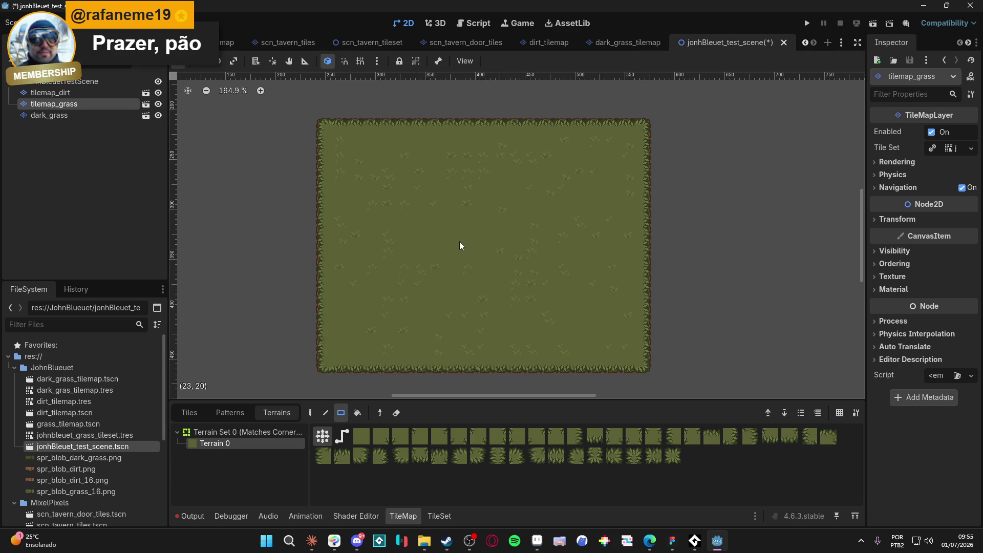
scroll(459, 242, "down", 1)
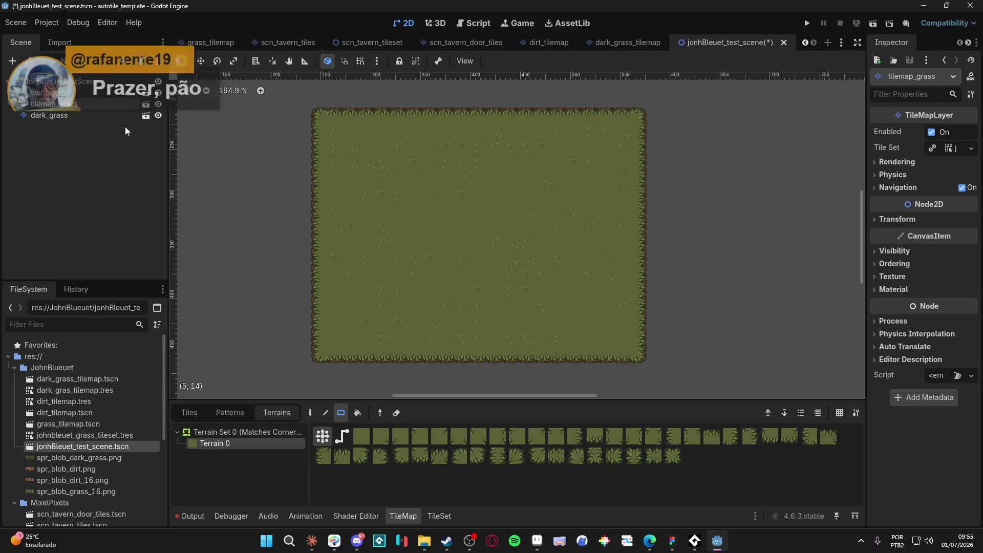
- Cut a dirt path through the grass from the top edge, branching to the right edge
left_click(84, 115)
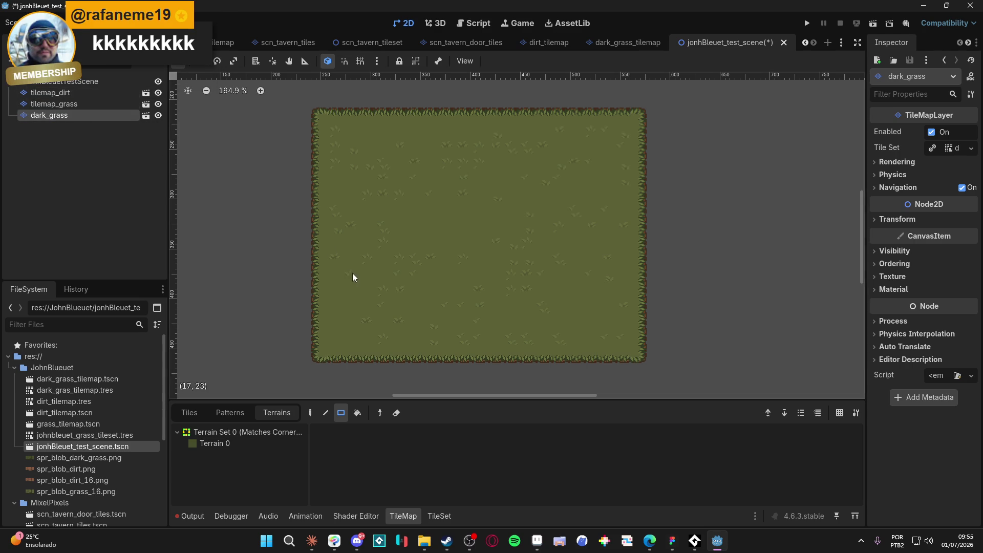
left_click(99, 104)
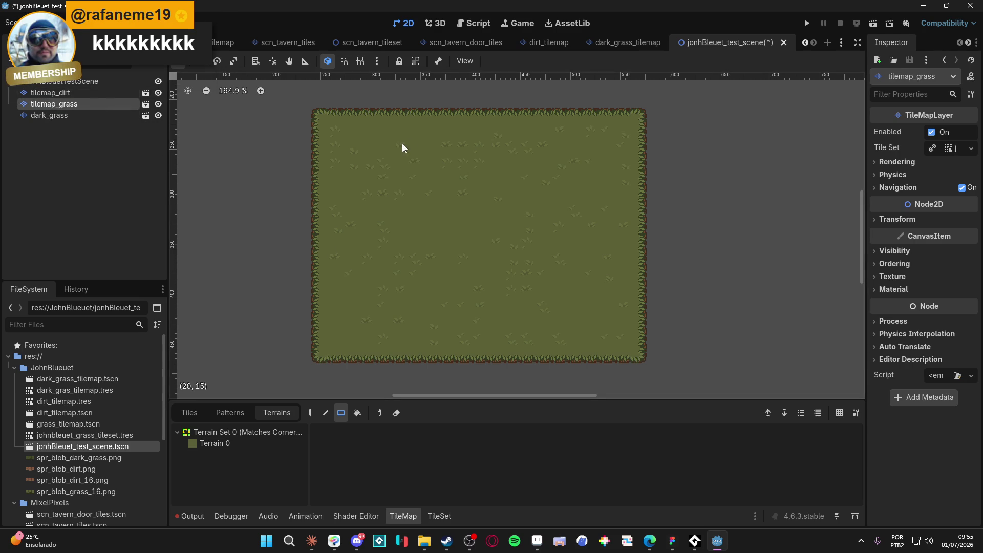
left_click(212, 444)
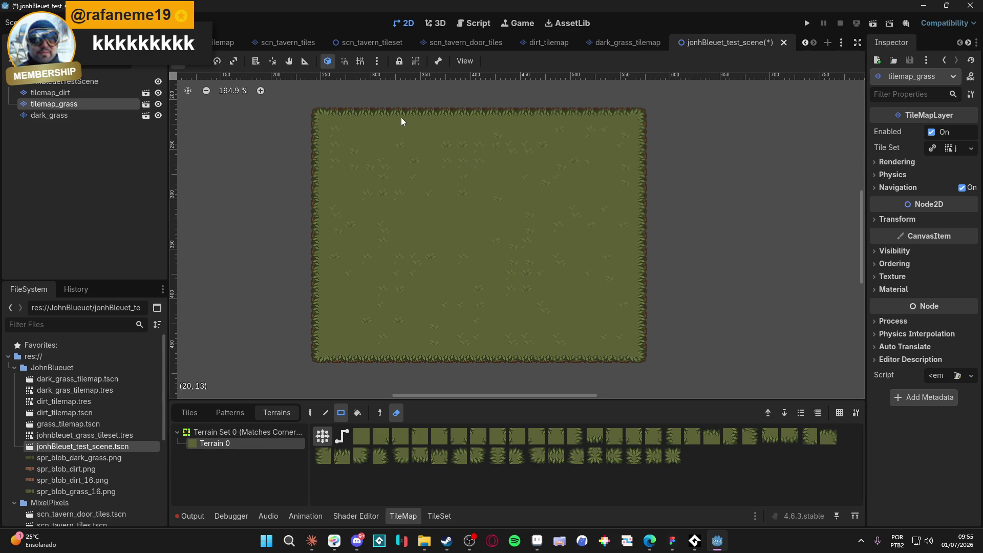
mouse_move(402, 121)
left_mouse_down()
mouse_move(406, 187)
mouse_move(516, 184)
mouse_move(517, 278)
mouse_move(590, 288)
mouse_move(585, 278)
mouse_move(589, 353)
left_mouse_up()
left_click_drag(522, 186, 640, 183)
scroll(428, 288, "down", 1)
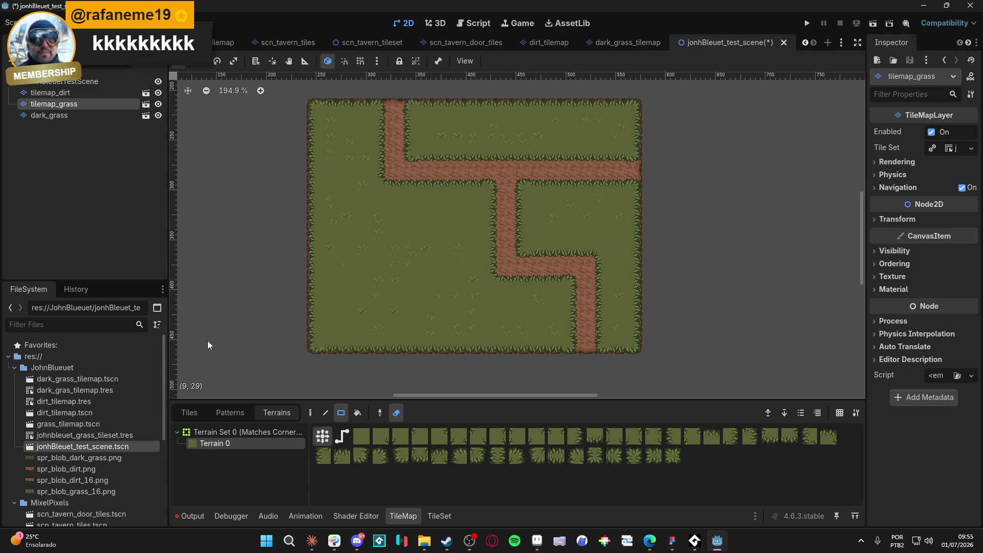
left_click(108, 116)
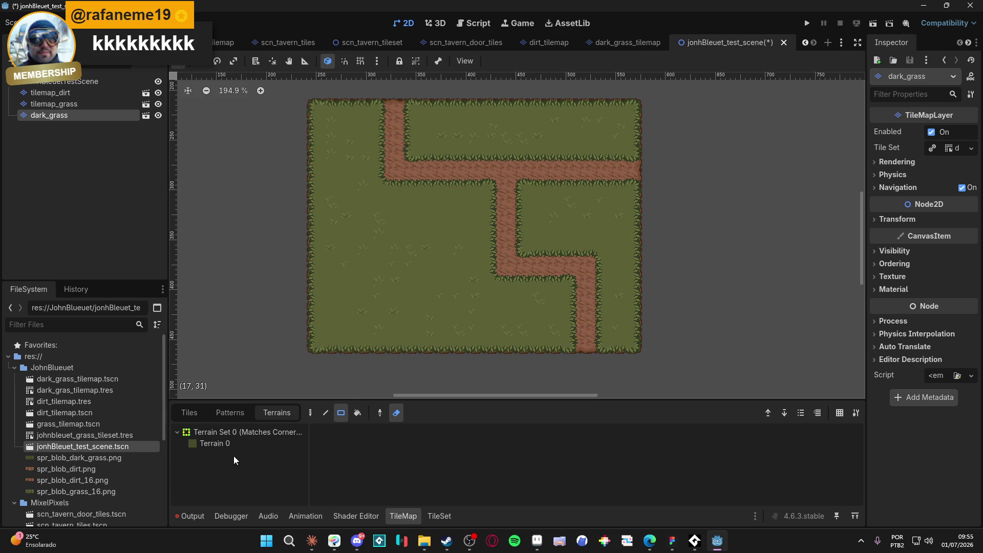
- Paint several Terrain 0 dark-grass patches across the grass map around the dirt path
left_click(244, 444)
left_click_drag(463, 211, 422, 232)
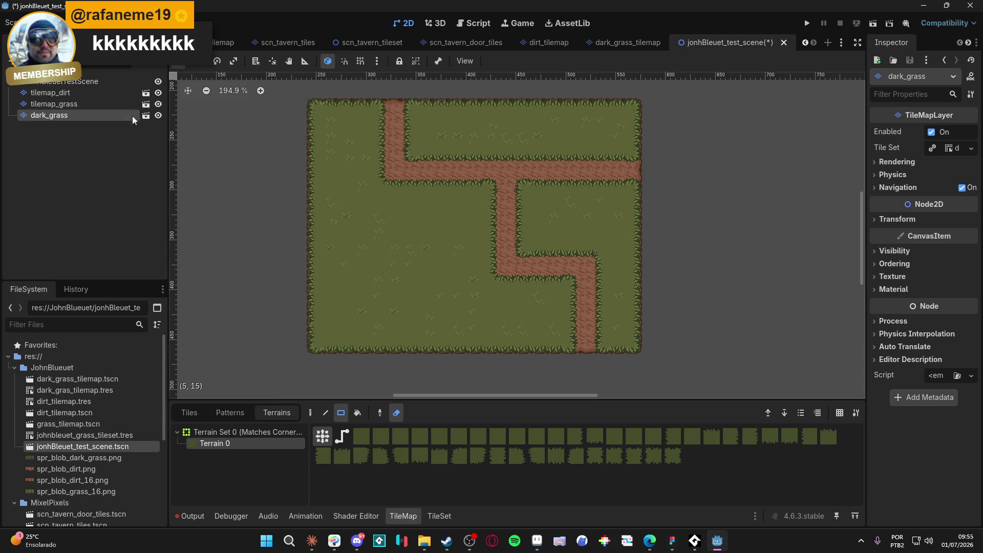
mouse_move(471, 208)
left_mouse_down()
mouse_move(414, 238)
mouse_move(423, 254)
left_mouse_up()
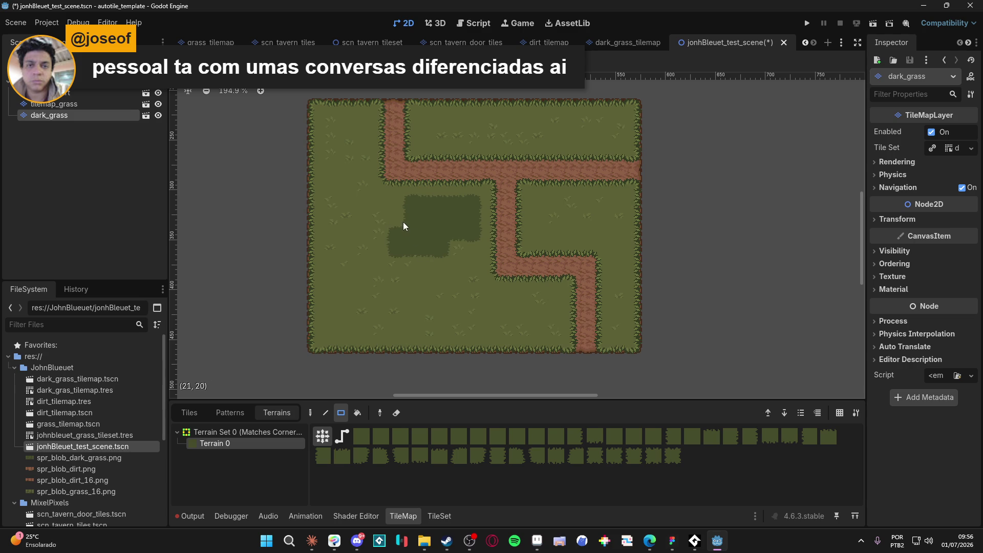
left_click_drag(419, 264, 421, 266)
mouse_move(340, 323)
left_mouse_down()
mouse_move(368, 310)
mouse_move(349, 300)
left_mouse_up()
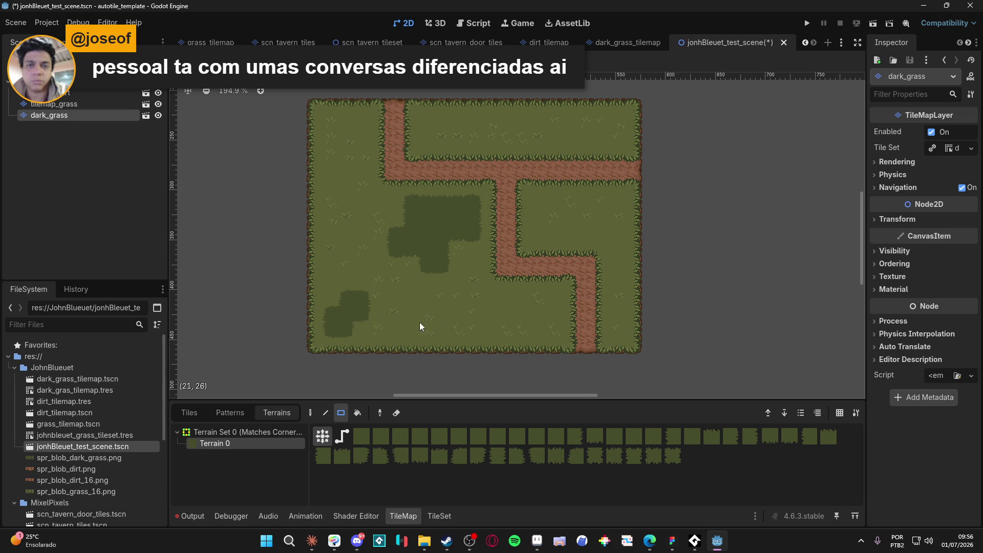
left_click_drag(518, 313, 481, 331)
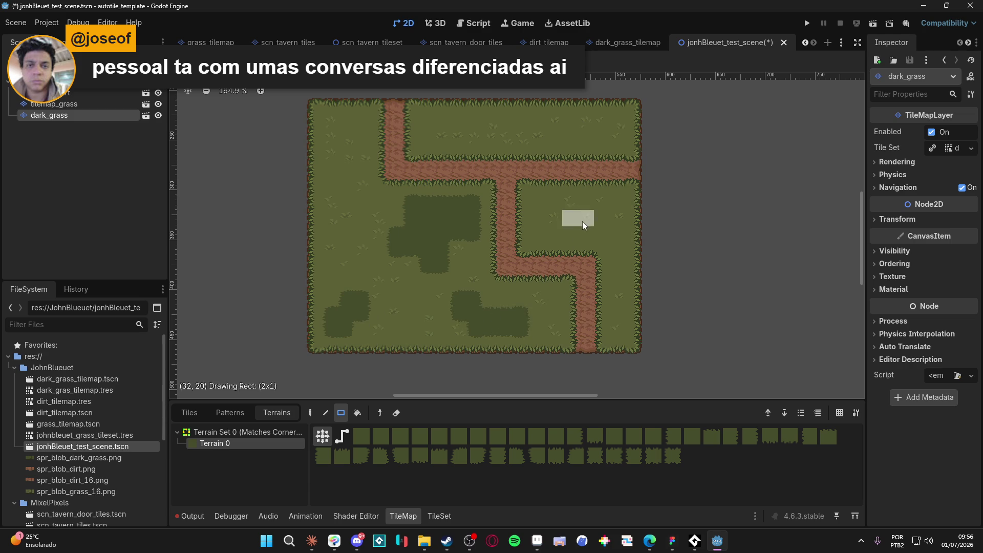
left_click_drag(539, 129, 546, 135)
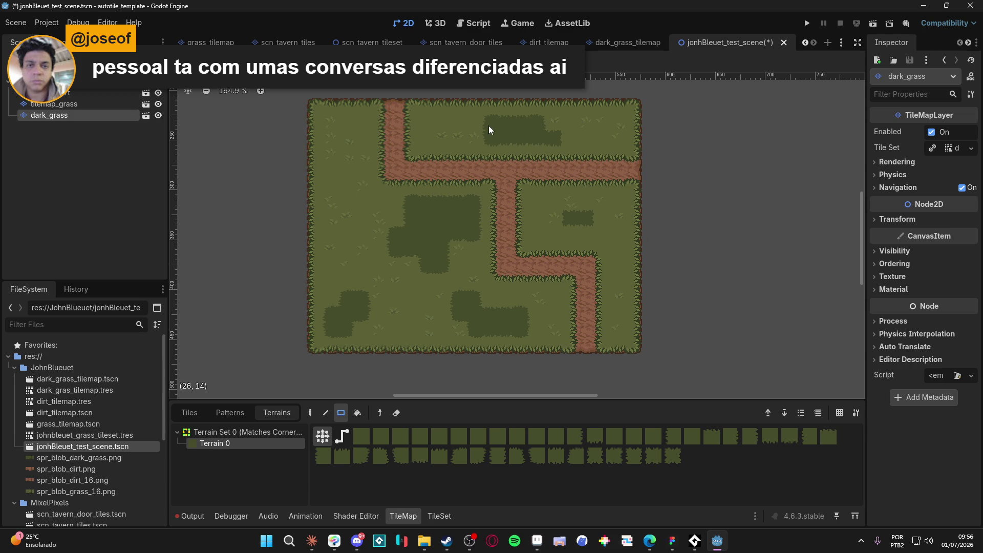
left_click_drag(370, 233, 376, 237)
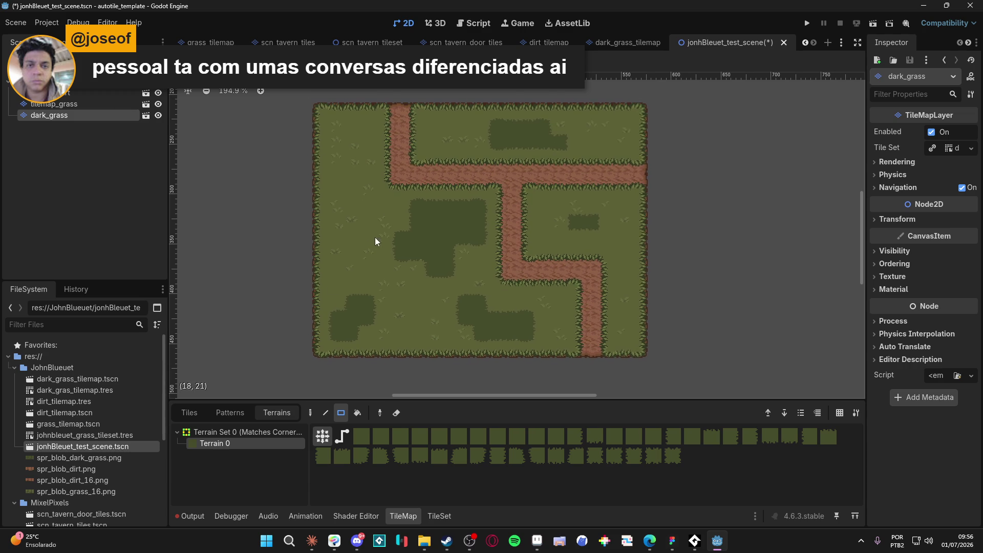
- Save the test scene and snip a screenshot of the tilemap area
key("ctrl+s")
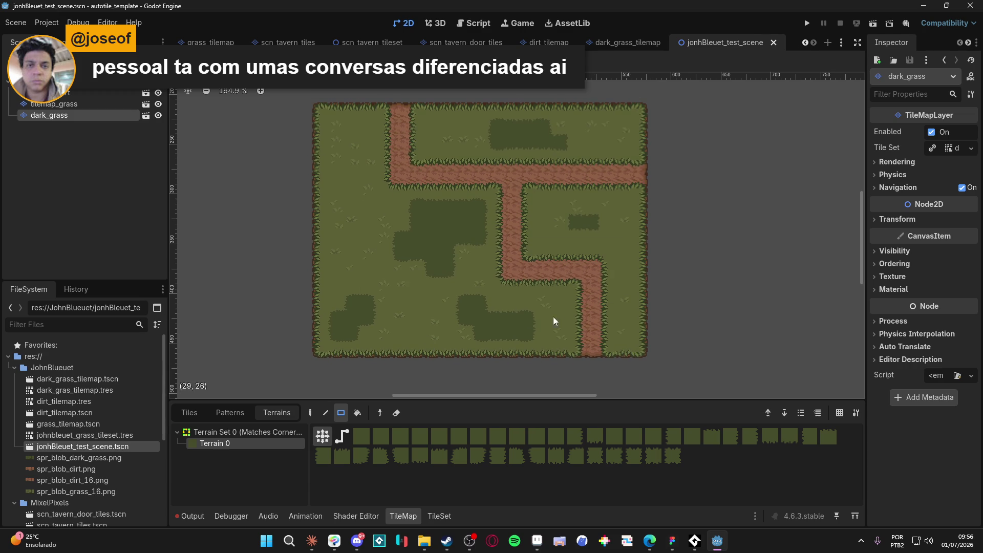
scroll(487, 260, "up", 1)
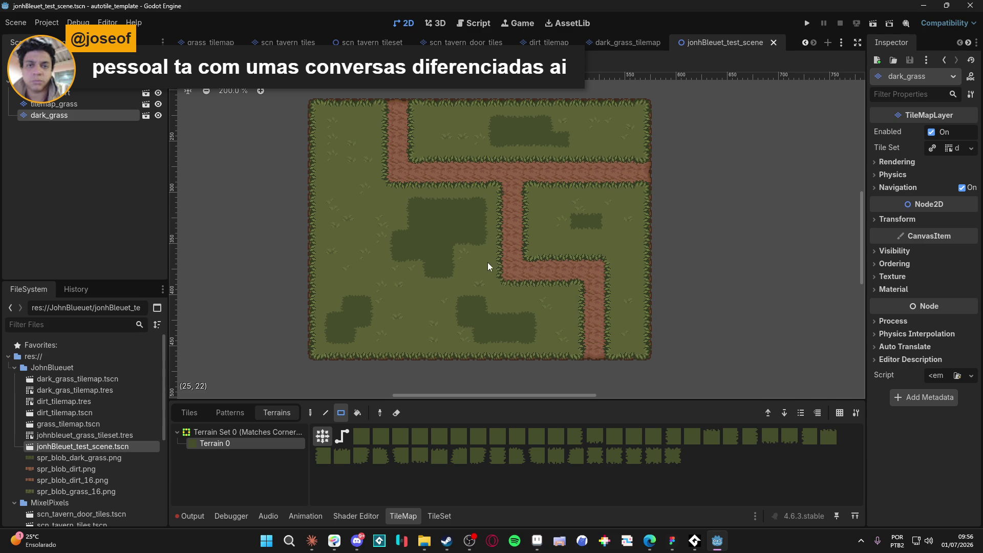
key("super+shift+s")
mouse_move(289, 83)
left_mouse_down()
mouse_move(654, 340)
mouse_move(674, 374)
left_mouse_up()
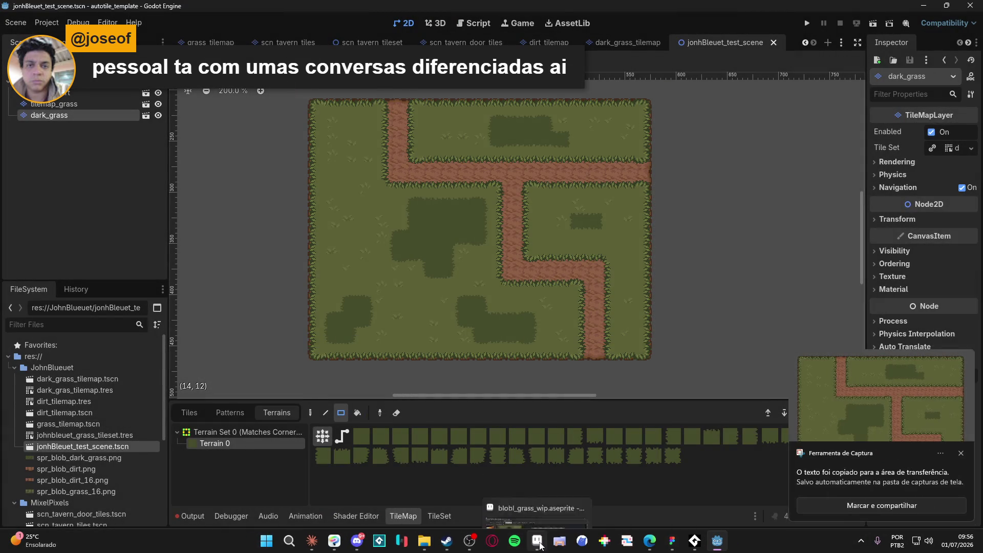
- In Aseprite, create a new 751×564 clipboard-sized sprite and paste the captured map into it
left_click(526, 541)
left_click(10, 17)
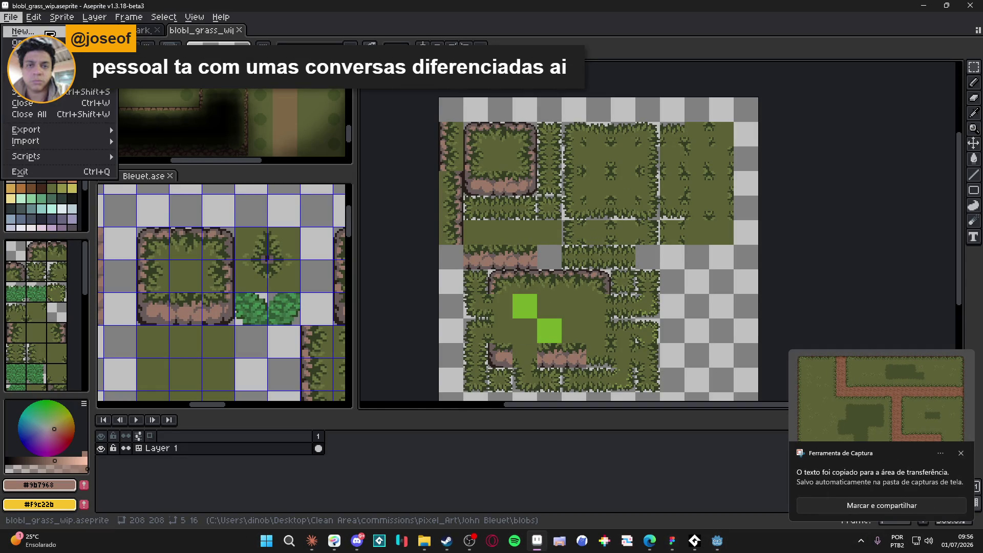
left_click(26, 31)
left_click(460, 379)
key("ctrl+v")
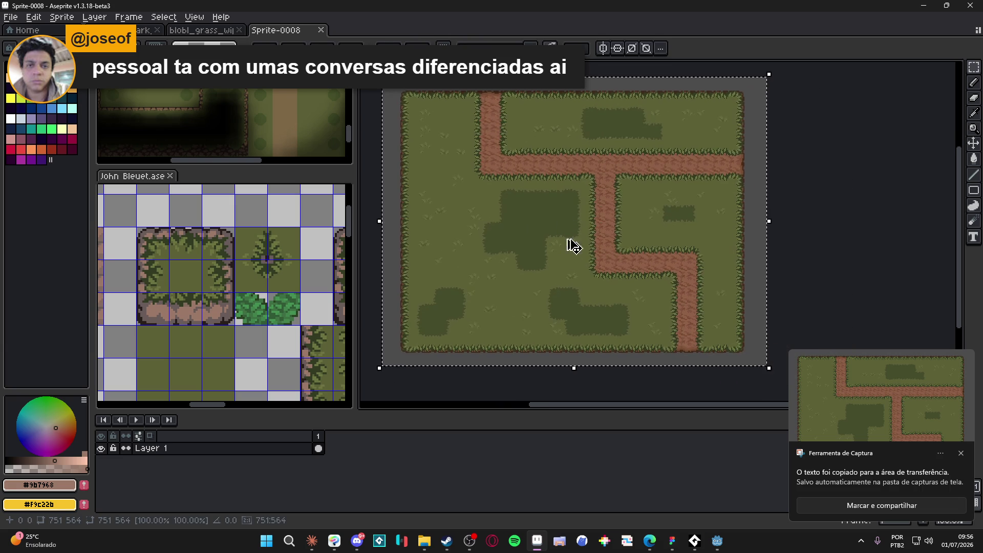
left_click(961, 452)
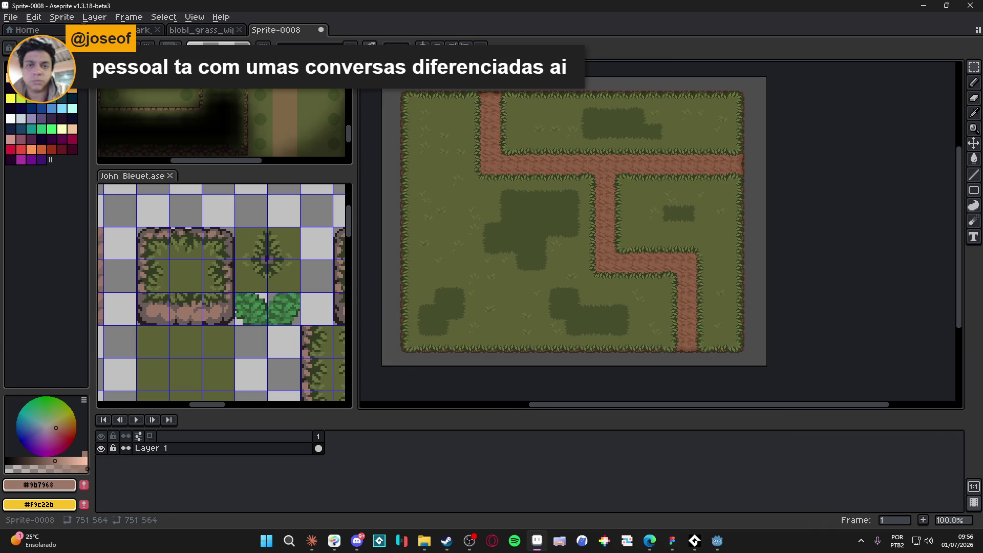
- Resize the sprite to 50% (375×282), then return to the blobl_grass_wip tileset
scroll(509, 135, "up", 8)
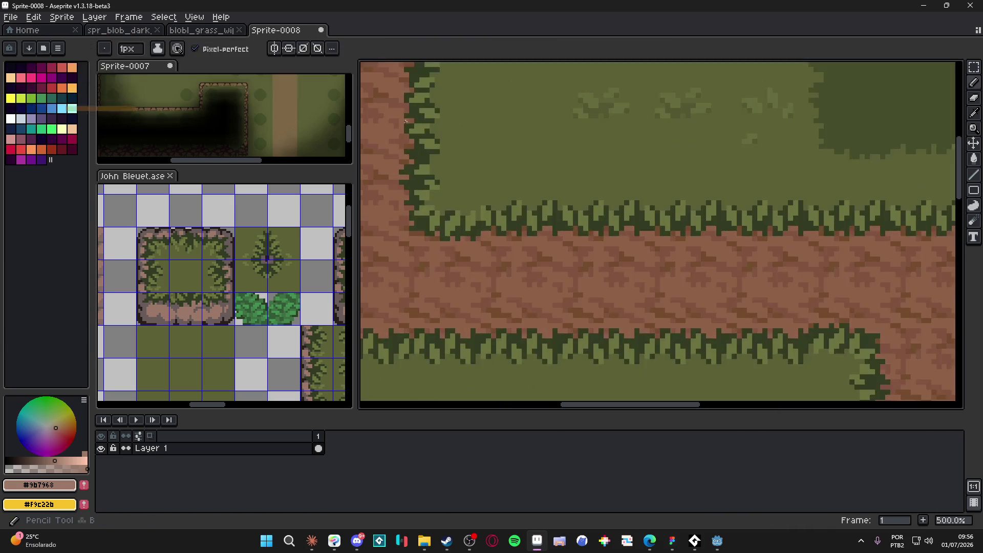
left_click(57, 17)
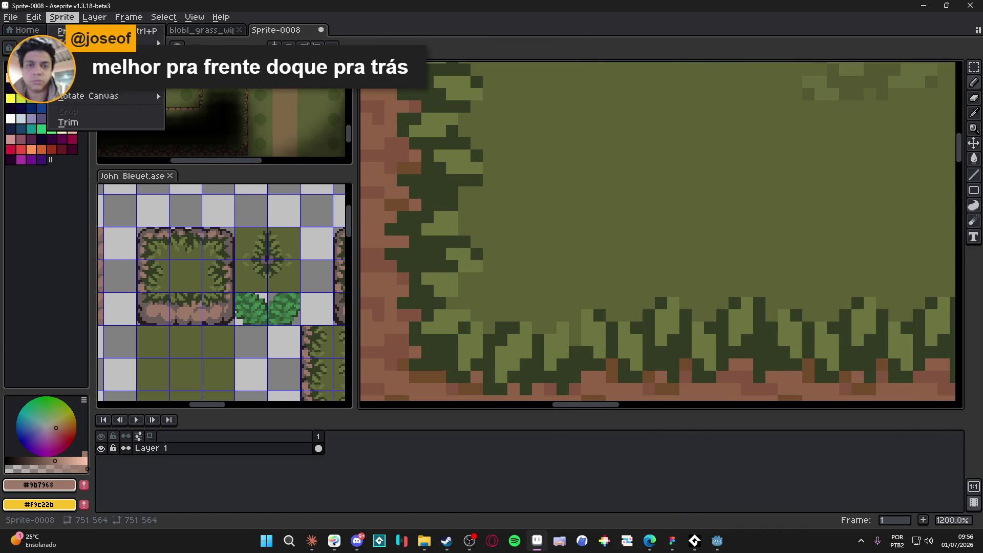
left_click(67, 86)
left_click(748, 189)
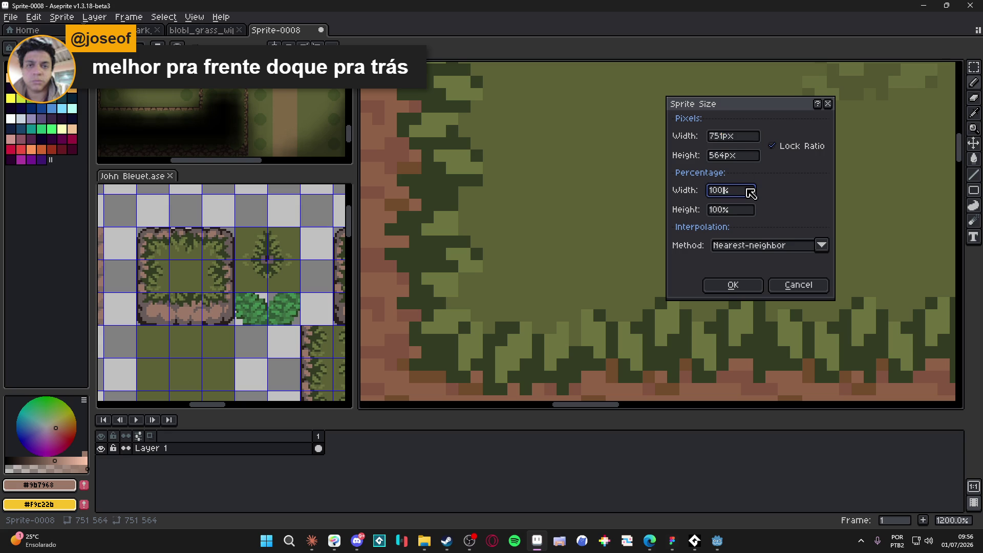
type("50")
key("Return")
scroll(667, 245, "down", 6)
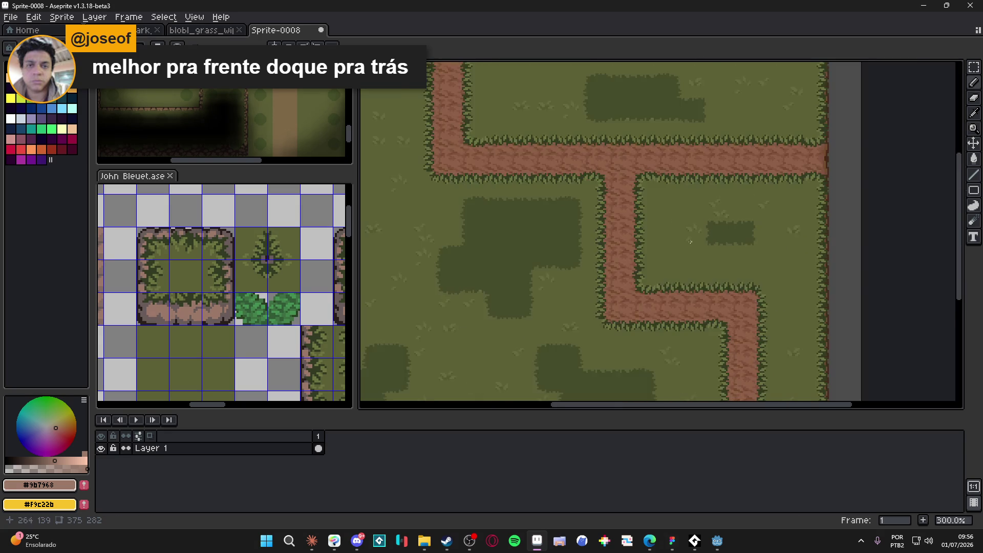
scroll(666, 244, "up", 1)
left_click(203, 29)
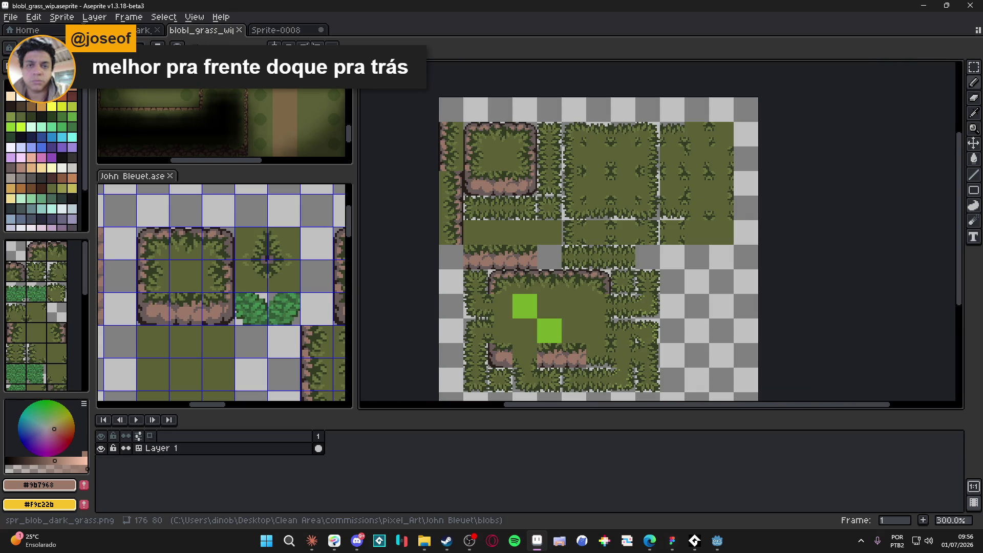
- Copy the rocky stump tile block and paste it onto a new layer above the captured map
key("m")
left_click_drag(474, 130, 516, 169)
left_click(277, 29)
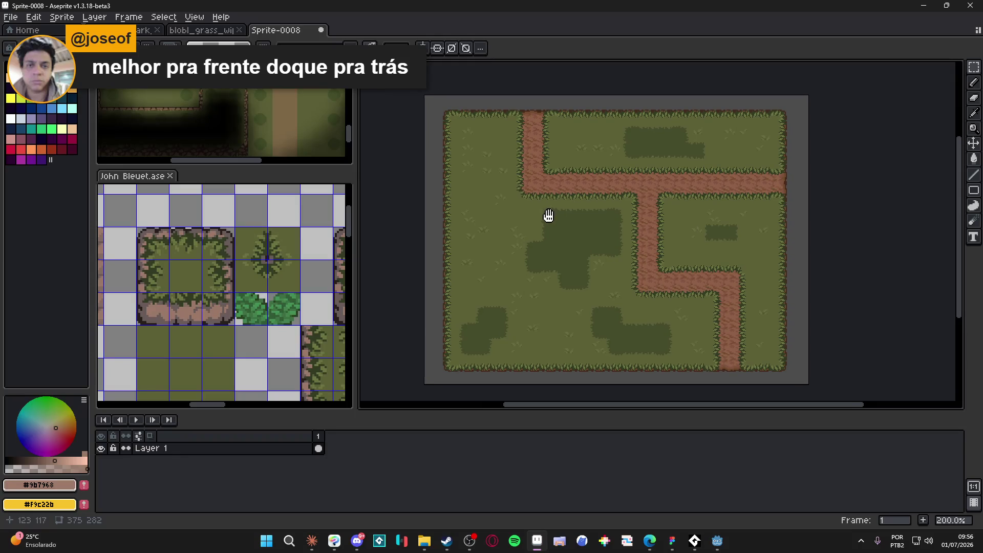
left_click(297, 449)
key("shift+n")
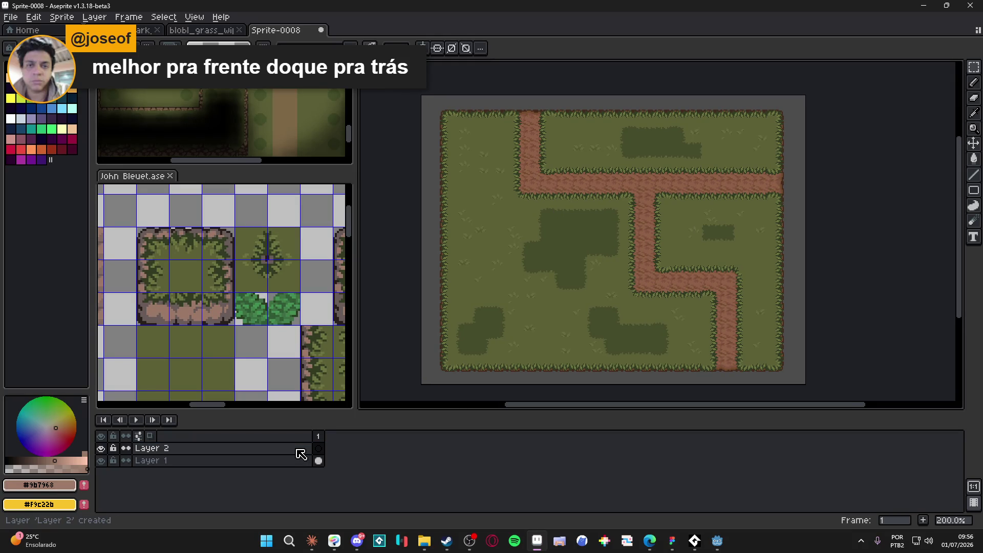
key("ctrl+v")
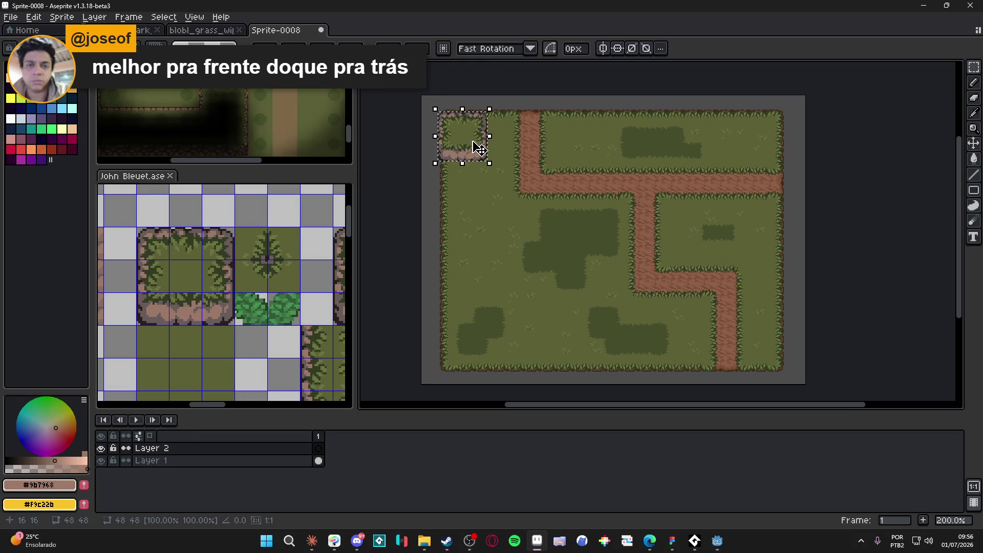
left_click_drag(478, 149, 526, 247)
key("ctrl+apostrophe")
scroll(523, 243, "up", 4)
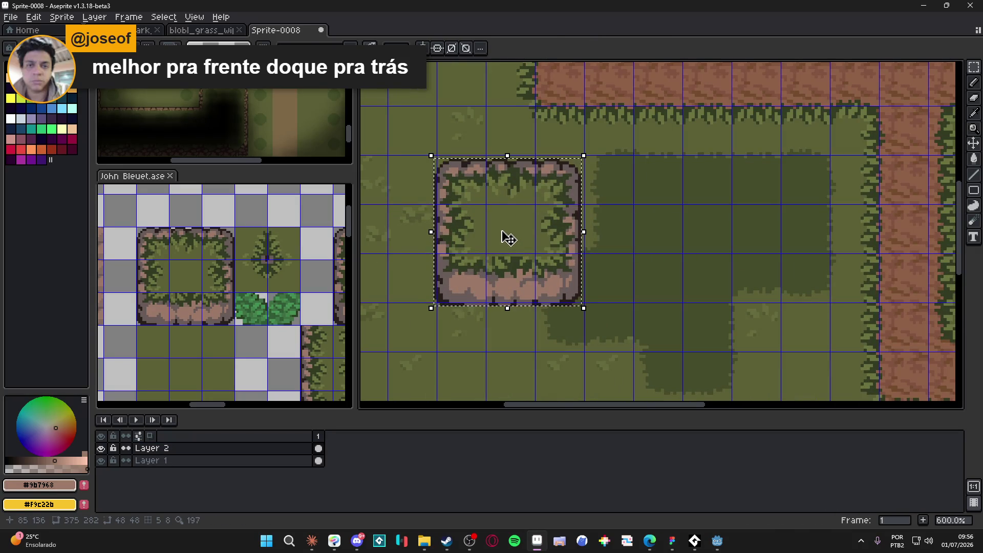
left_click_drag(506, 225, 507, 228)
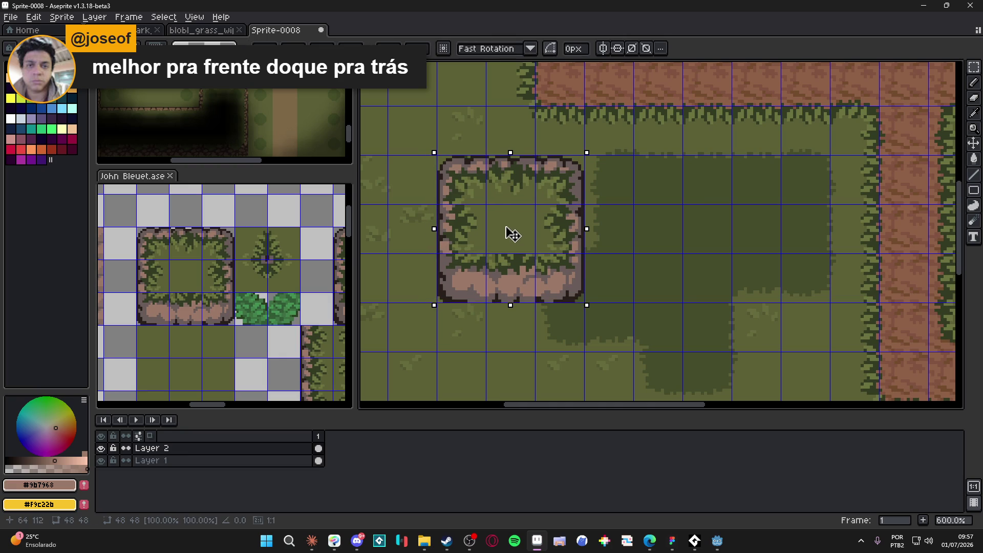
key("Return")
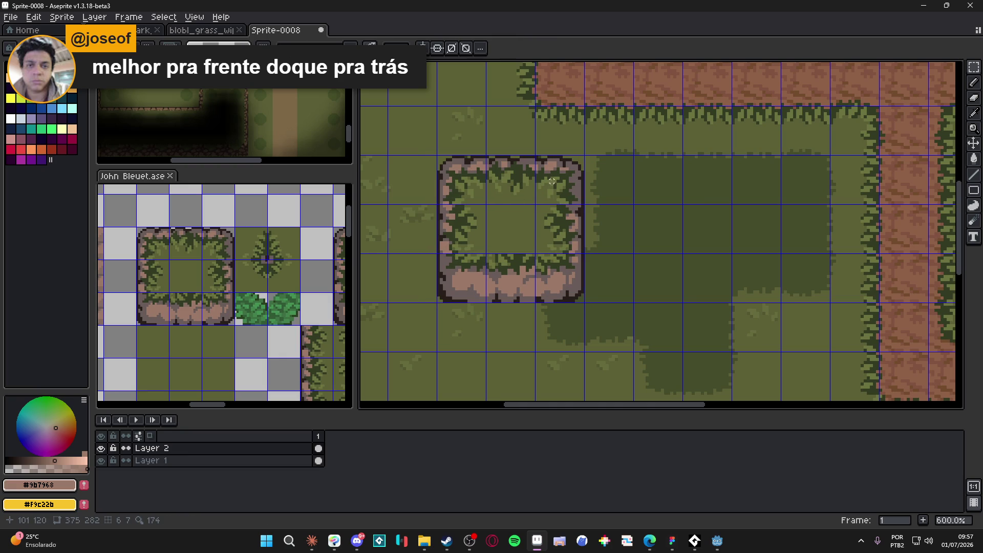
- Enlarge the pasted box by shifting its right column two tiles right and bottom tiles down
left_click_drag(552, 178, 565, 268)
key("shift+Right")
key("shift+Right")
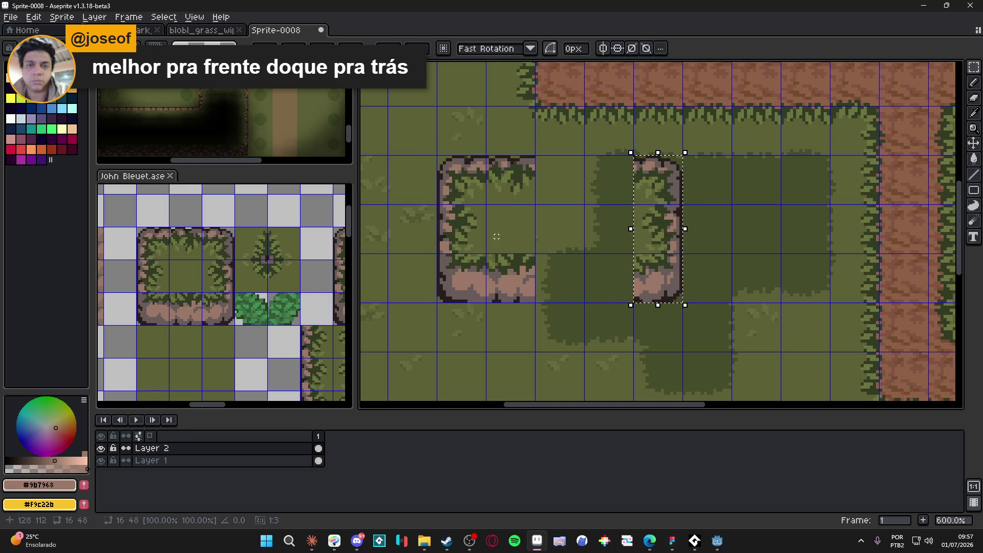
key("Return")
mouse_move(464, 279)
left_mouse_down()
mouse_move(518, 293)
mouse_move(519, 320)
mouse_move(573, 314)
mouse_move(576, 321)
mouse_move(535, 321)
left_mouse_up()
key("shift+Down")
scroll(514, 294, "down", 1)
key("Return")
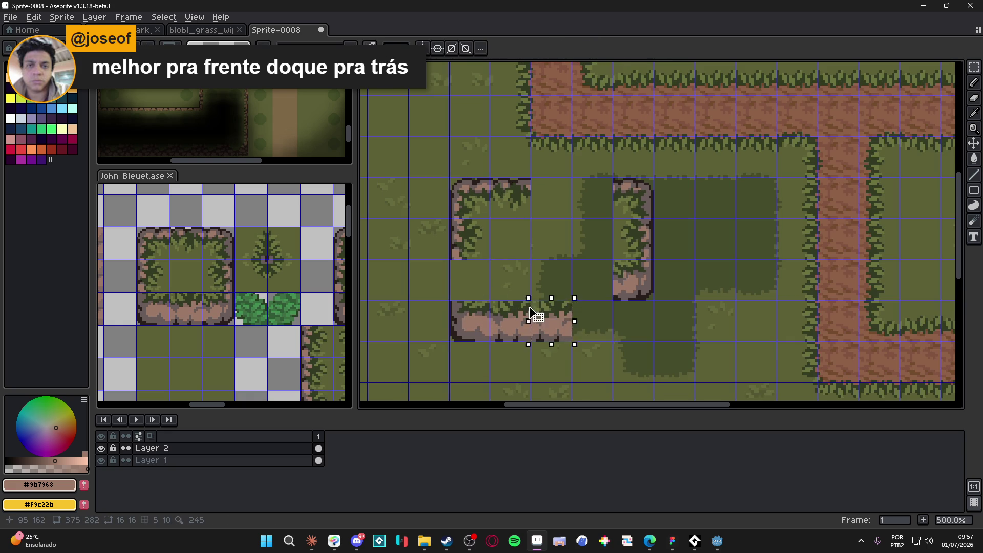
key("ctrl+z")
key("ctrl+z")
key("ctrl+z")
key("ctrl+z")
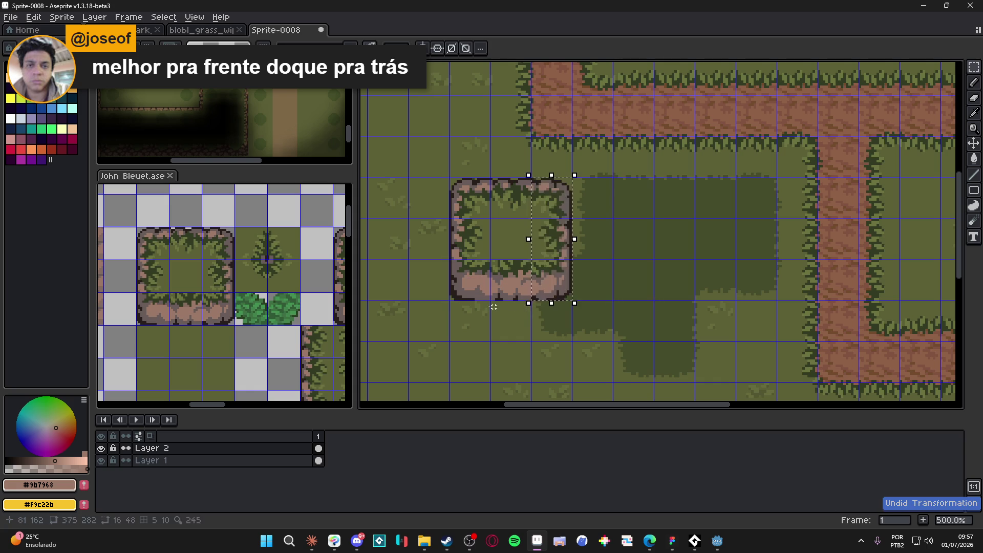
- Convert Layer 2 into a tilemap layer with the default tileset settings
right_click(233, 448)
mouse_move(256, 472)
left_click(349, 500)
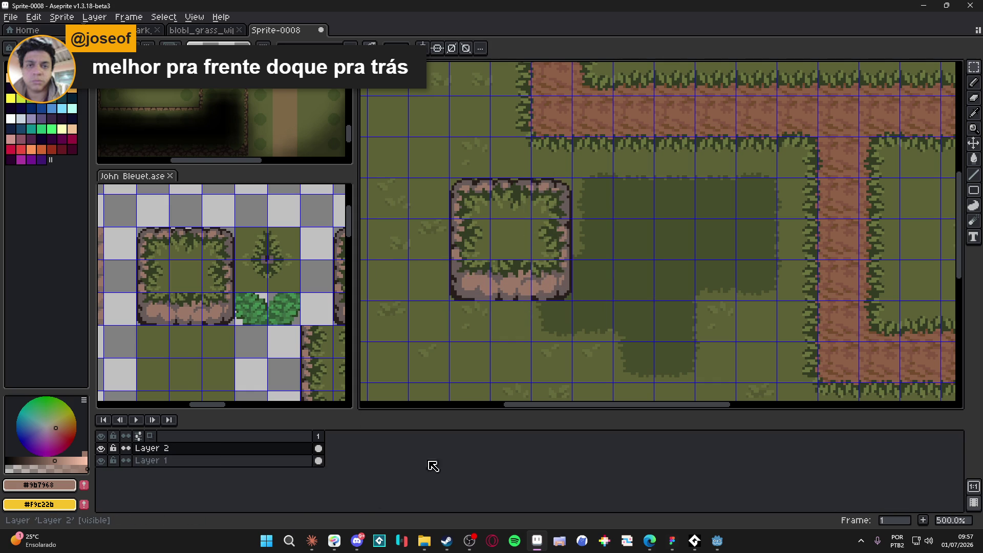
left_click(500, 326)
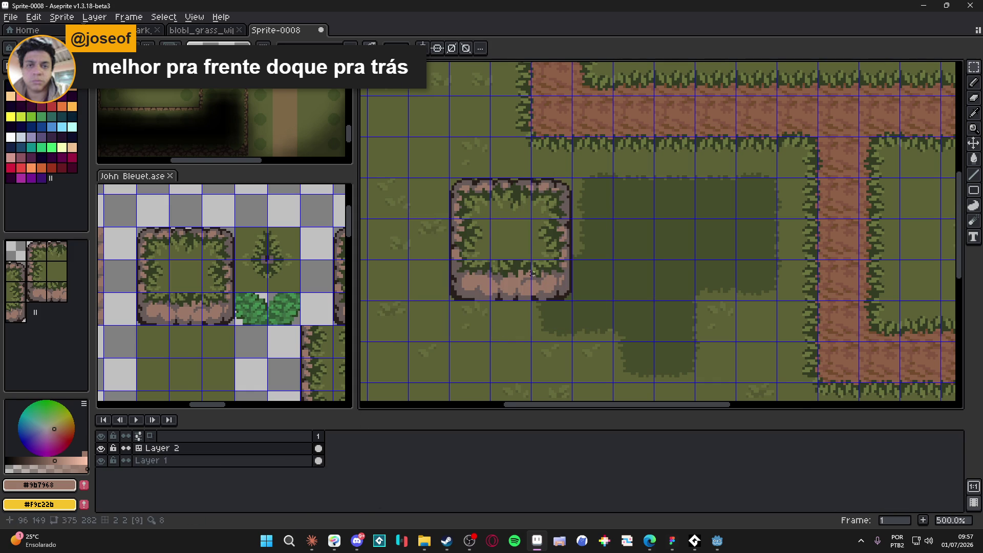
scroll(498, 287, "down", 2)
scroll(512, 282, "down", 2)
scroll(521, 279, "up", 2)
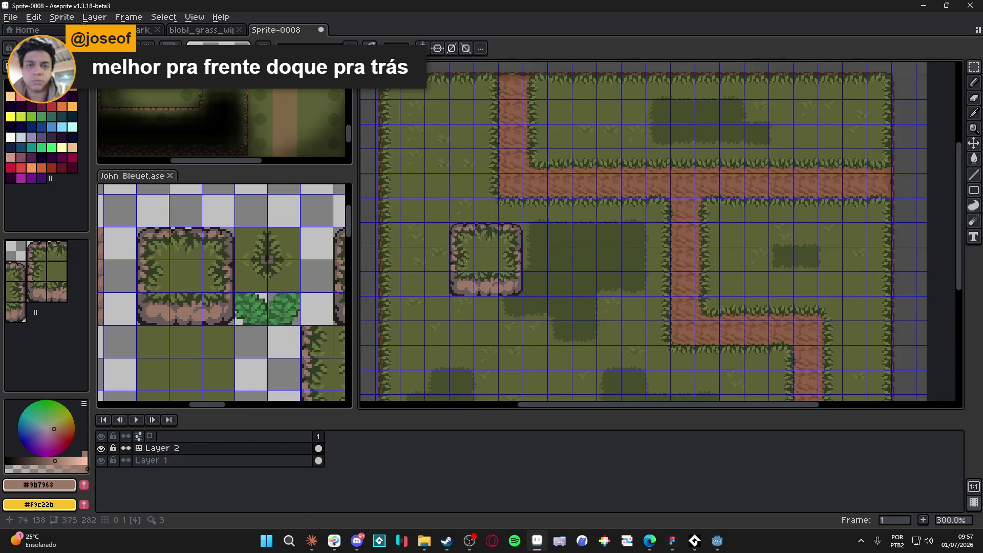
- Stamp the bottom corner tiles, bottom rock edge and right edge of the enlarged box
left_click(57, 251)
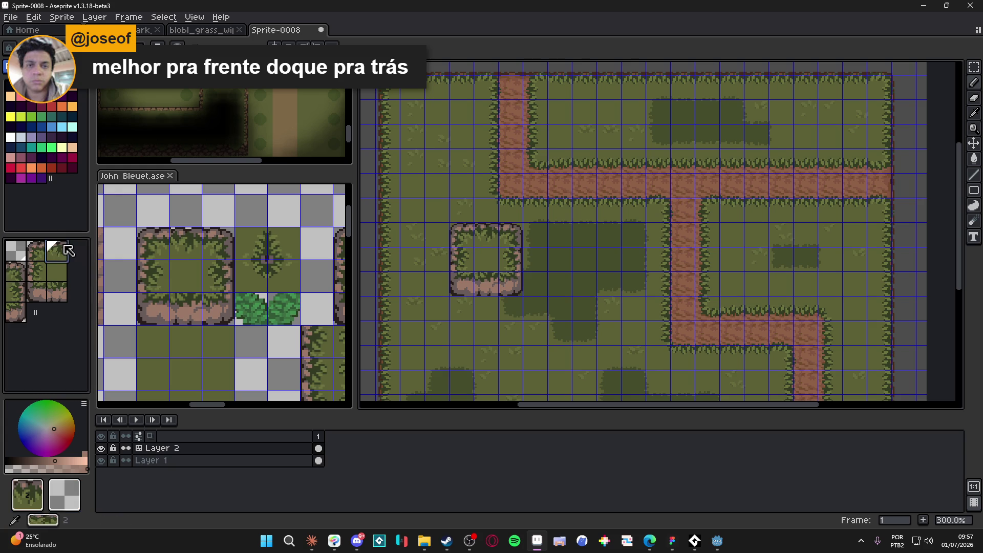
left_click(513, 233, "alt")
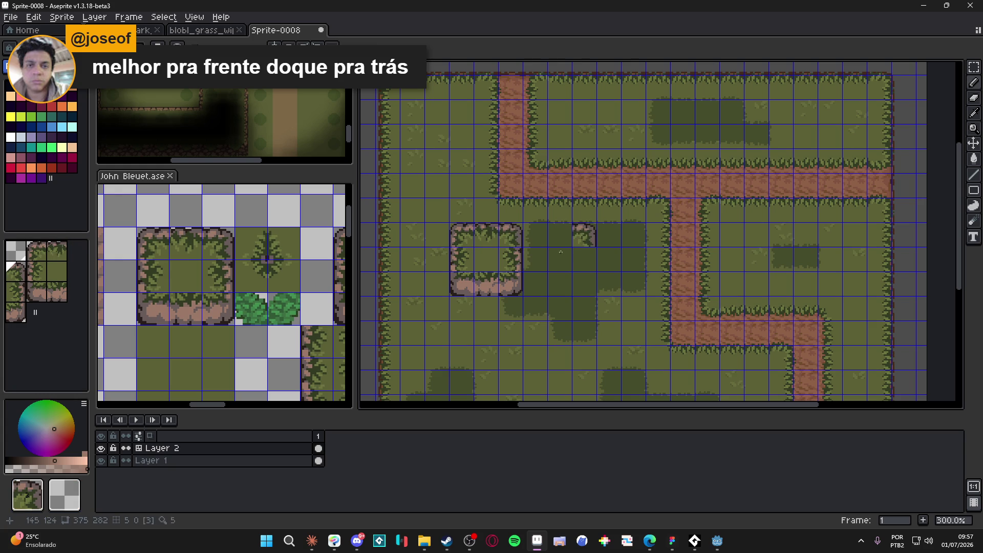
left_click(506, 280, "alt")
left_click(584, 309)
left_click(466, 275, "alt")
left_click(458, 311)
left_click(484, 285, "alt")
left_click_drag(485, 313, 511, 314)
left_click_drag(585, 260, 586, 284)
- Paint the top and left rock edges, fill the interior with grass, add a wall tile, then return to pixel mode
left_click(508, 236, "alt")
mouse_move(584, 236)
left_mouse_down()
mouse_move(510, 236)
mouse_move(543, 256)
mouse_move(533, 231)
mouse_move(469, 230)
left_mouse_up()
left_click(459, 259)
scroll(459, 279, "down", 3)
left_click(543, 231)
left_click(443, 229, "alt")
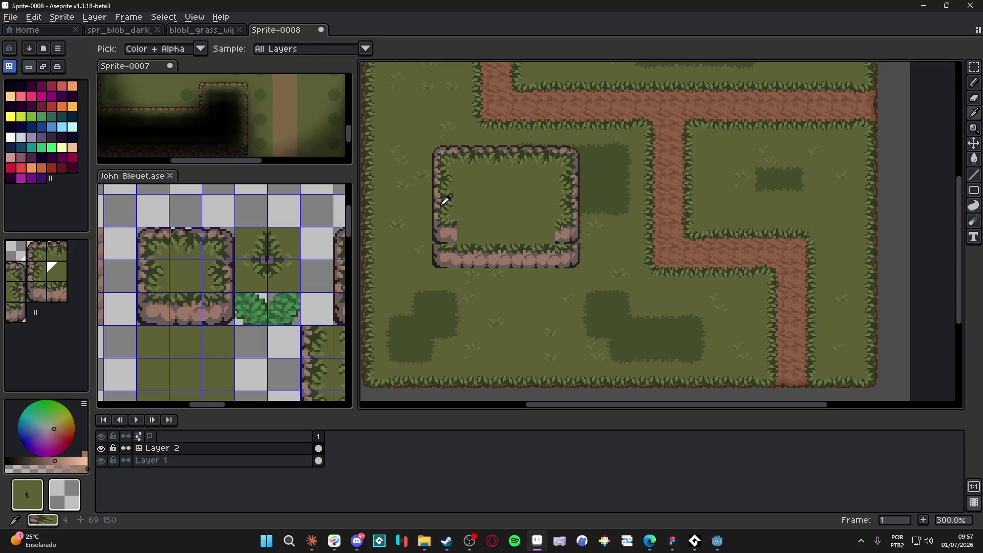
left_click(569, 198, "alt")
left_click(544, 257)
scroll(546, 246, "down", 1)
scroll(546, 246, "up", 1)
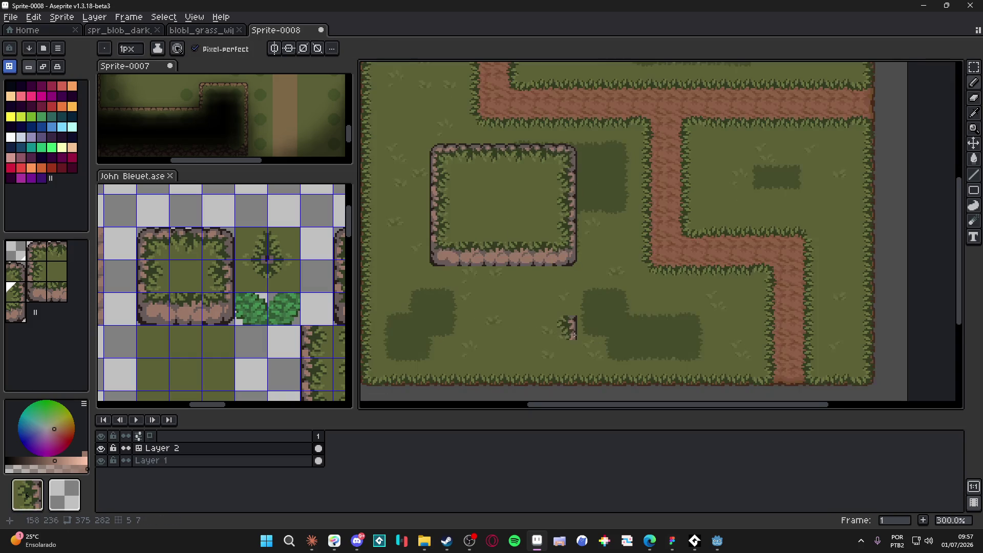
key("Tab")
- Frame the whole Sprite-0008 mockup at 200% and snip it to the clipboard
mouse_move(489, 294)
left_mouse_down()
mouse_move(500, 285)
mouse_move(479, 314)
left_mouse_up()
scroll(486, 305, "down", 1)
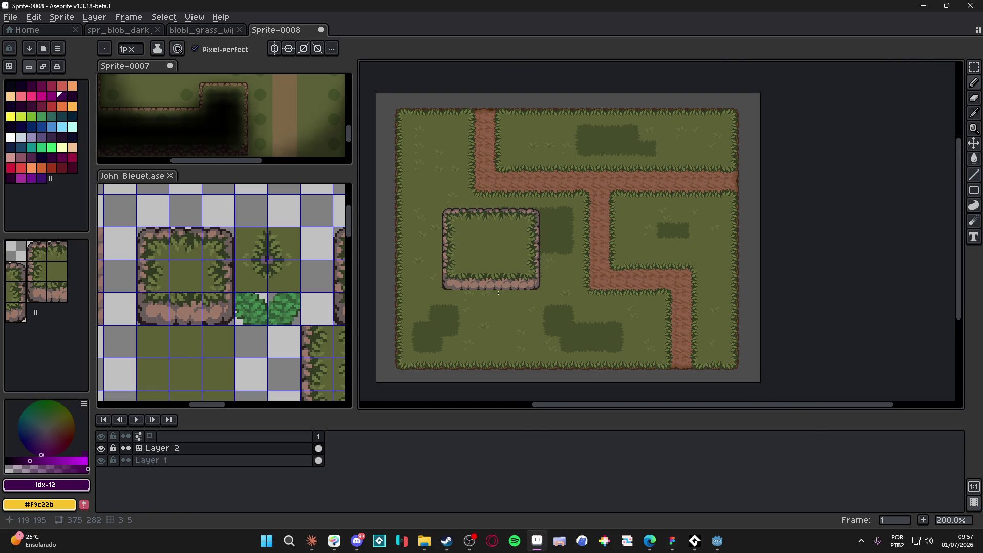
scroll(512, 287, "up", 1)
left_click_drag(523, 268, 536, 260)
mouse_move(691, 269)
left_mouse_down()
mouse_move(700, 272)
mouse_move(675, 280)
left_mouse_up()
scroll(703, 271, "down", 1)
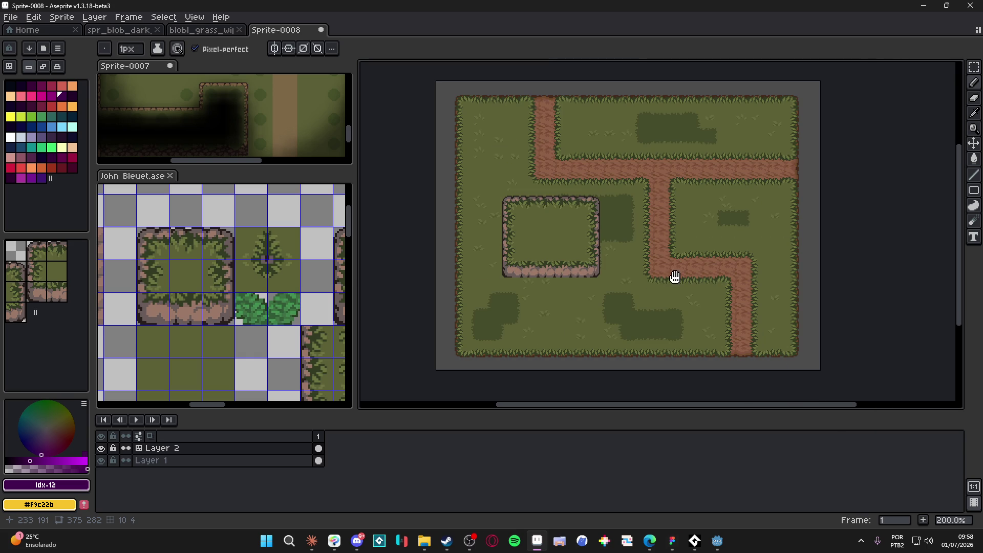
key("super+shift+s")
mouse_move(427, 68)
left_mouse_down()
mouse_move(836, 373)
mouse_move(836, 383)
left_mouse_up()
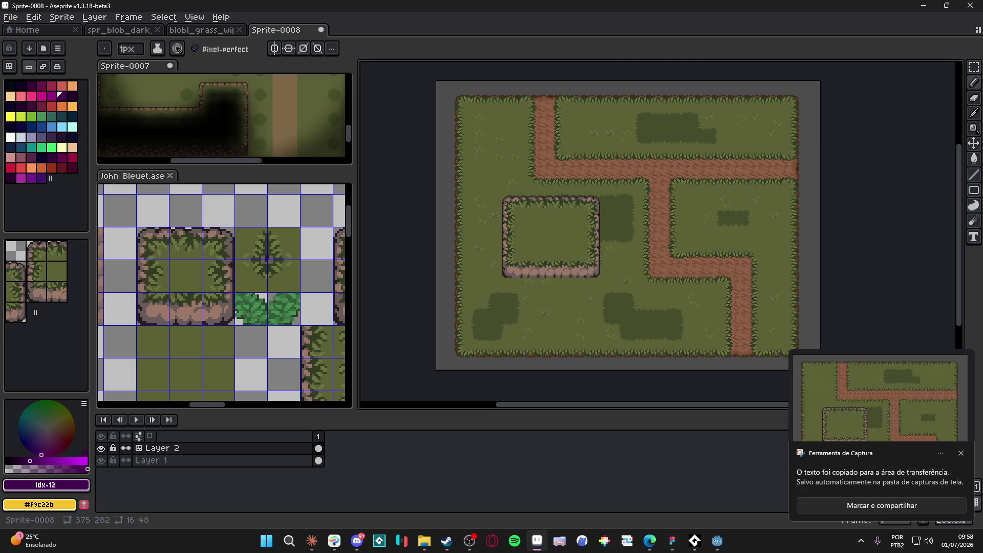
key("alt+Tab")
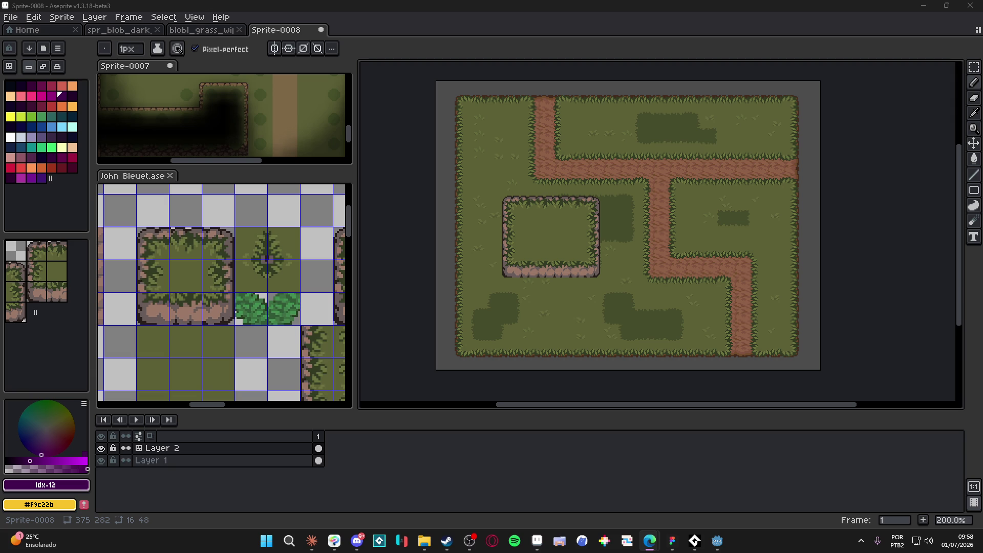
- Paint dirt paths, a rocky plateau and dark-grass patches into the Sprite-0008 mockup, then switch to Steam
key("alt+shift")
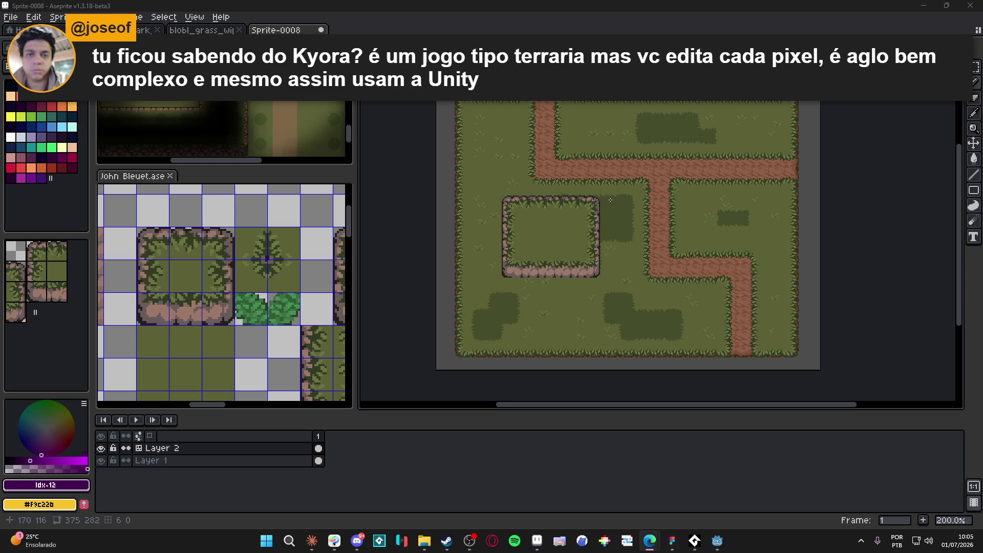
left_click(446, 541)
- Search the Steam store for 'kyora' and open the KYORA result
left_click(51, 24)
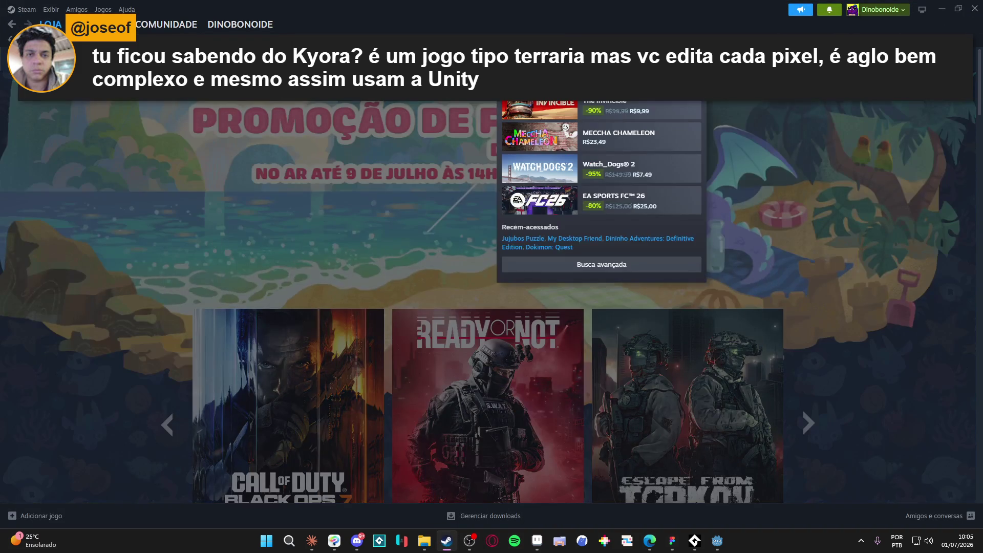
type("ky")
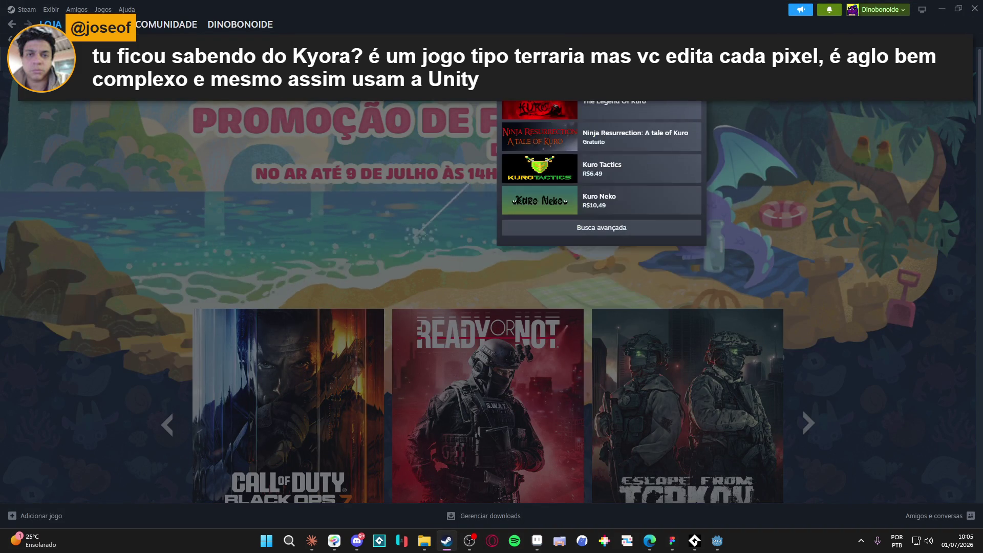
type("ora")
key("Return")
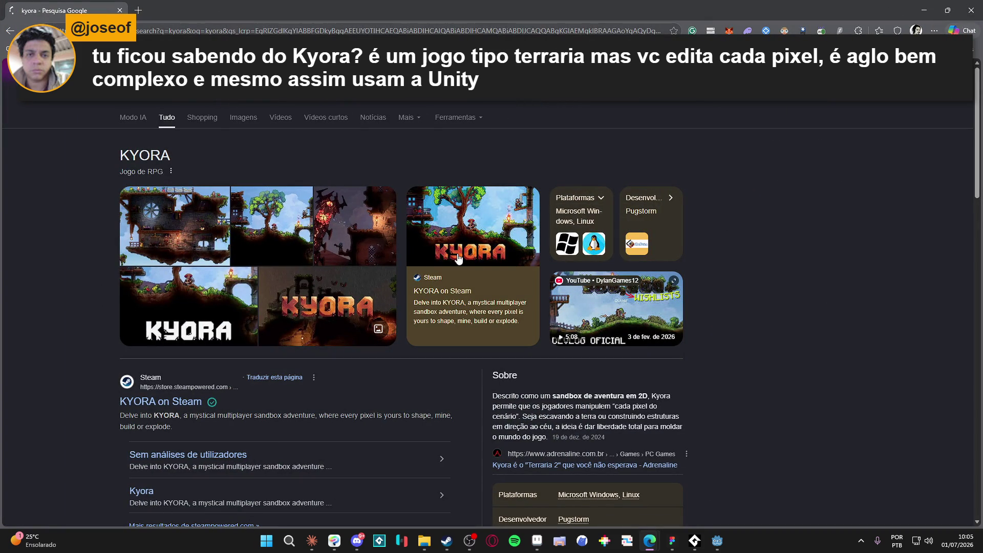
left_click(484, 247)
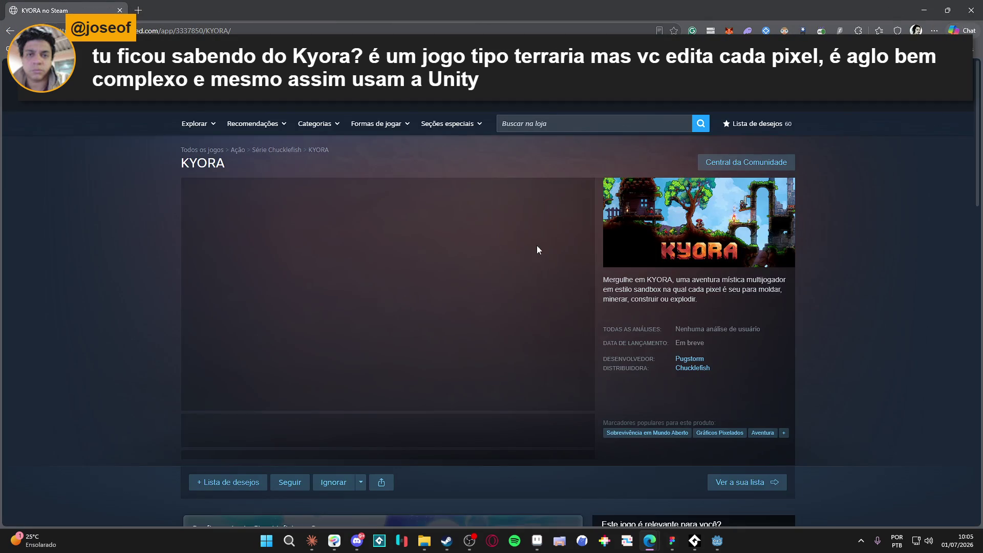
- Pause the KYORA trailer and browse its screenshots, including the floating-island one
left_click(444, 278)
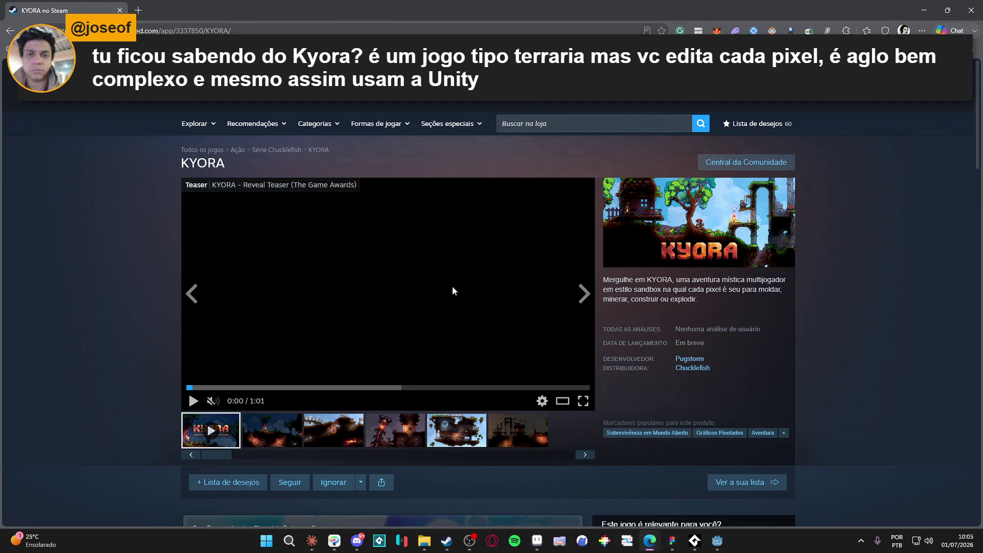
left_click(345, 430)
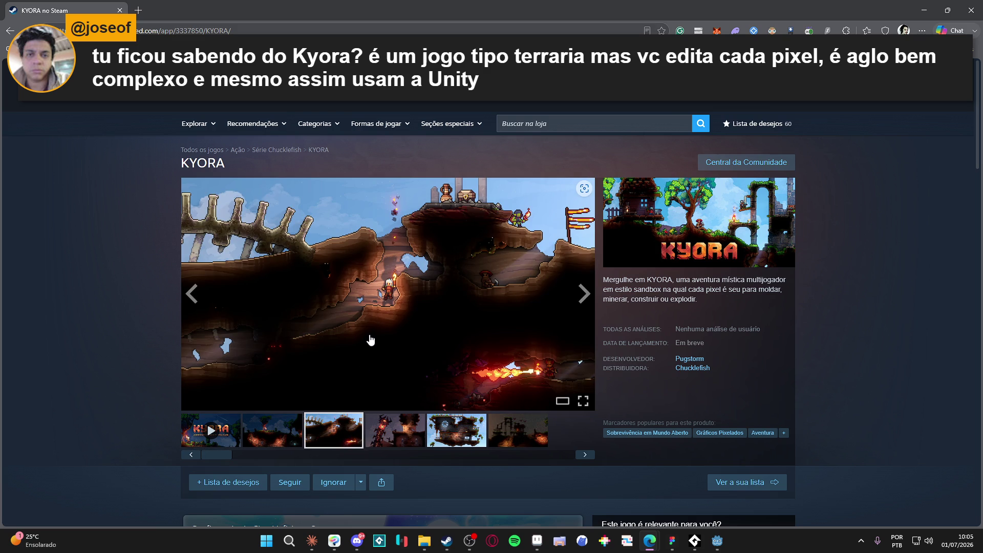
left_click(450, 429)
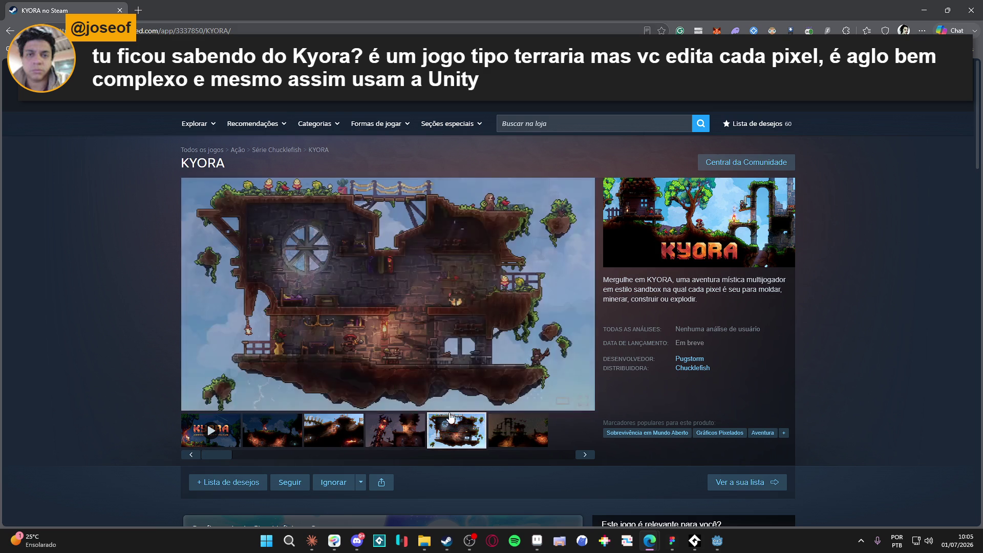
scroll(497, 308, "down", 4)
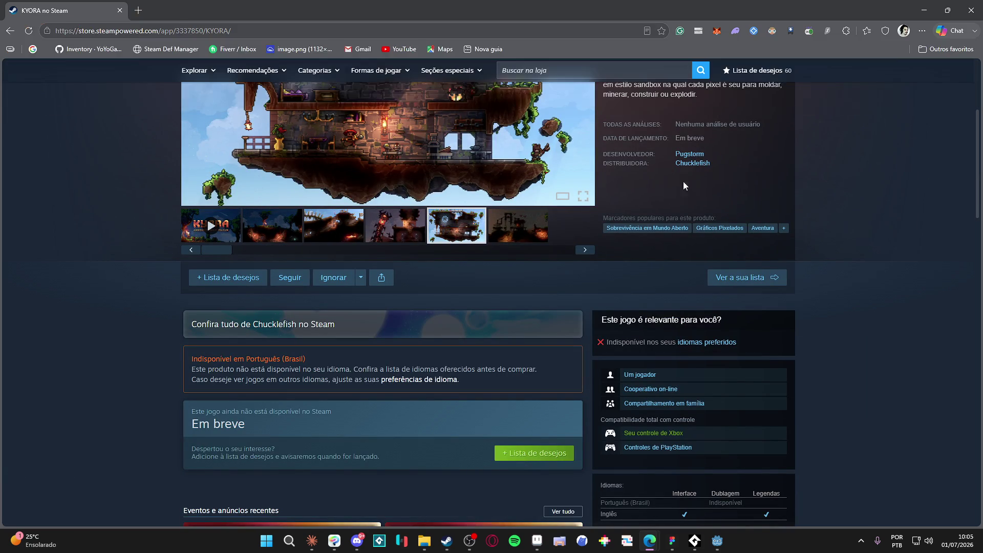
- Check developer Pugstorm's Core Keeper page, close it, and open a new blank tab
middle_click(701, 156)
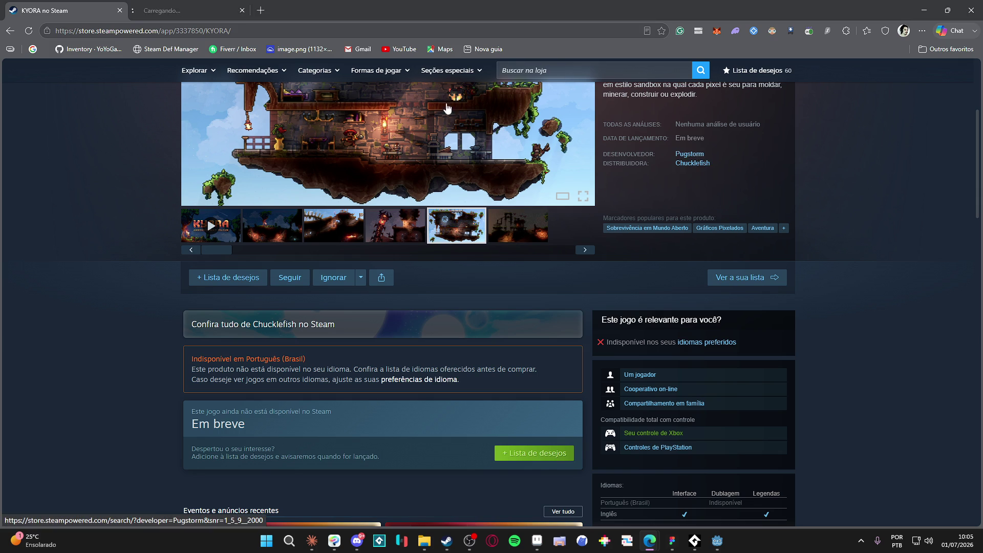
left_click(205, 11)
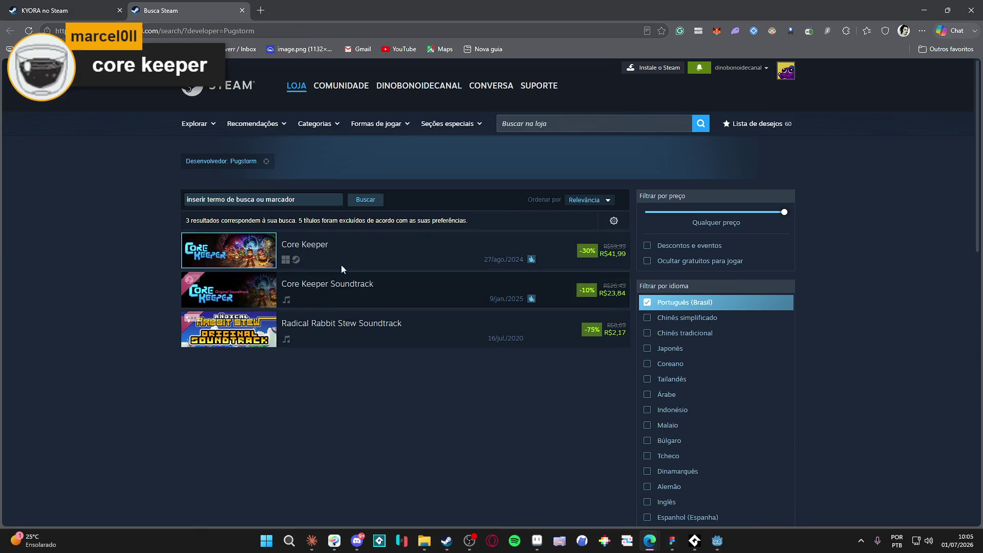
left_click(277, 237)
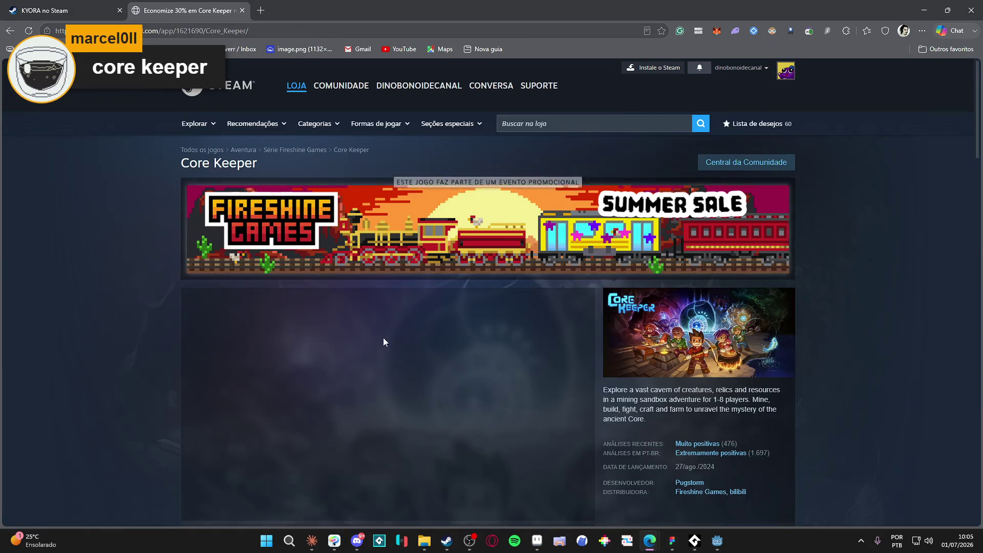
scroll(383, 337, "down", 4)
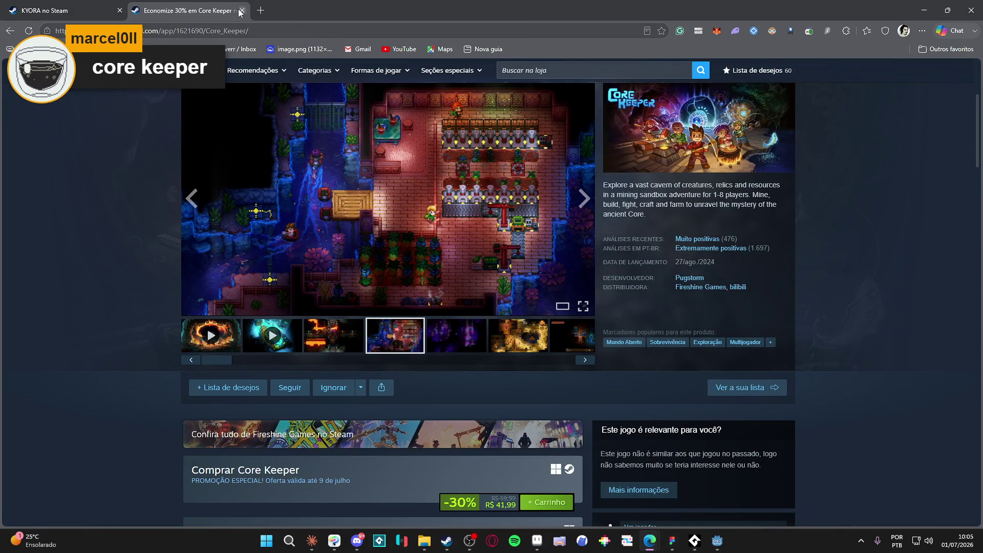
left_click(242, 10)
scroll(432, 250, "up", 4)
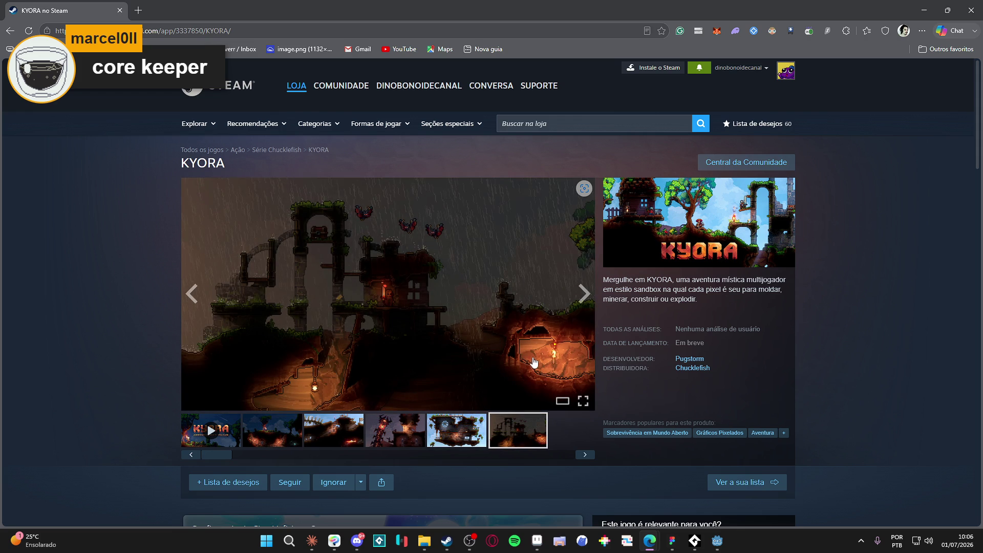
left_click(138, 11)
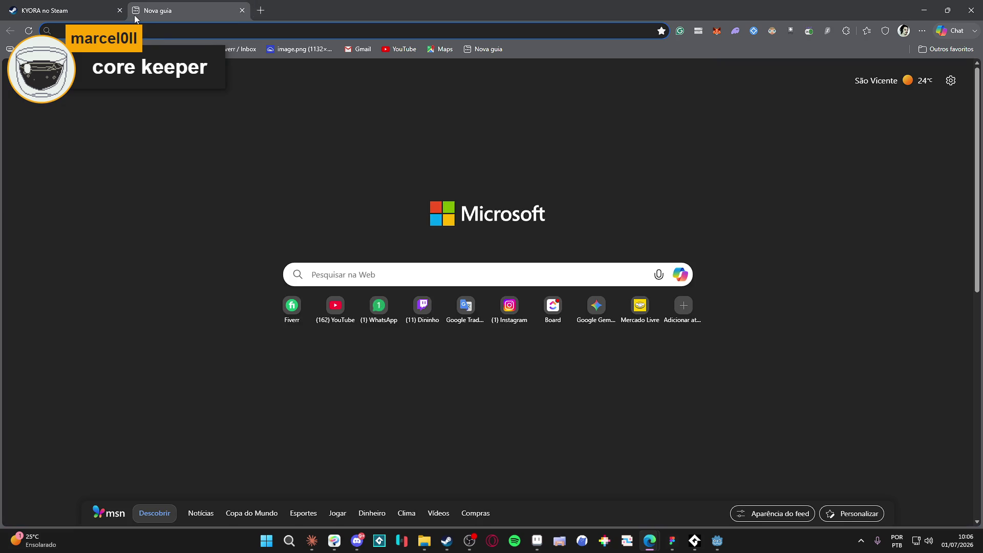
- Search the web for 'pixel level physics game'
type("pixel")
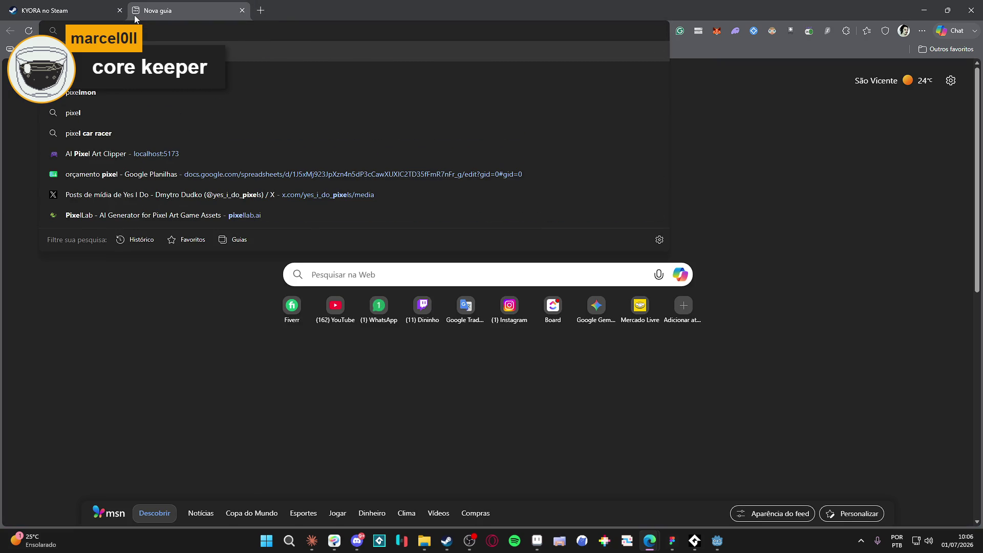
type("mon brasil")
key("ctrl+a")
key("BackSpace")
type("pixel flow level p")
key("BackSpace")
key("BackSpace")
key("BackSpace")
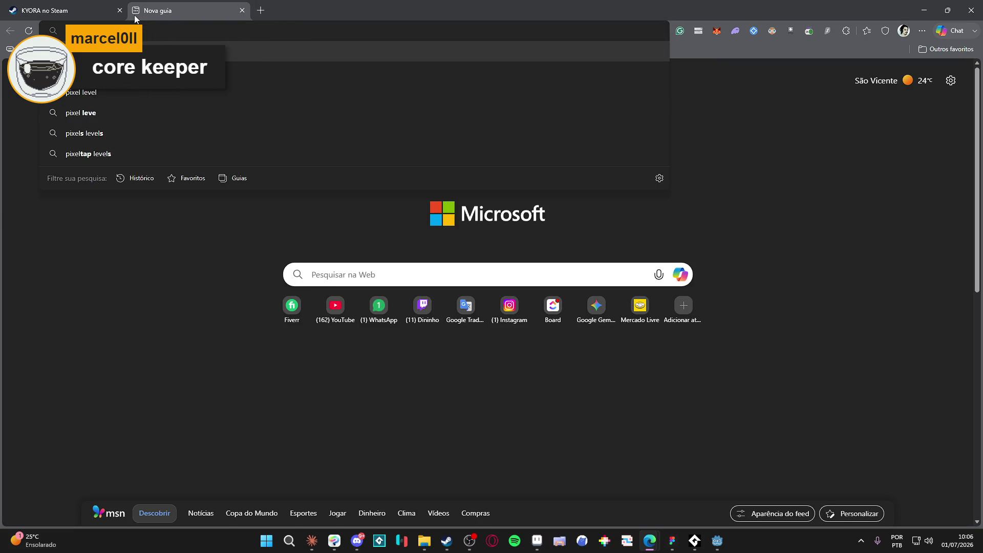
type("level physics gam")
type("e")
key("Return")
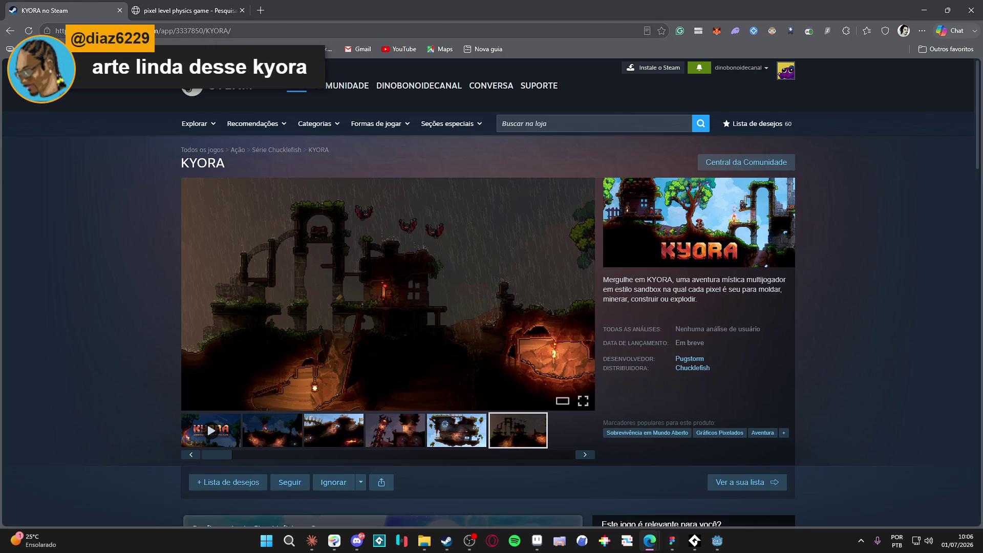
- On the Steam store tab, search for 'noita' and open Noita's page
key("ctrl+shift+Tab")
left_click(605, 123)
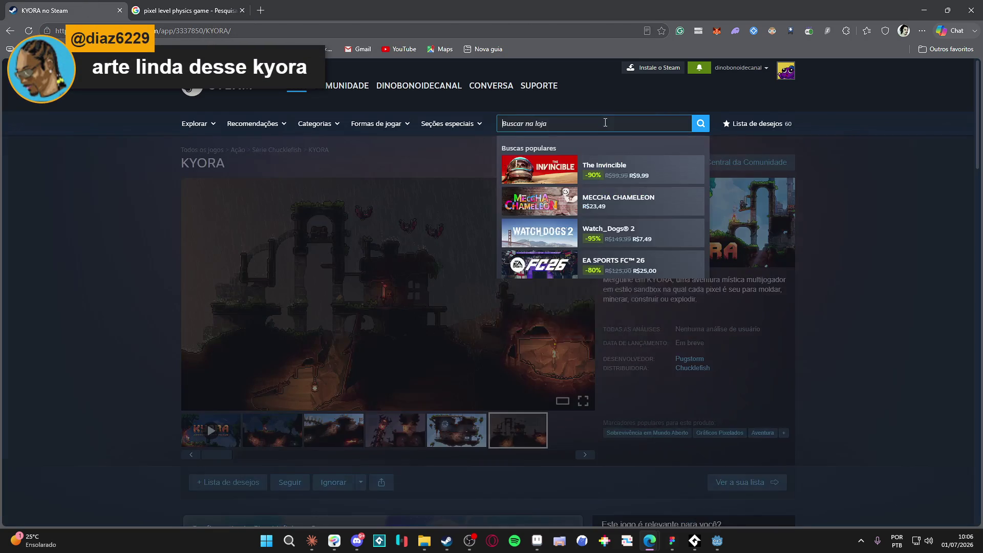
type("noite")
key("Return")
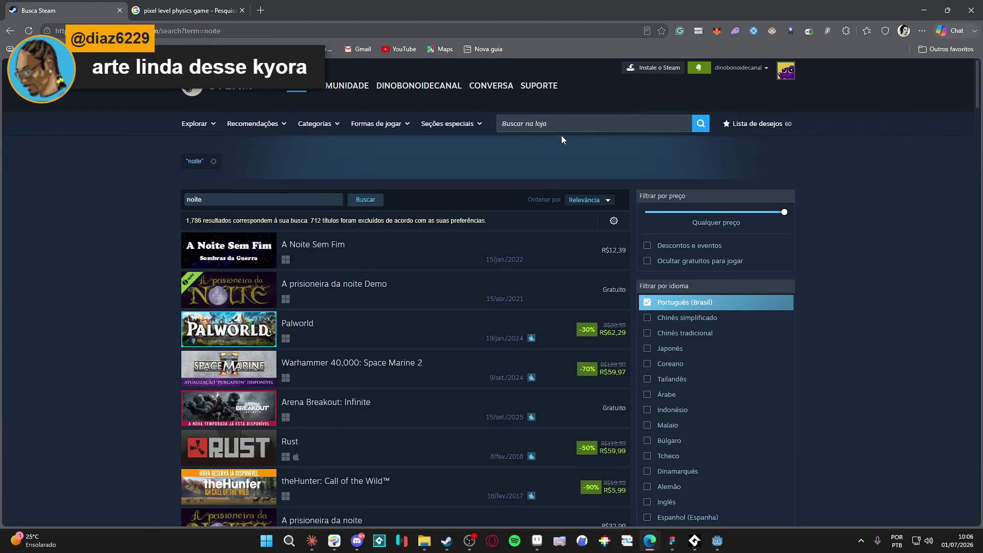
left_click(575, 122)
type("noita")
key("Return")
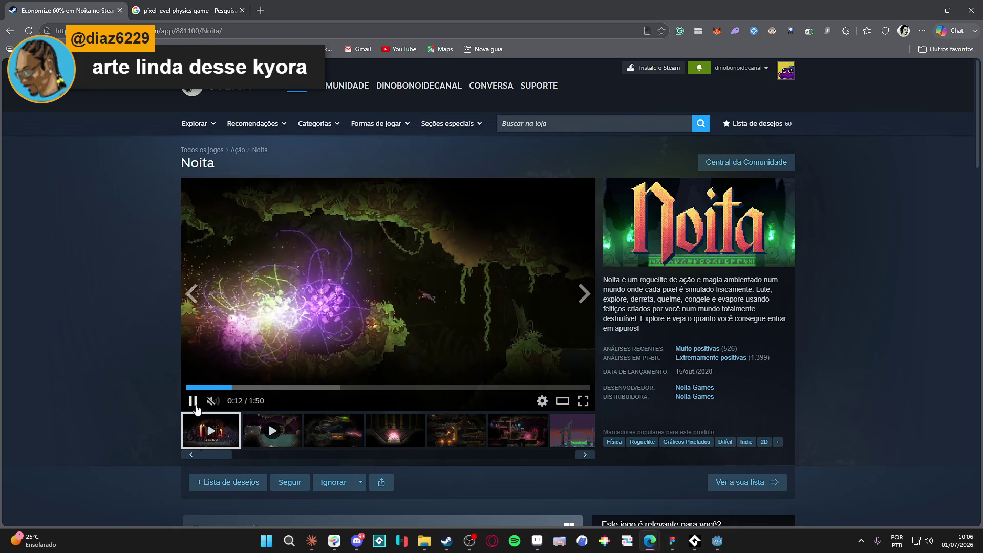
- Pause the Noita trailer and refine the Google search to 'pixel level physics game engine'
left_click(193, 401)
scroll(146, 363, "down", 3)
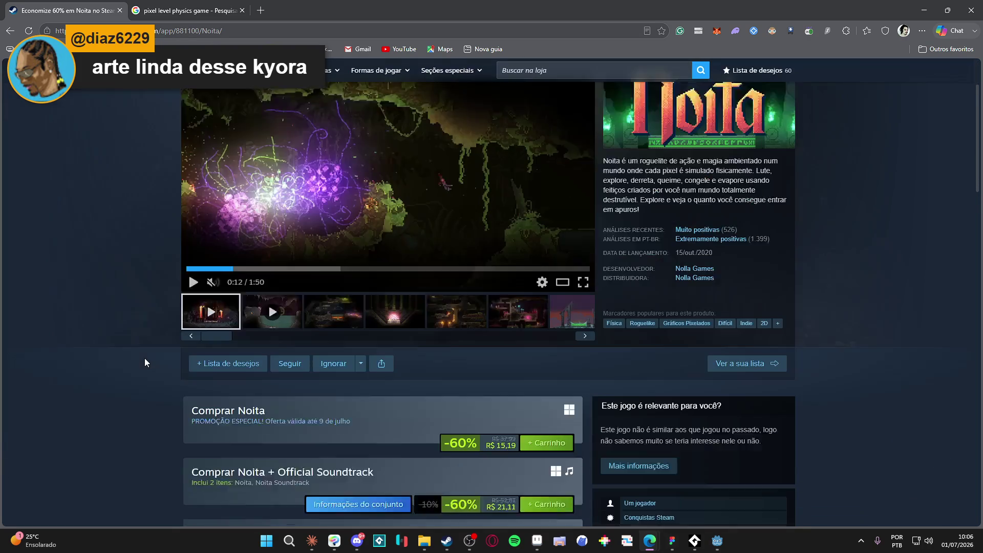
scroll(145, 355, "up", 3)
left_click(187, 11)
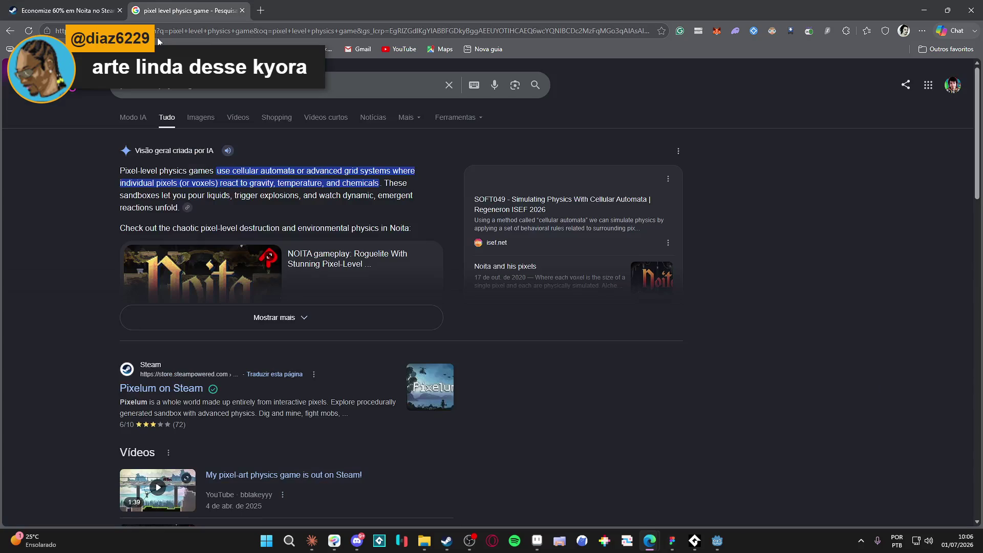
left_click(215, 84)
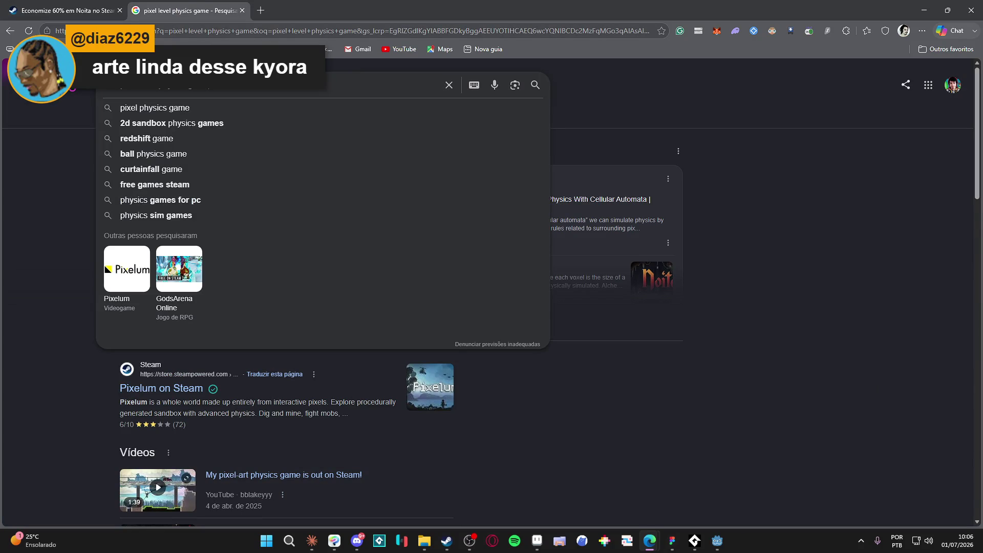
type("engine")
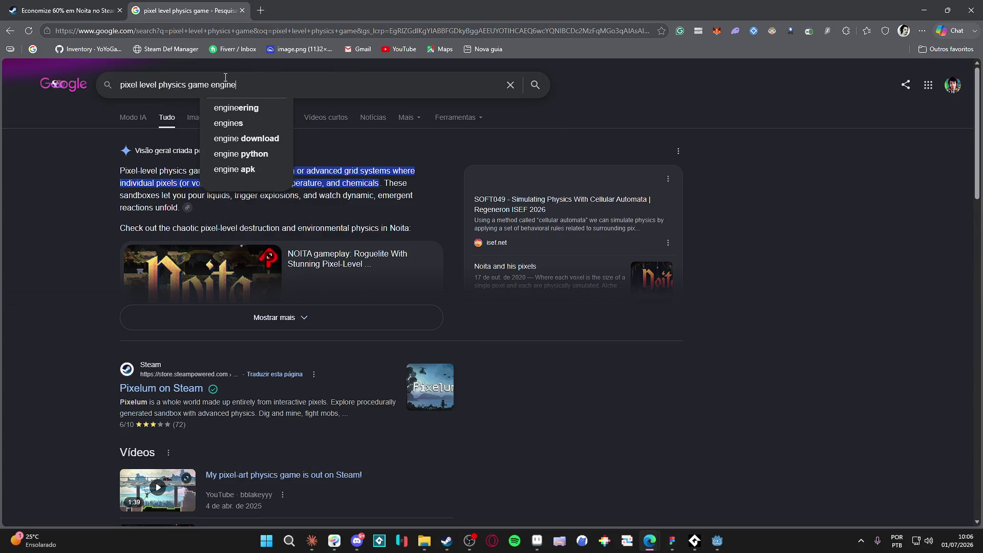
key("Return")
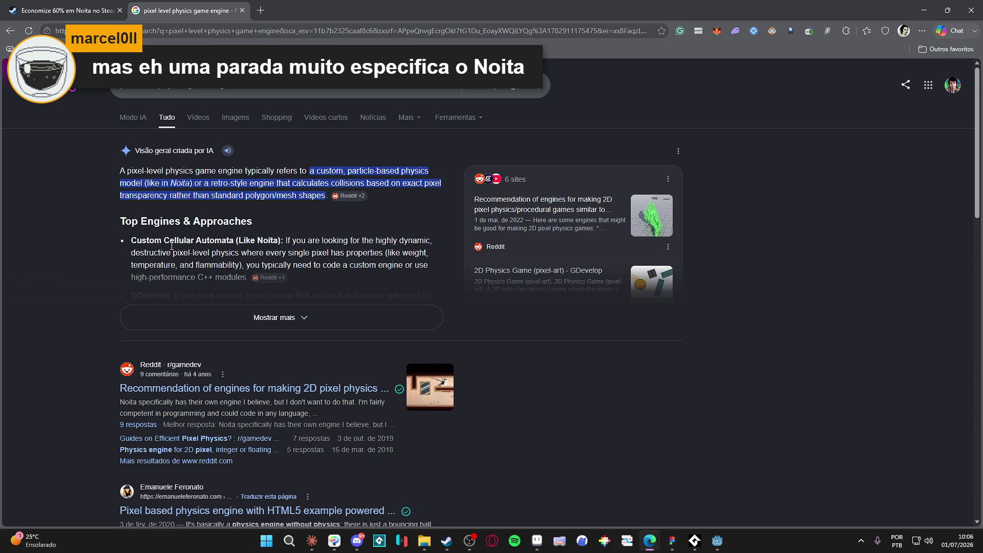
- Expand and read the full AI overview, then close the Google results tab
left_click(249, 328)
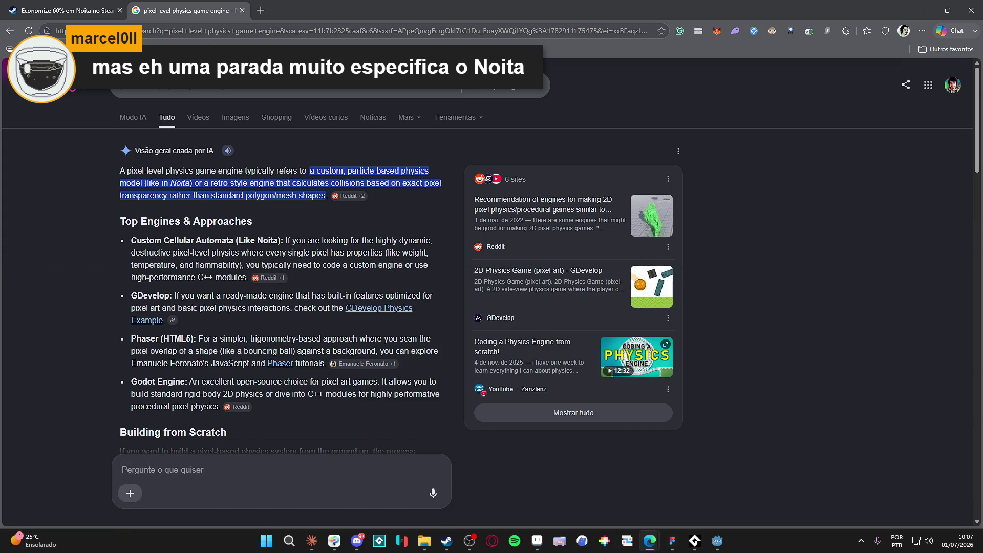
scroll(351, 183, "down", 4)
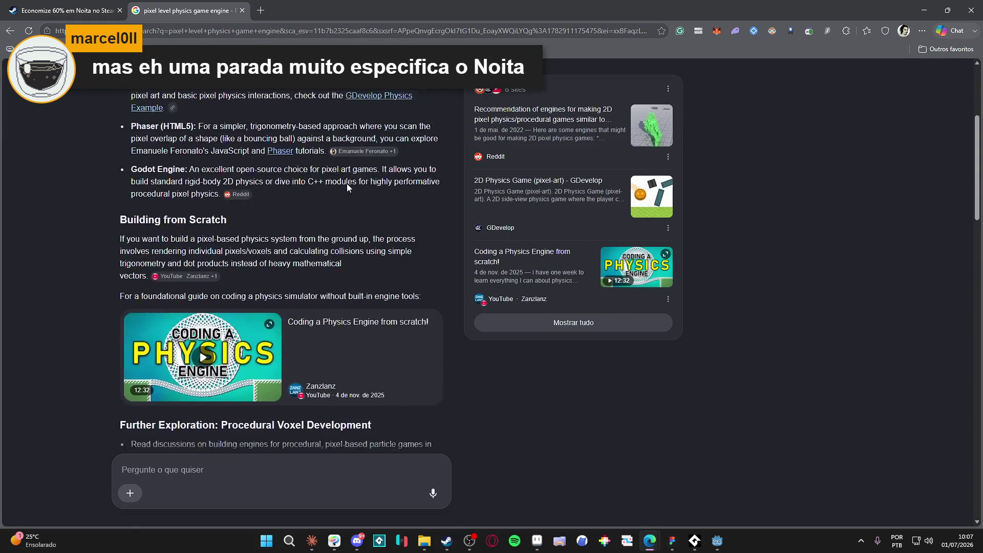
scroll(347, 187, "down", 5)
scroll(346, 184, "down", 4)
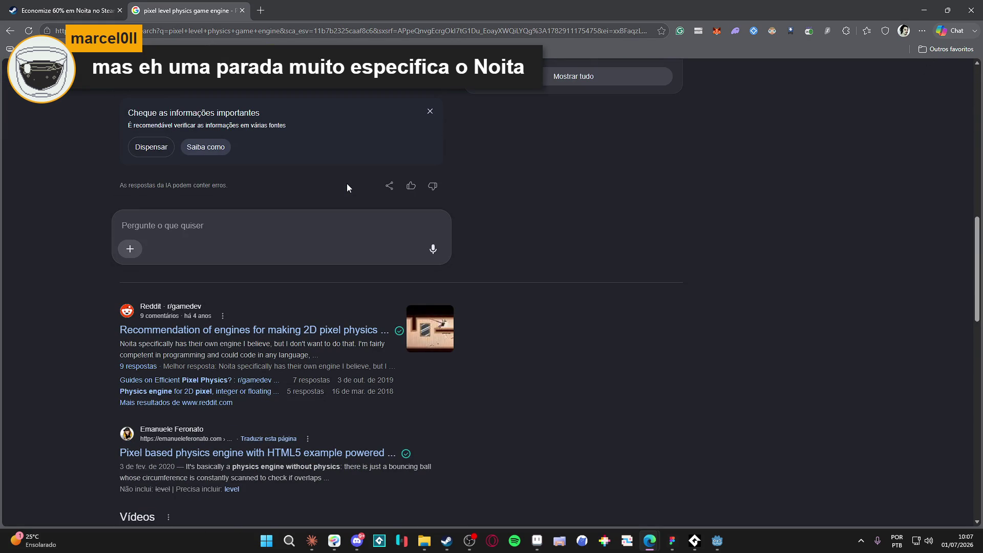
scroll(346, 183, "up", 10)
left_click(242, 10)
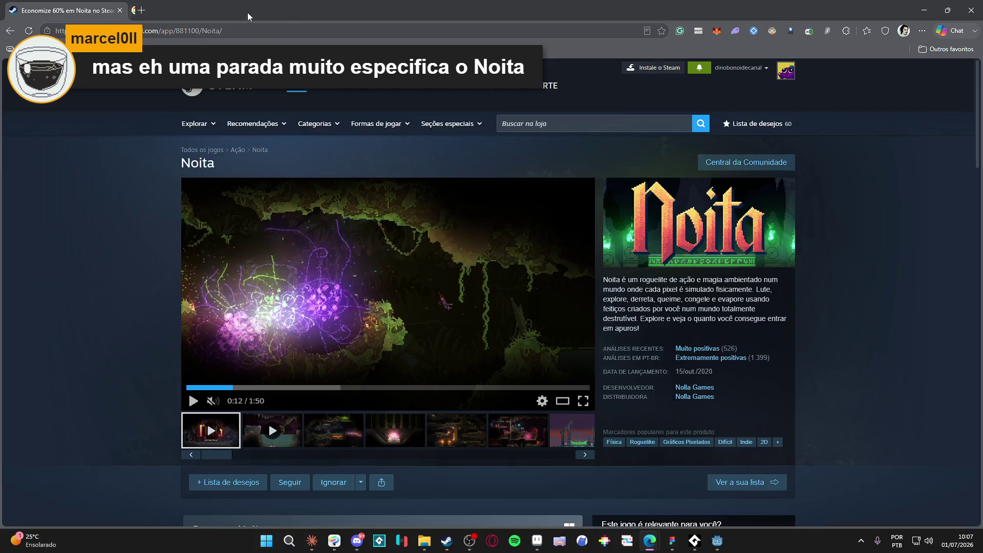
- Browse the Noita screenshots, then minimize the browser and Steam to reveal Aseprite
left_click(316, 438)
left_click(375, 435)
left_click(457, 433)
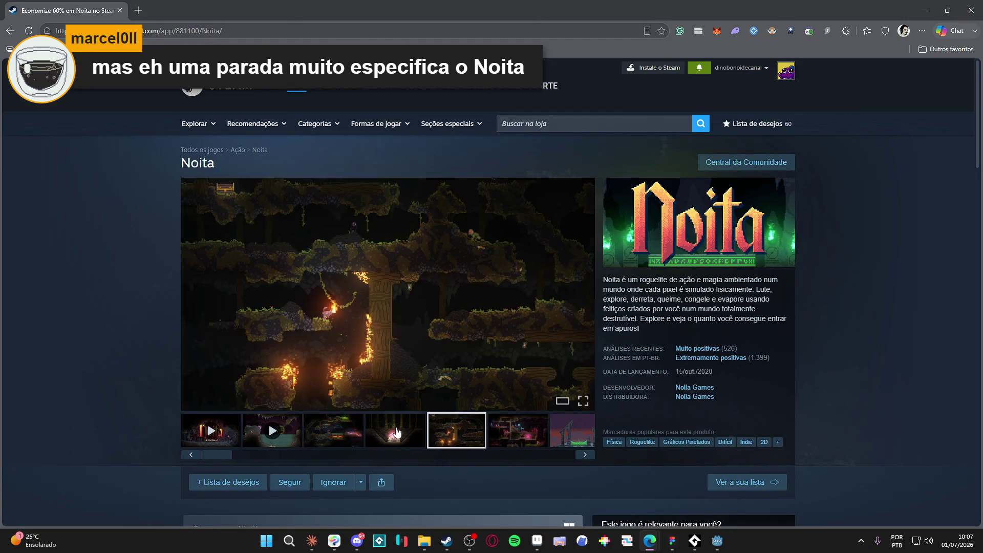
left_click(403, 433)
left_click(478, 436)
left_click(510, 435)
left_click(386, 444)
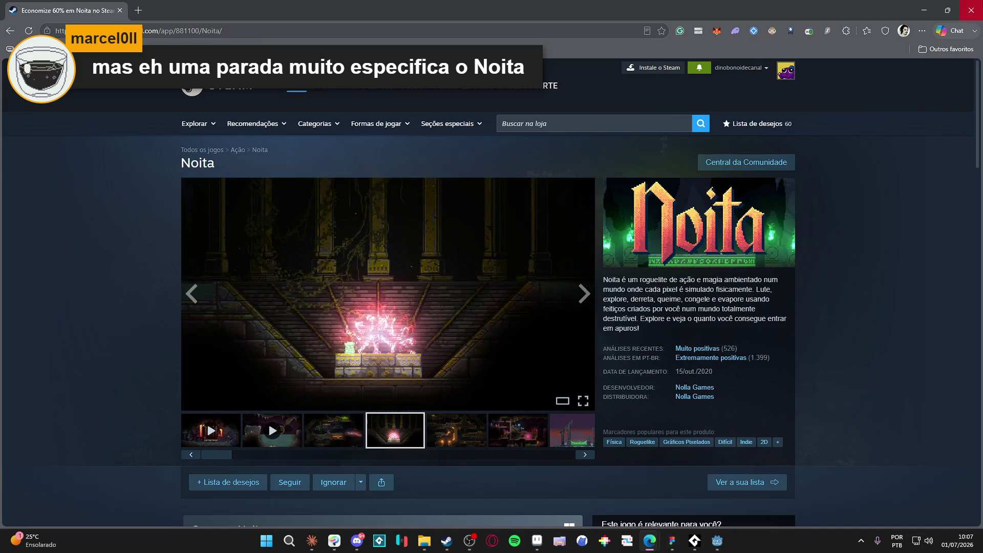
left_click(924, 10)
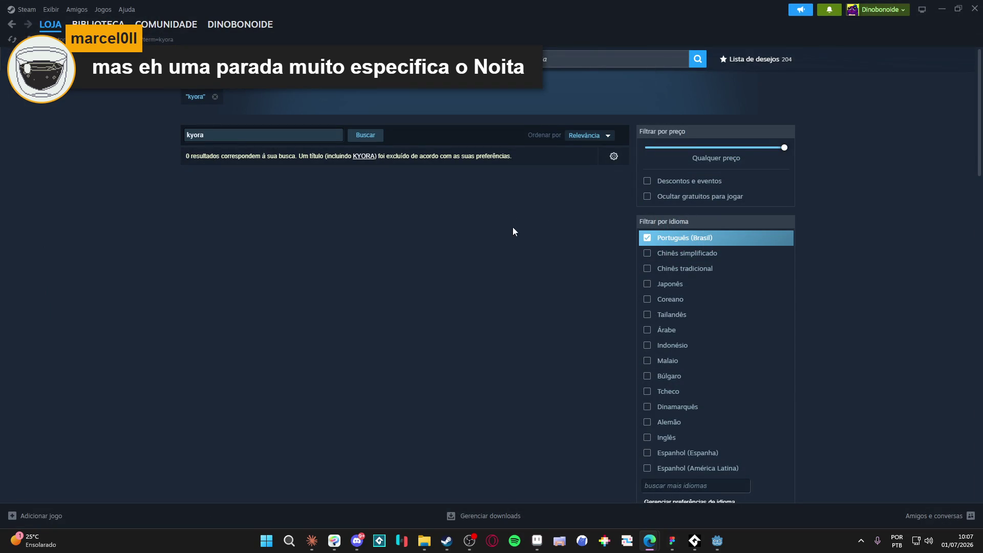
left_click(974, 9)
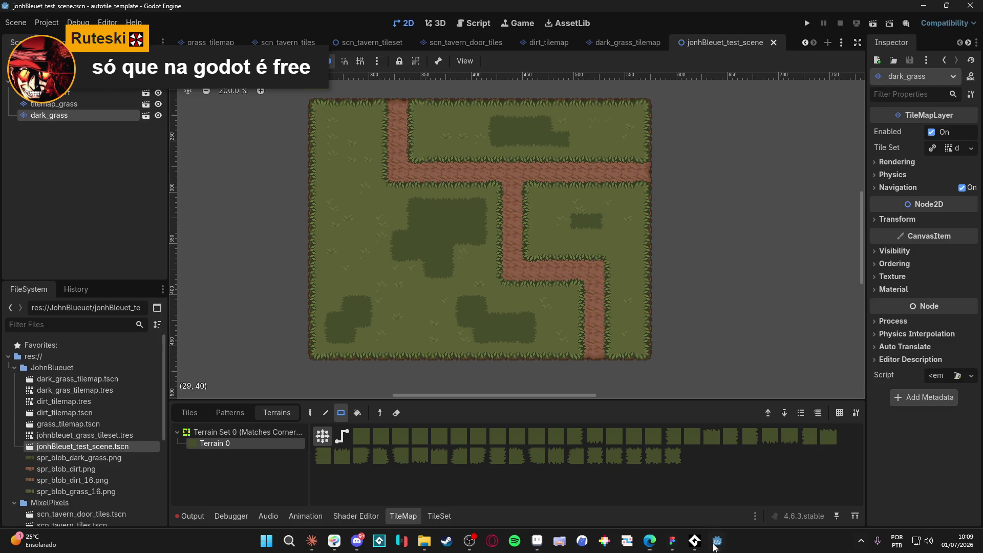
- Switch to Godot, showing the dark_grass layer and its spr_blob_dark_grass.png atlas
left_click(717, 541)
left_click(943, 149)
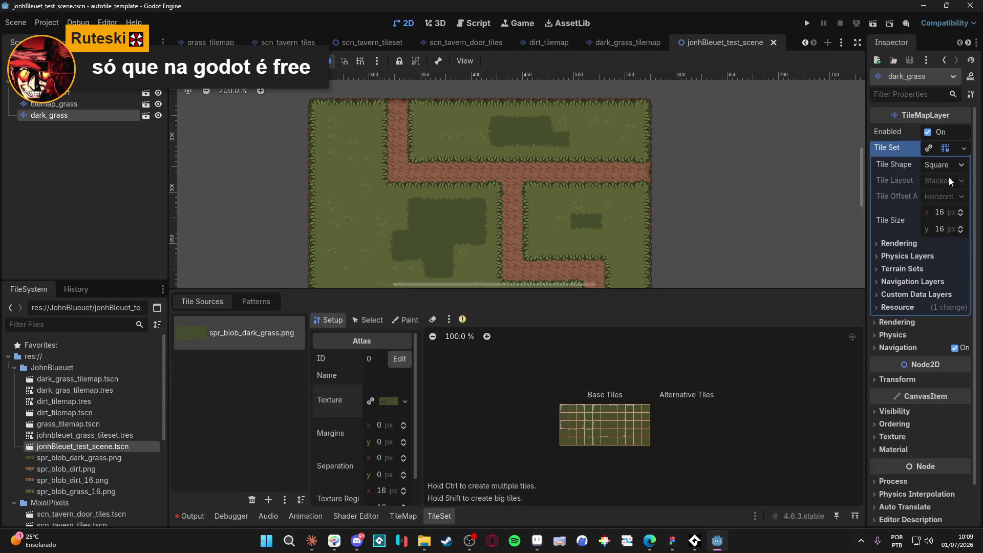
left_click(915, 244)
left_click(915, 244)
left_click(955, 169)
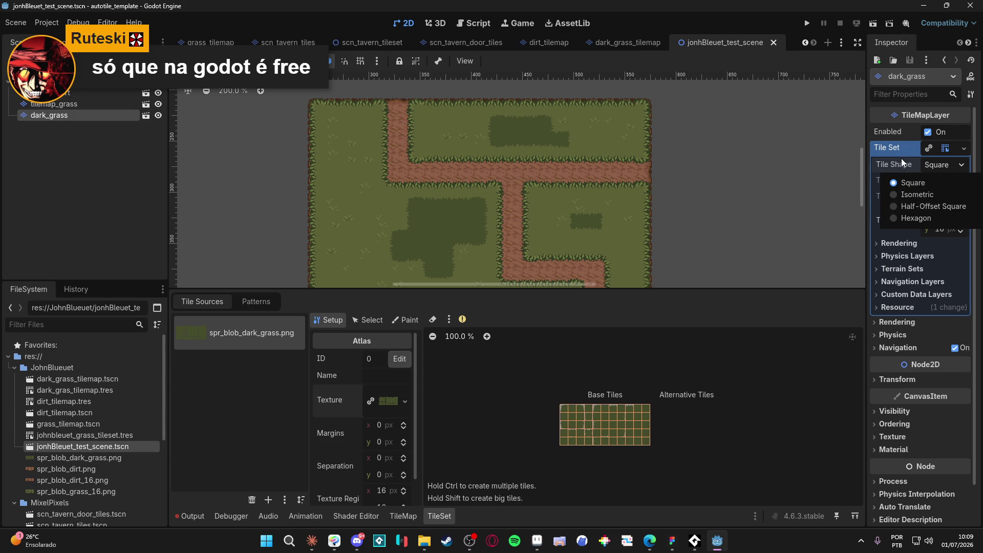
left_click(677, 180)
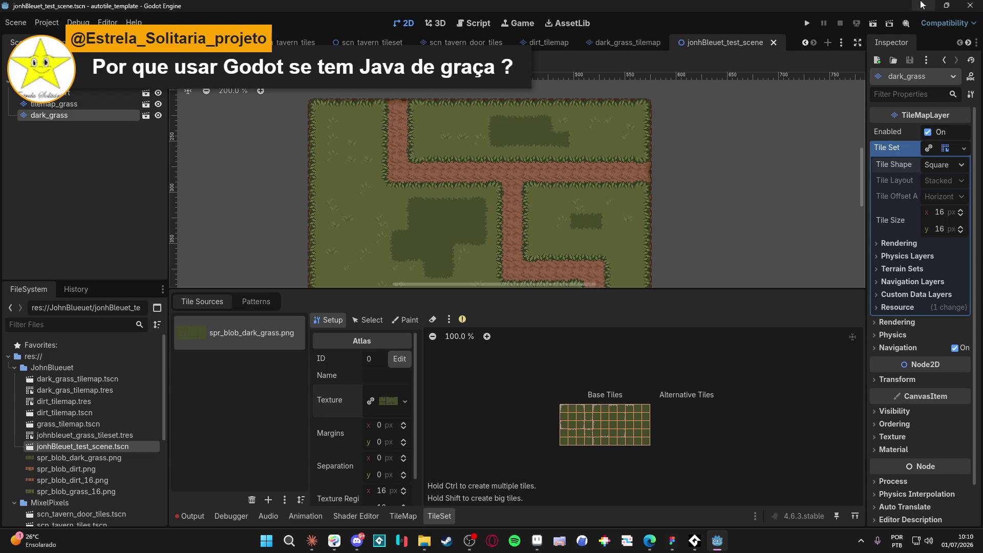
left_click(922, 5)
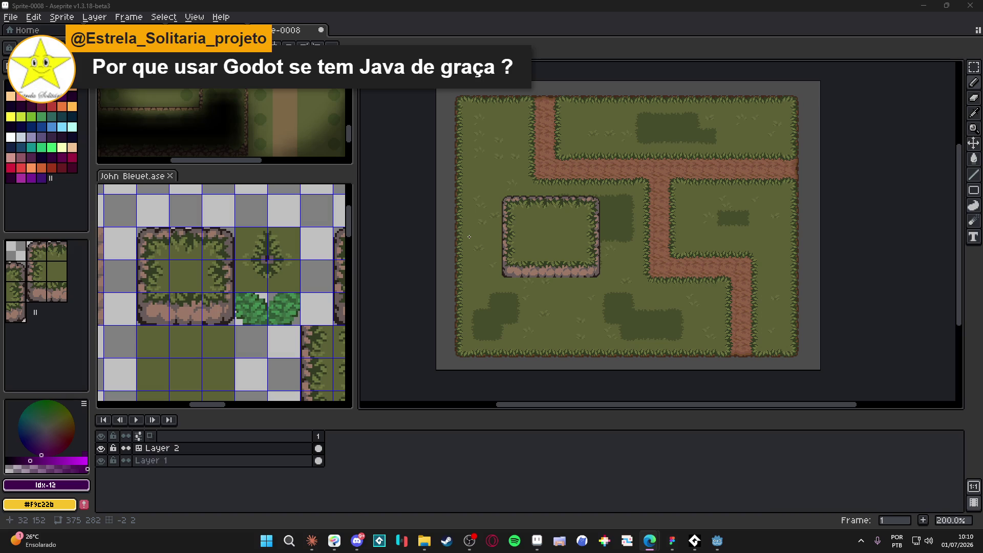